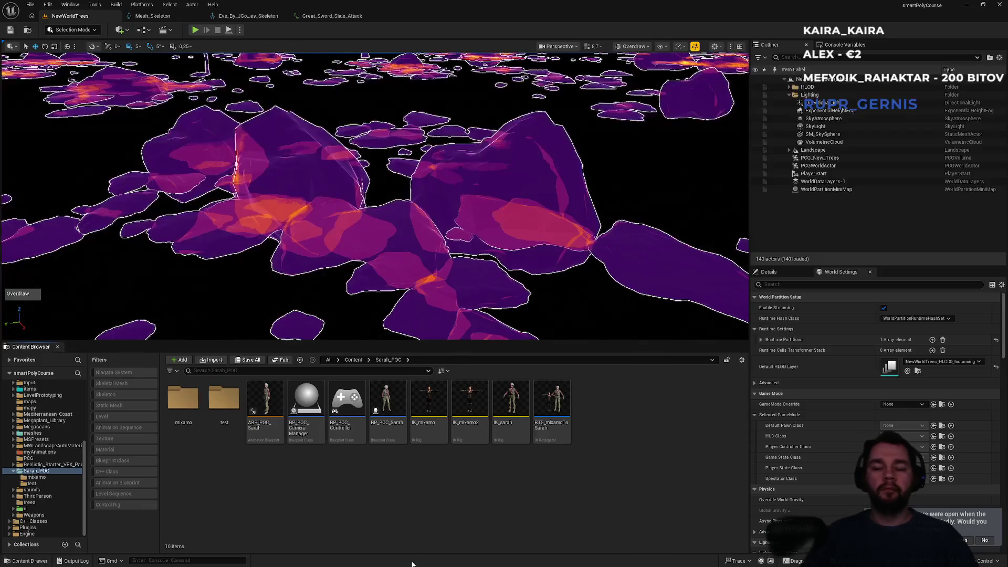
# - Glance at the Mixamo animations page in the browser, then return to Unreal
pyautogui.click(428, 561)
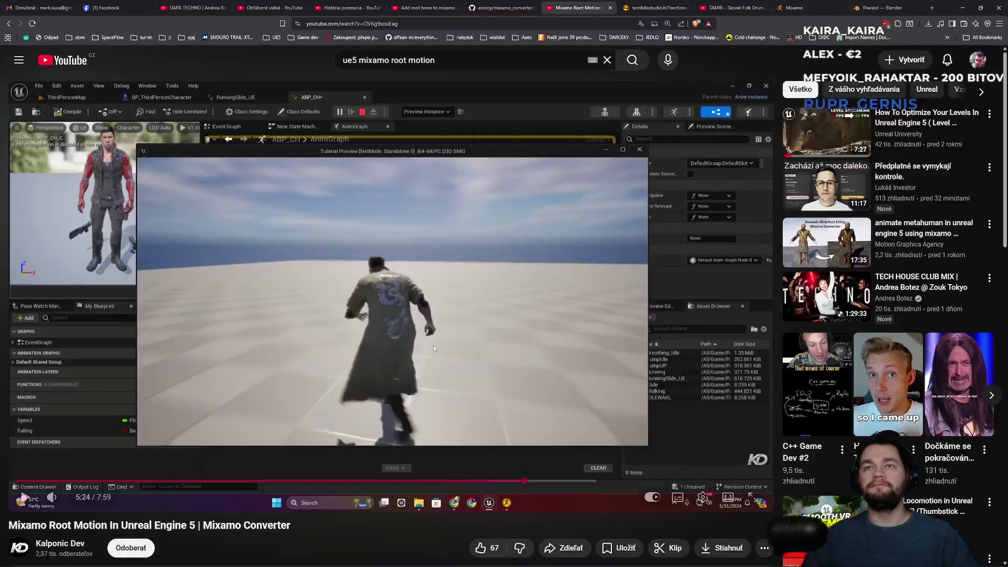
pyautogui.click(808, 4)
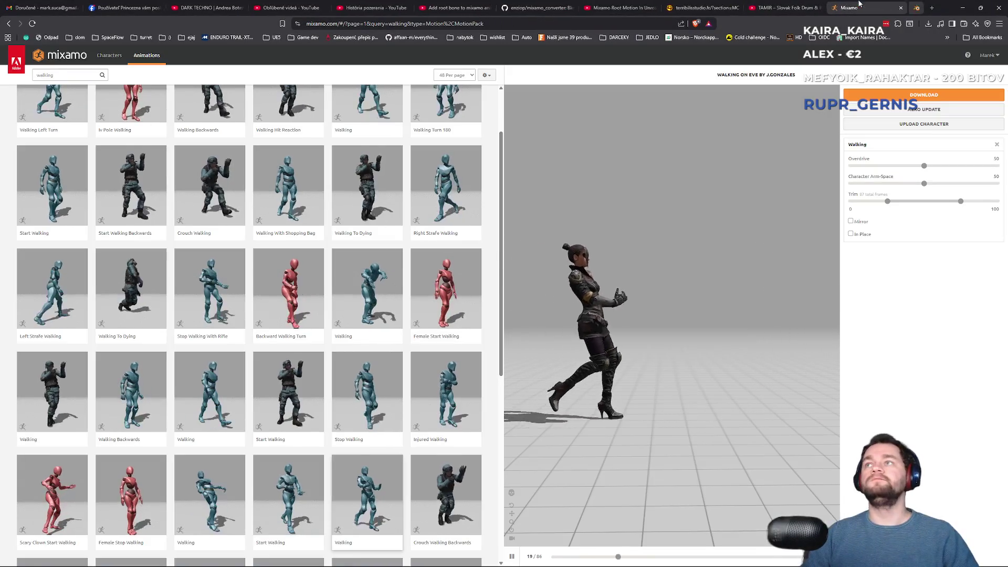
pyautogui.scroll(3, 300, 198)
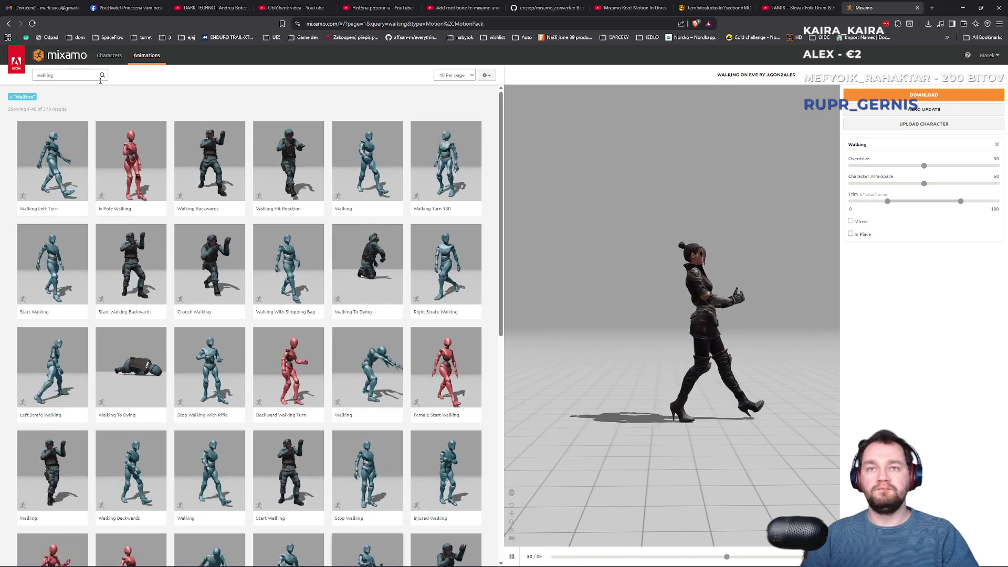
pyautogui.hotkey('alt', 'Tab')
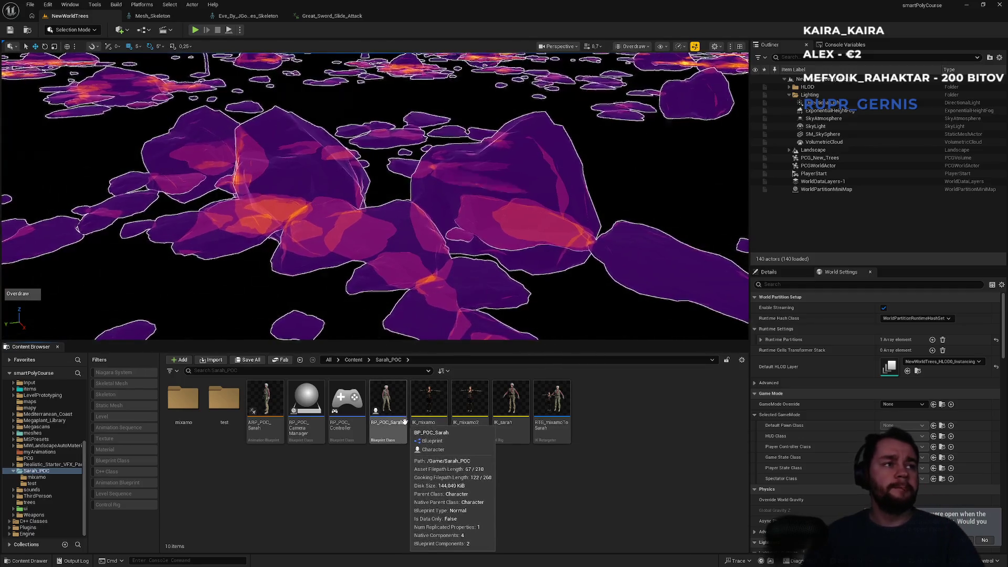
# - Delete IK_mixamo, IK_mixamo2 and RTG_mixamoToSarah, keeping IK_sarah
pyautogui.click(429, 415)
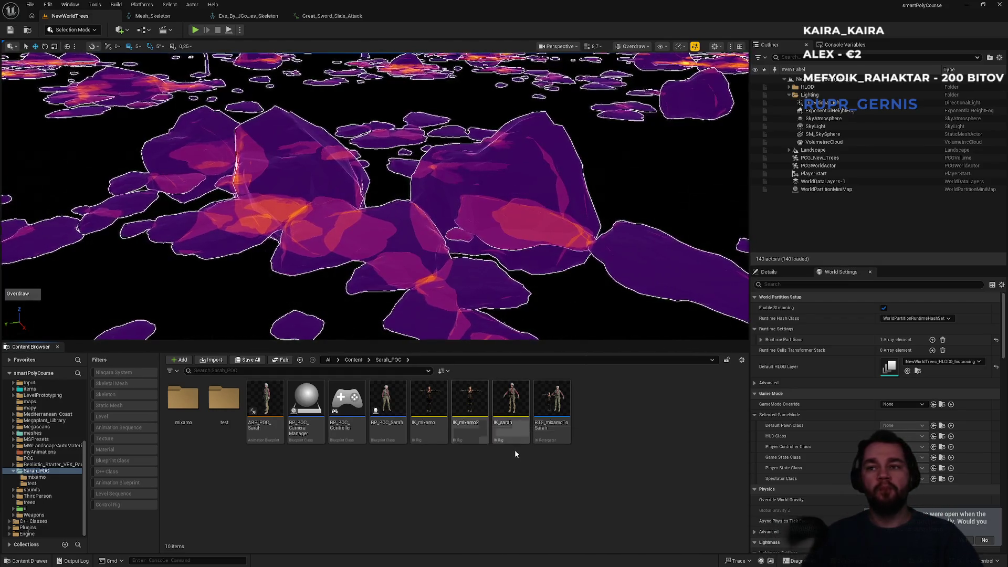
pyautogui.click(550, 438)
pyautogui.keyDown('shift'); pyautogui.click(434, 439); pyautogui.keyUp('shift')
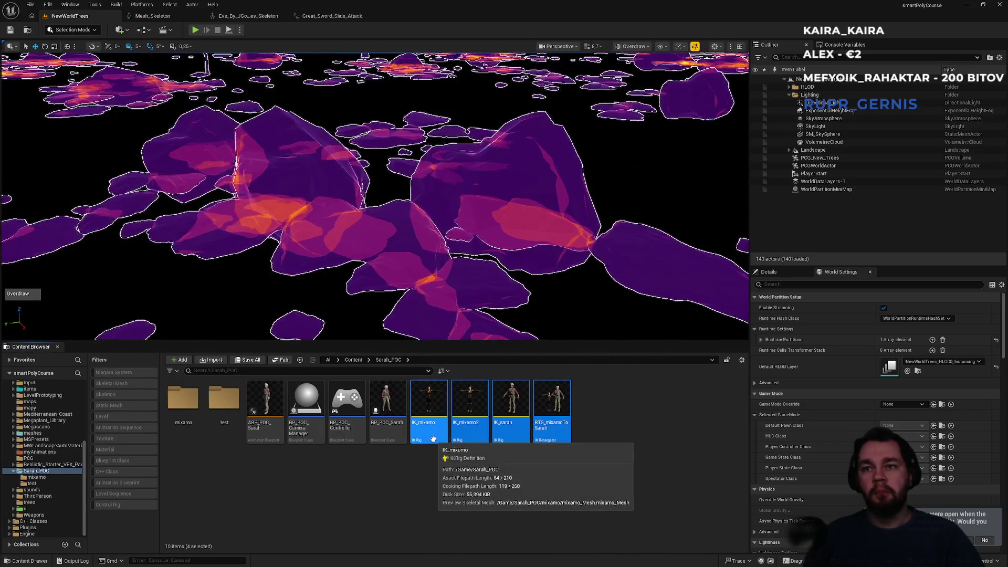
pyautogui.click(473, 452)
pyautogui.click(467, 439)
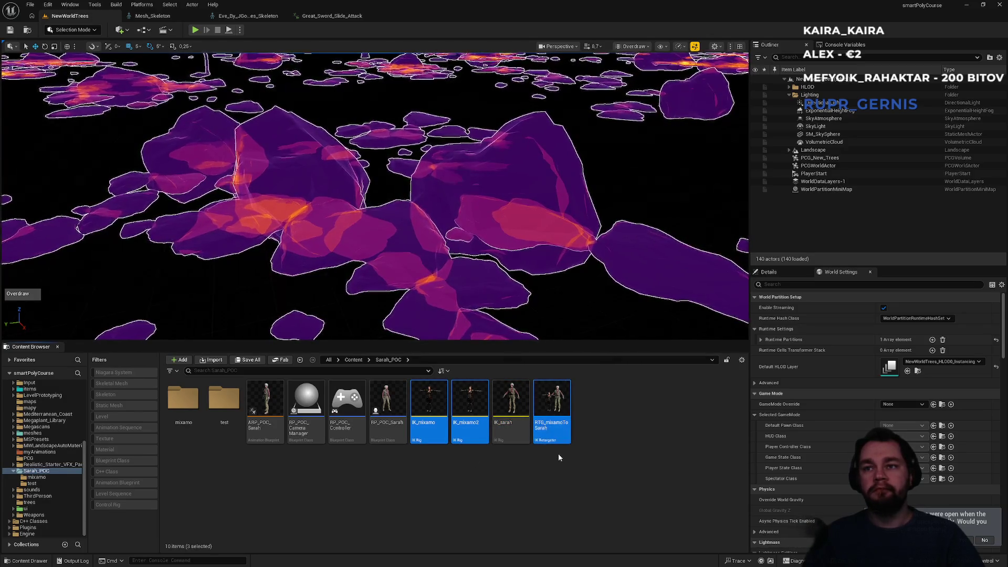
pyautogui.click(468, 427)
pyautogui.keyDown('ctrl'); pyautogui.click(551, 428); pyautogui.keyUp('ctrl')
pyautogui.keyDown('ctrl'); pyautogui.click(439, 437); pyautogui.keyUp('ctrl')
pyautogui.press('Delete')
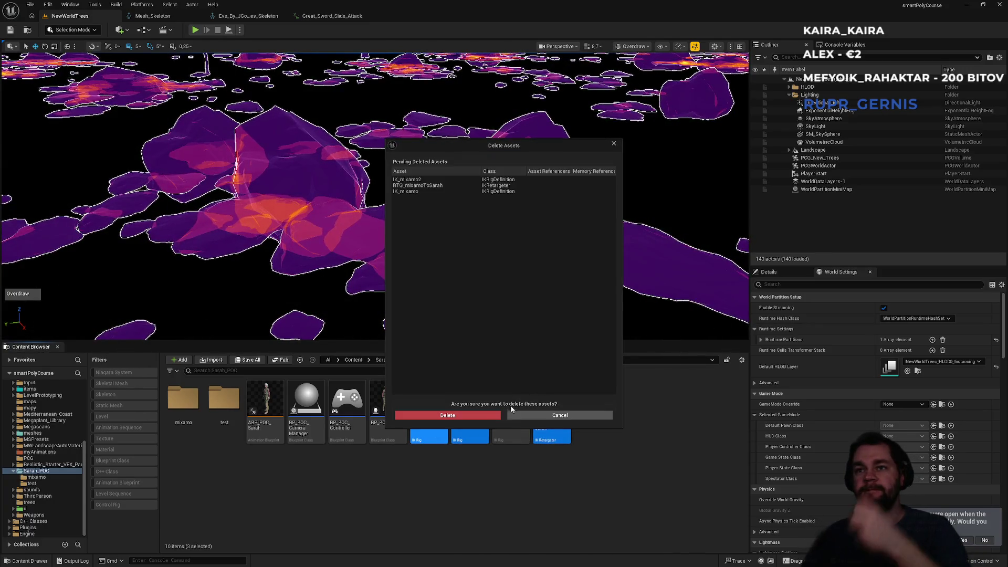
pyautogui.click(477, 415)
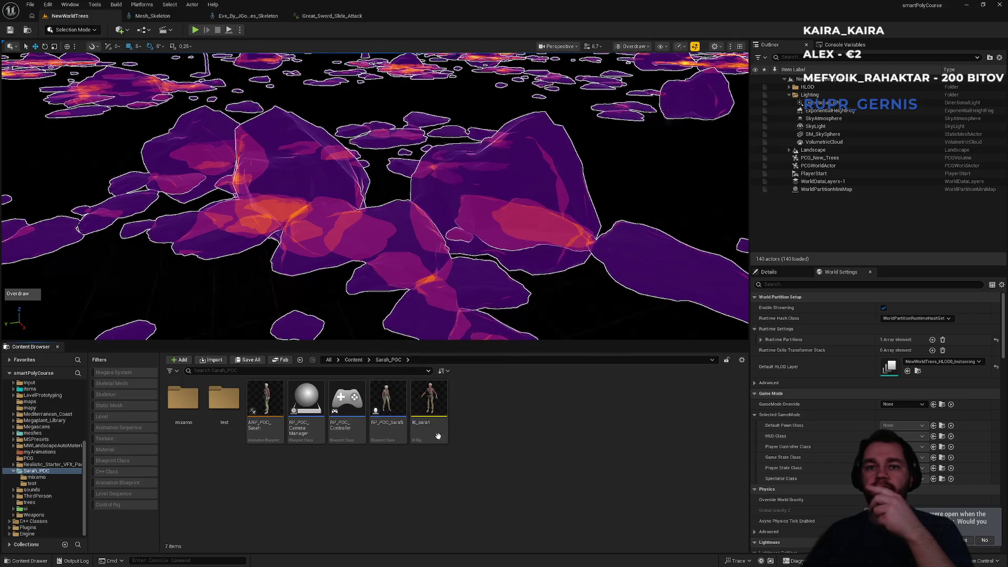
# - Force-delete every asset in the mixamo folder, then delete the emptied folder
pyautogui.doubleClick(188, 430)
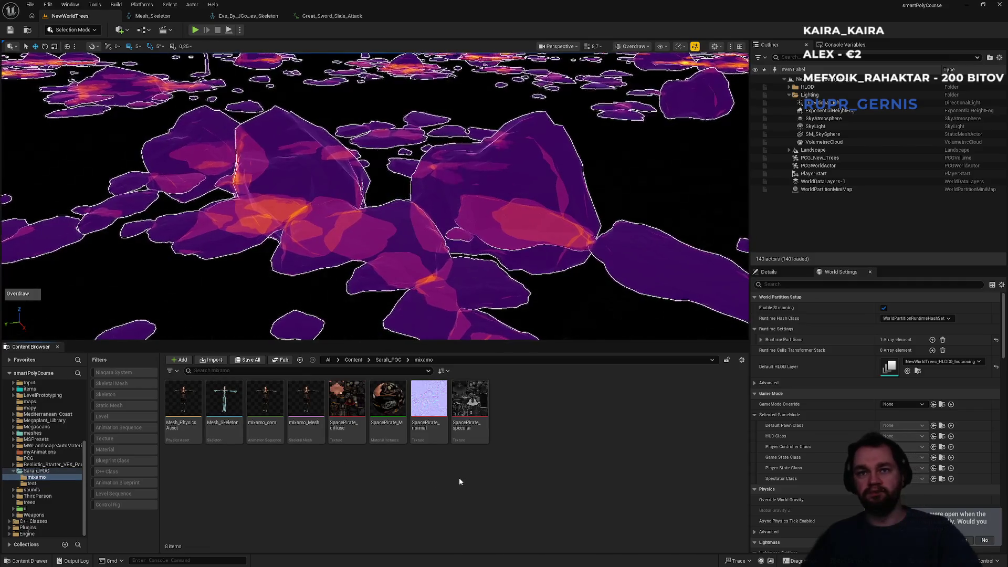
pyautogui.hotkey('ctrl', 'a')
pyautogui.press('Delete')
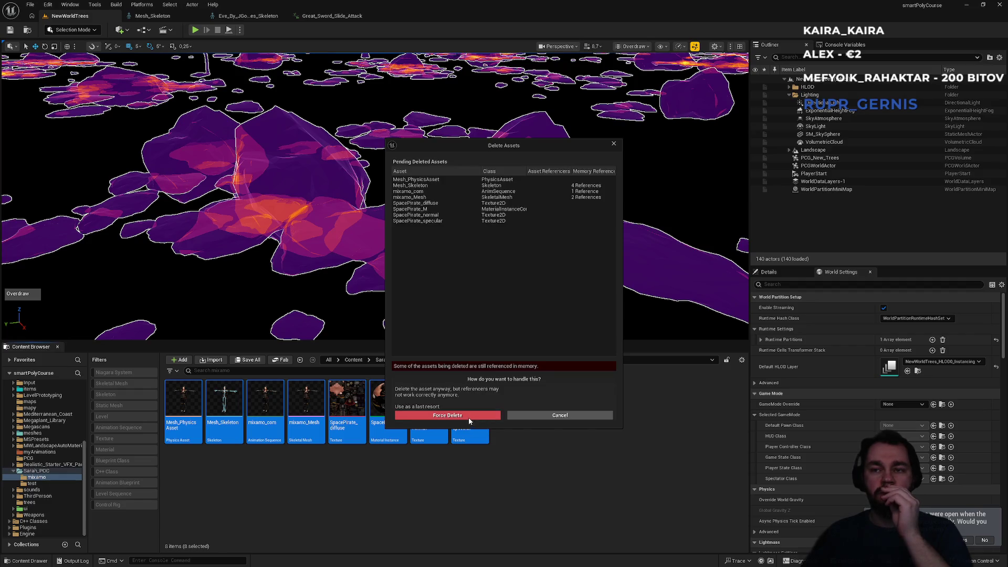
pyautogui.click(469, 418)
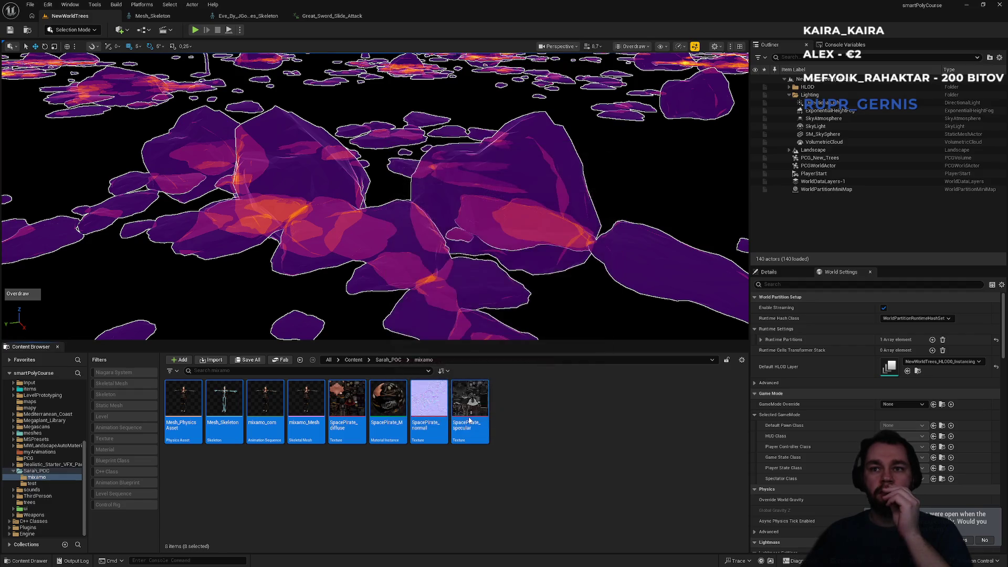
pyautogui.click(382, 359)
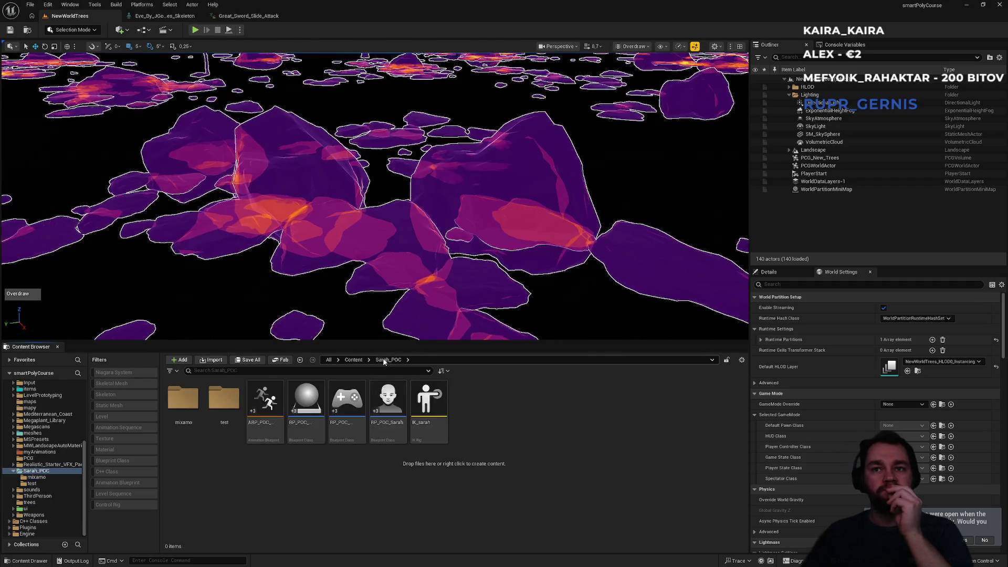
pyautogui.click(193, 426)
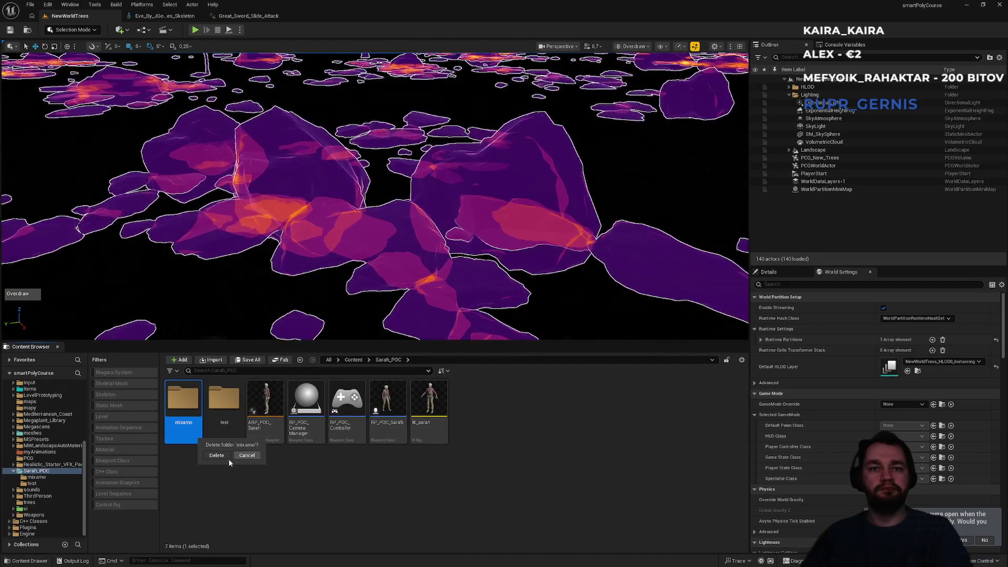
pyautogui.click(178, 428)
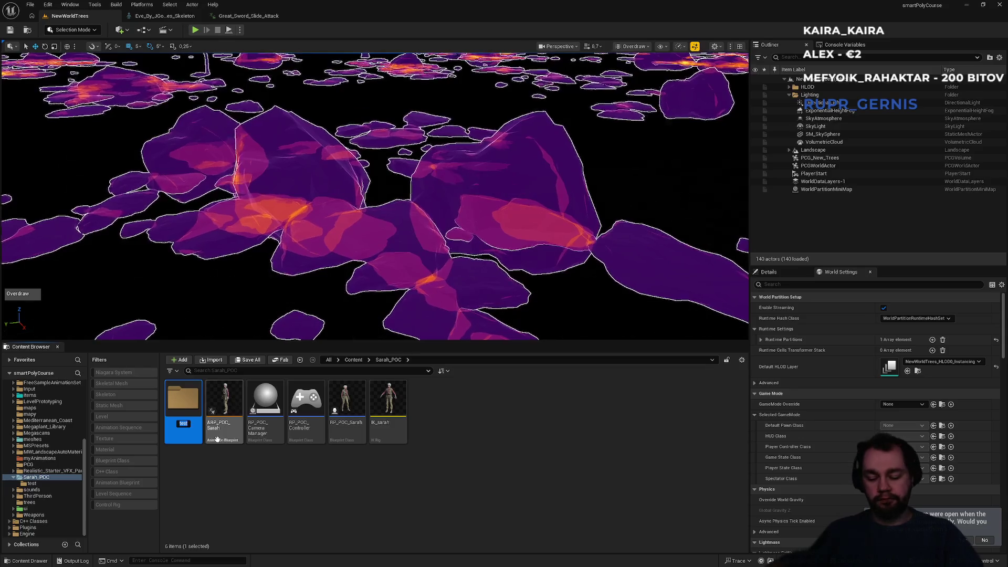
pyautogui.write('mixamo')
# - Rename the test folder to mixamo and check its contents
pyautogui.press('Return')
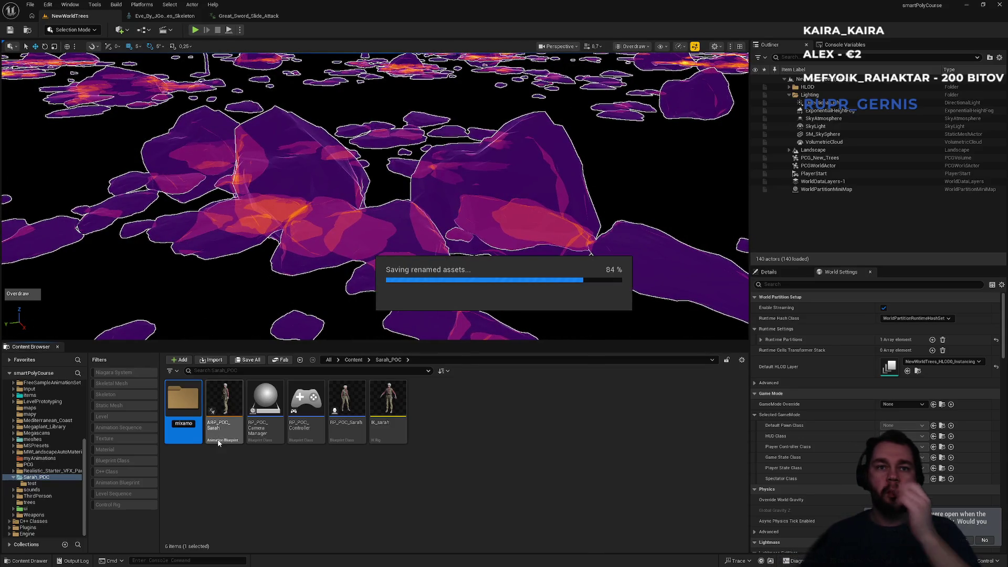
pyautogui.doubleClick(183, 404)
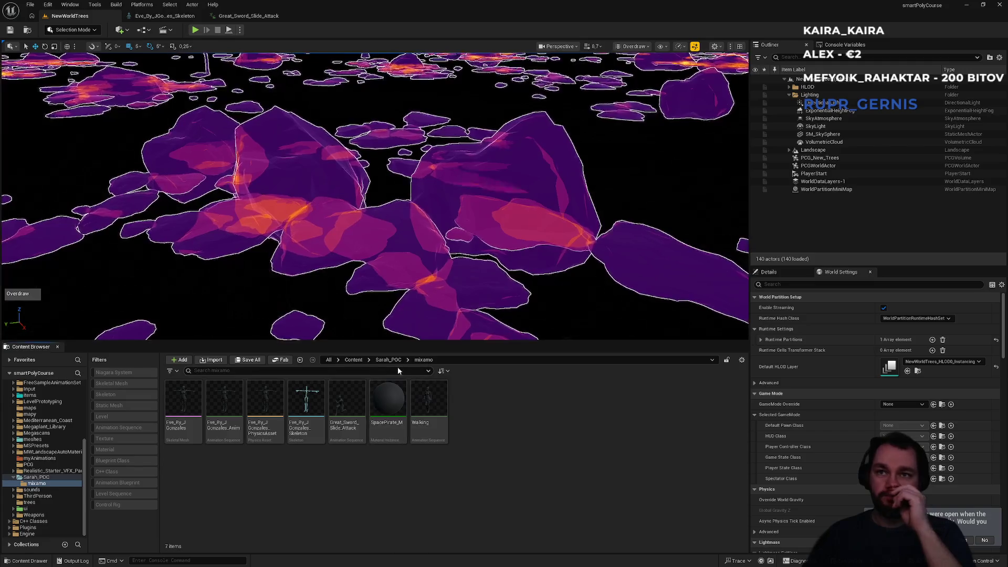
pyautogui.click(390, 360)
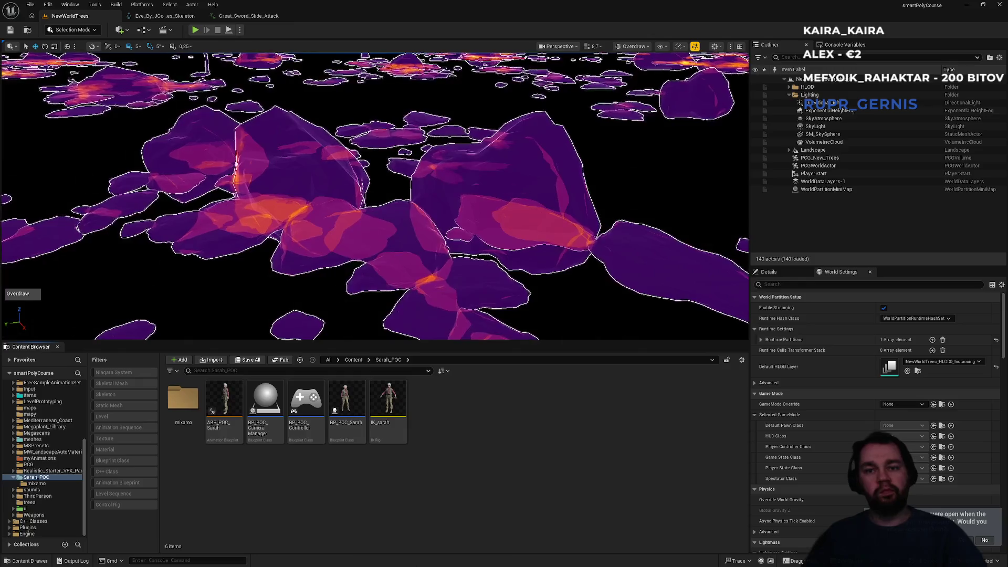
pyautogui.click(391, 558)
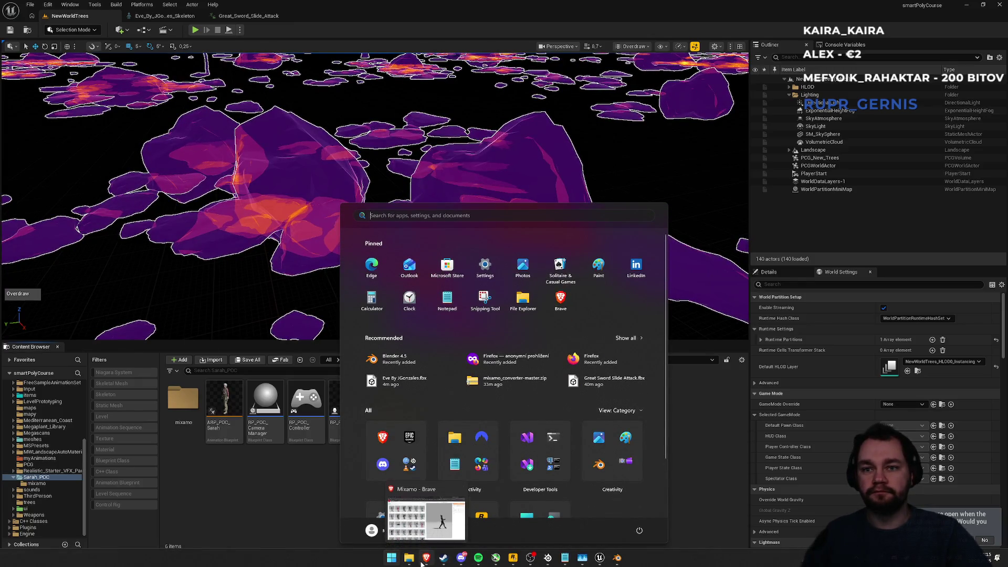
# - Search Mixamo animations for 'aim' and preview Standing Aim Idle 01 on the character
pyautogui.click(425, 557)
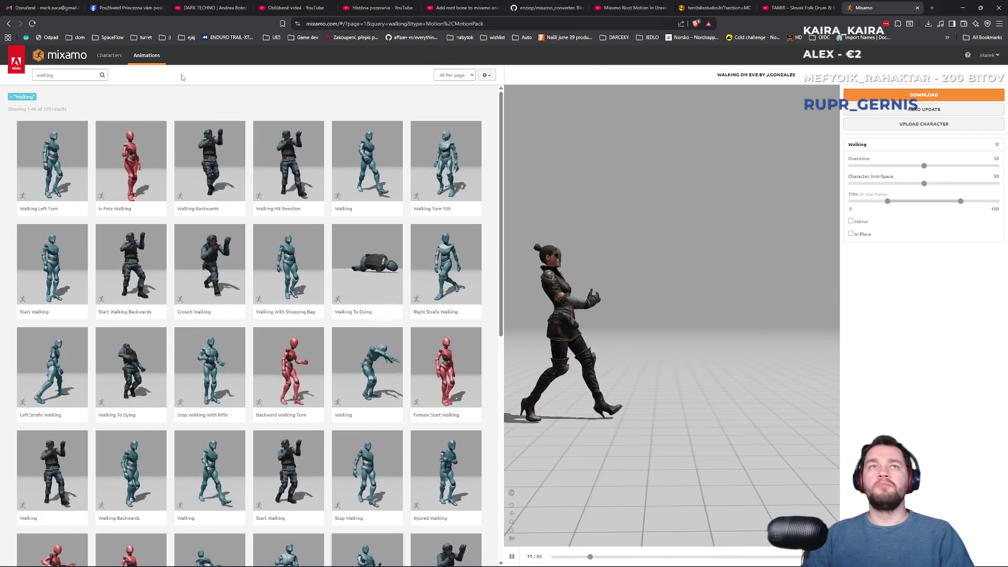
pyautogui.doubleClick(53, 75)
pyautogui.write('aim')
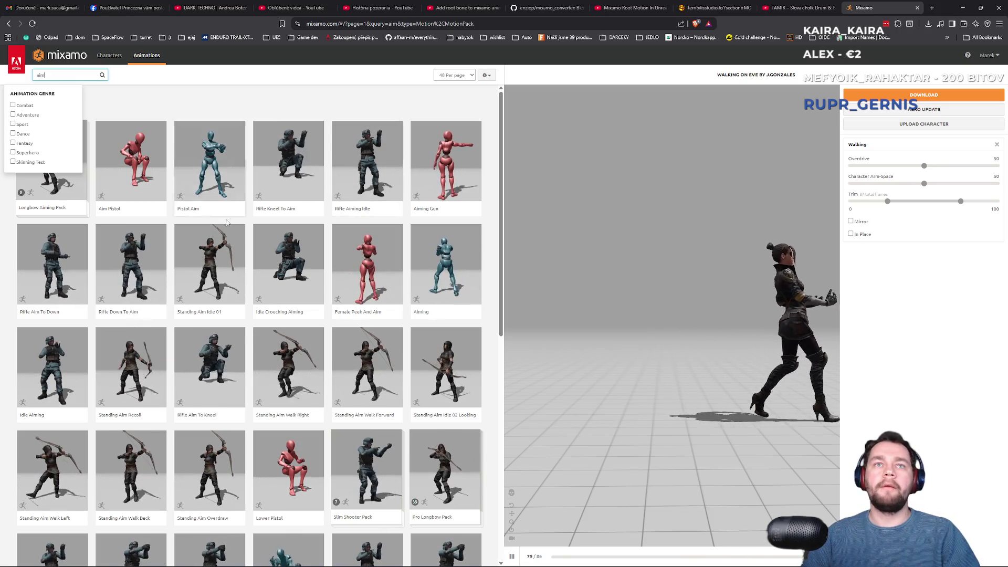
pyautogui.click(219, 248)
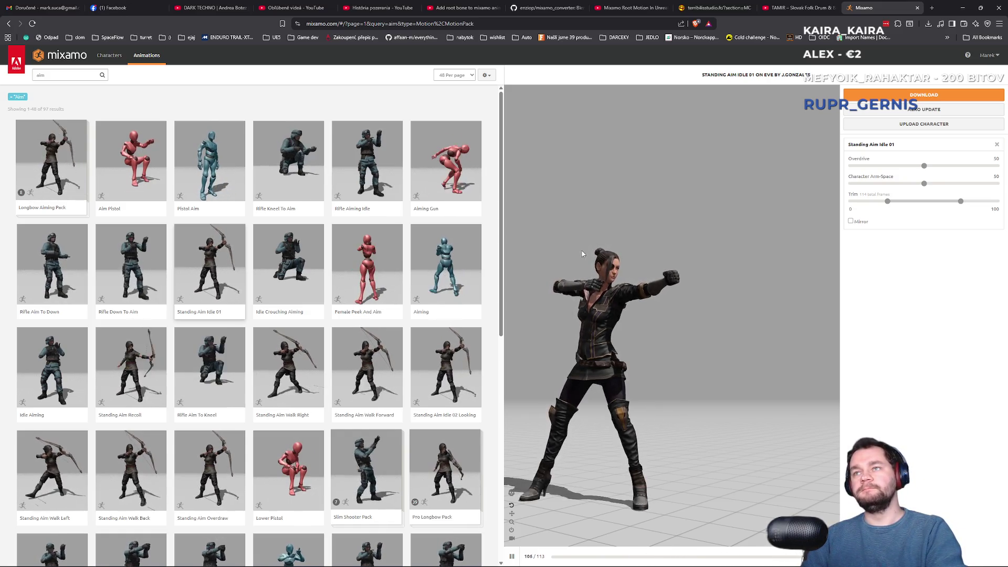
# - Experiment with Character Arm-Space values, then reset it to 50
pyautogui.moveTo(924, 183); pyautogui.dragTo(917, 183)
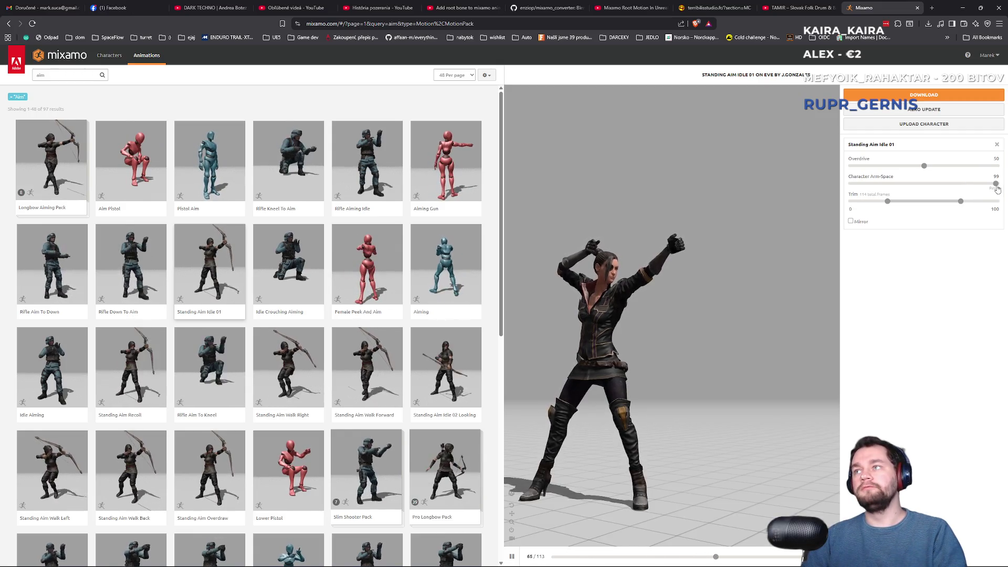
pyautogui.moveTo(996, 185); pyautogui.dragTo(977, 185)
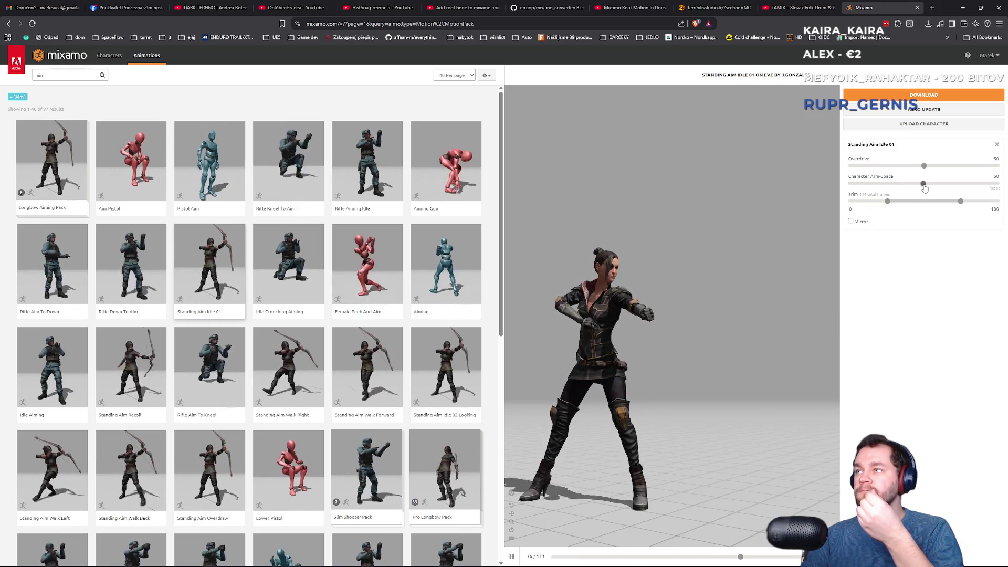
pyautogui.click(924, 184)
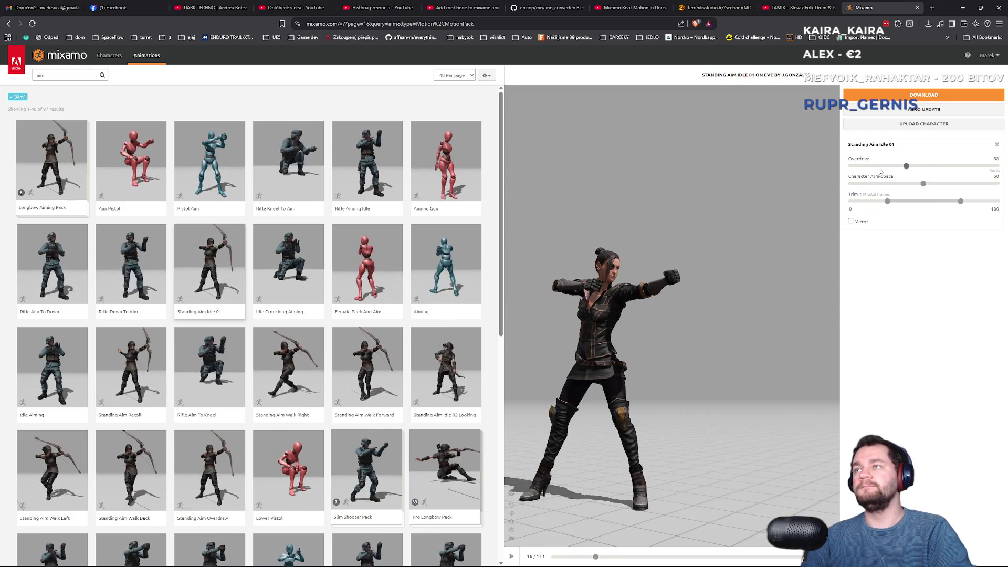
# - Adjust Overdrive, dropping it to 0 and then raising it toward 91
pyautogui.moveTo(880, 172); pyautogui.dragTo(818, 169)
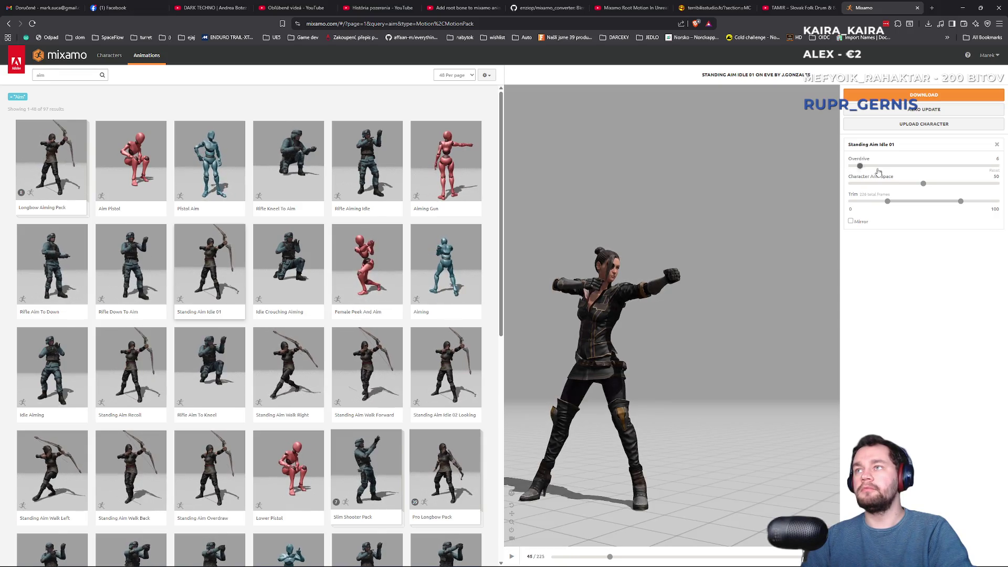
pyautogui.press('Return')
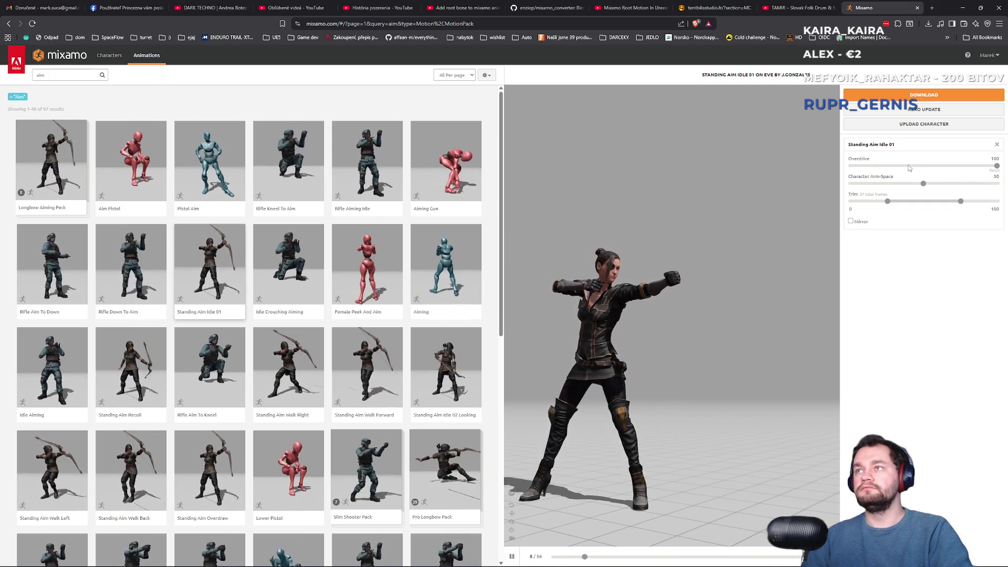
pyautogui.press('Return')
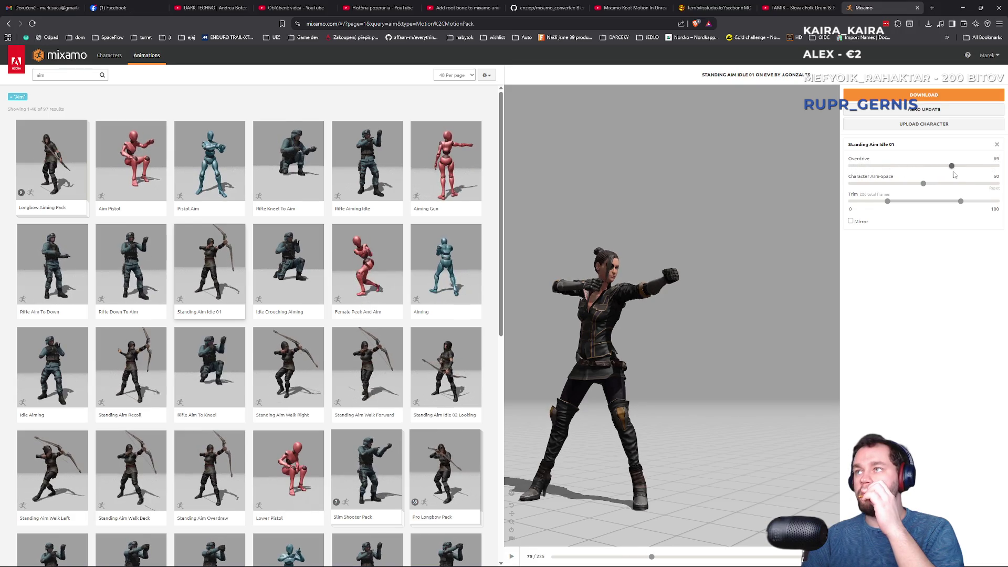
pyautogui.moveTo(955, 174); pyautogui.dragTo(985, 175)
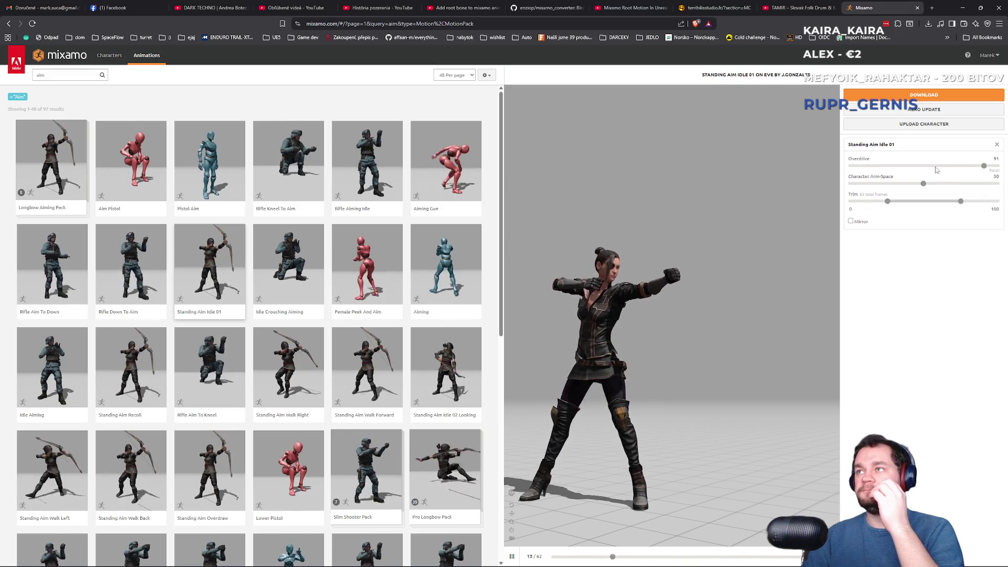
pyautogui.click(891, 166)
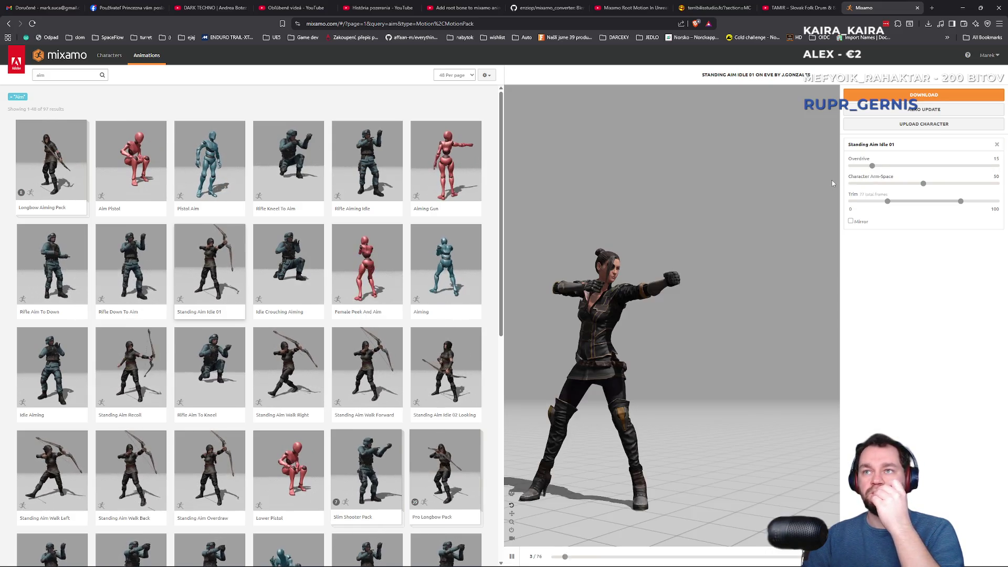
# - Orbit and zoom the preview to check the pose, settling Overdrive at about 10
pyautogui.moveTo(676, 241); pyautogui.dragTo(688, 231)
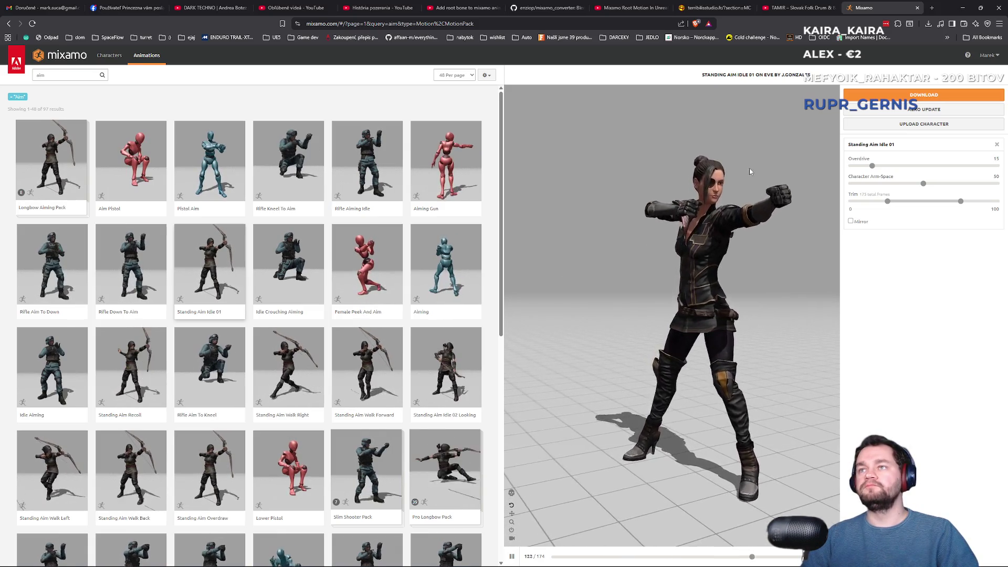
pyautogui.moveTo(726, 180); pyautogui.dragTo(707, 350)
pyautogui.scroll(2, 677, 408)
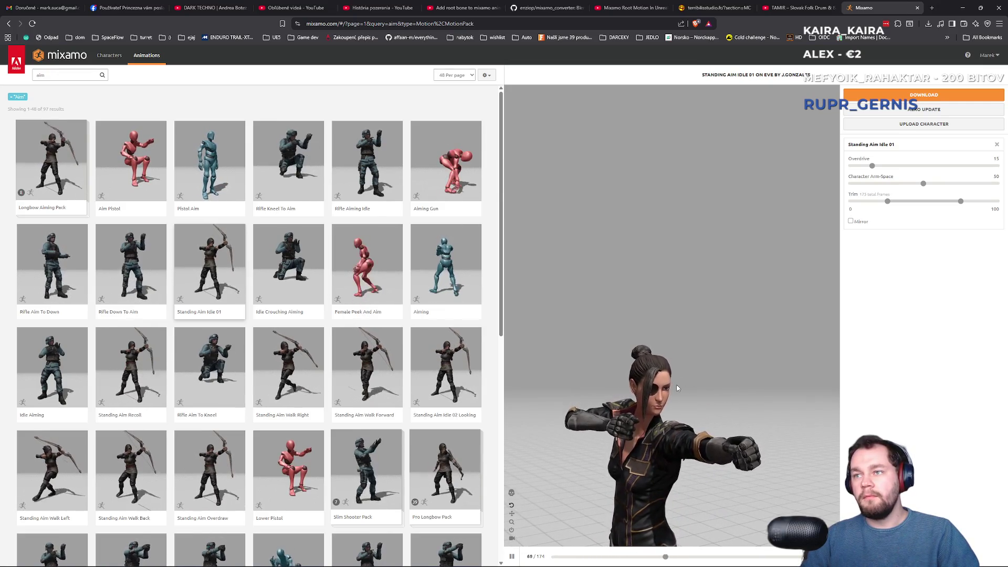
pyautogui.click(866, 167)
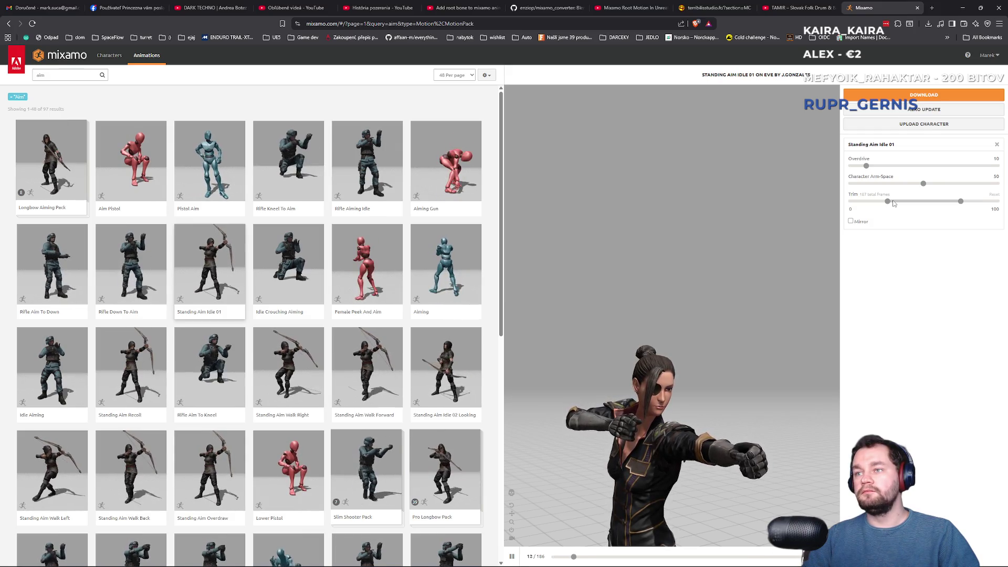
pyautogui.click(913, 95)
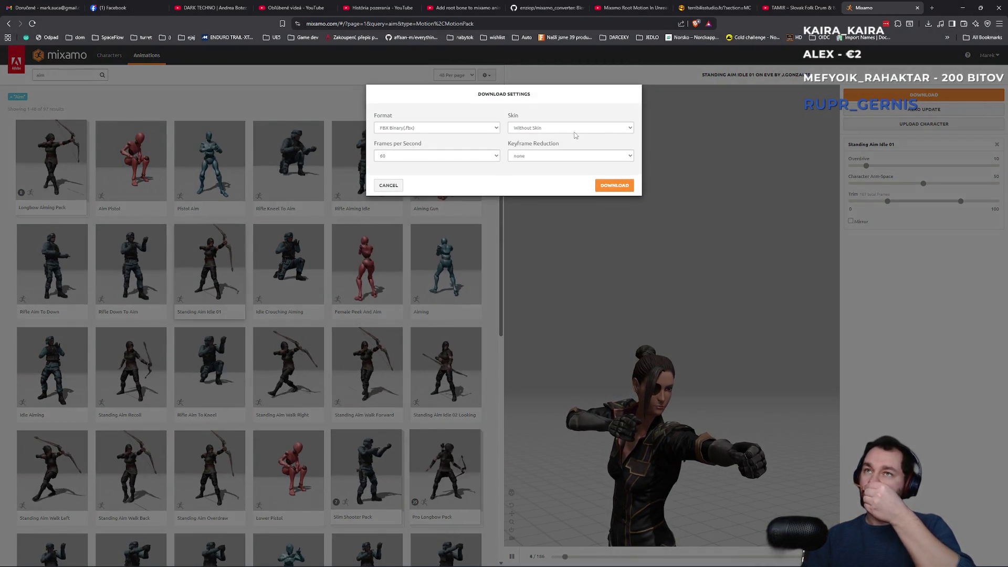
# - Download Standing Aim Idle 01 as FBX Binary without skin into BlenderMixamo330 > BlenderMixamo > Anims_In
pyautogui.click(538, 156)
pyautogui.click(615, 186)
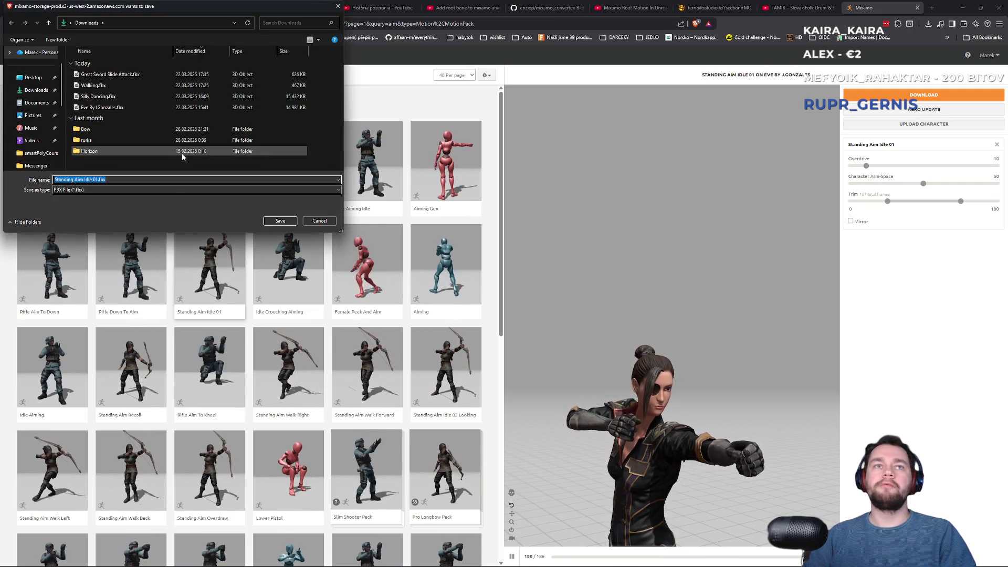
pyautogui.click(31, 80)
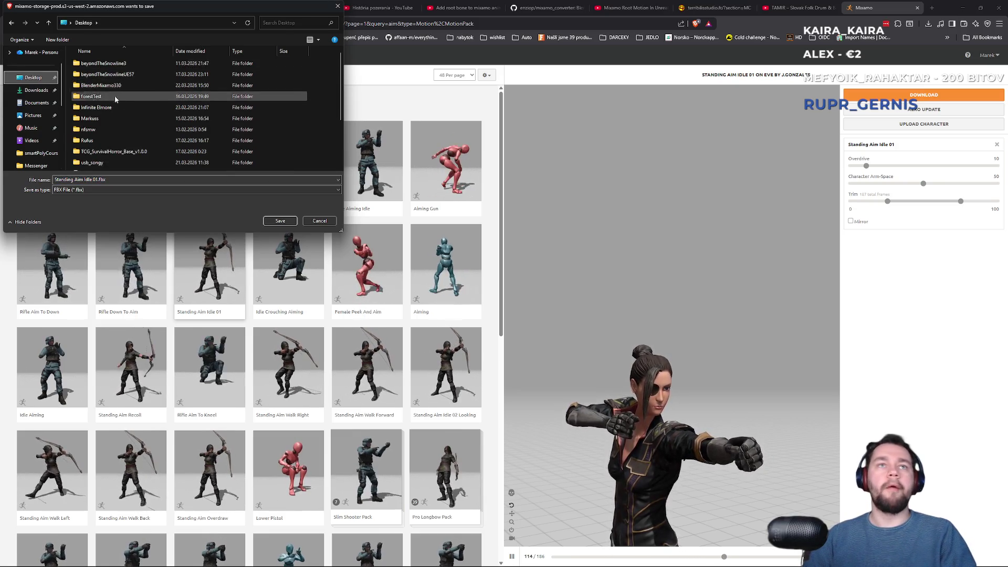
pyautogui.scroll(-1, 102, 99)
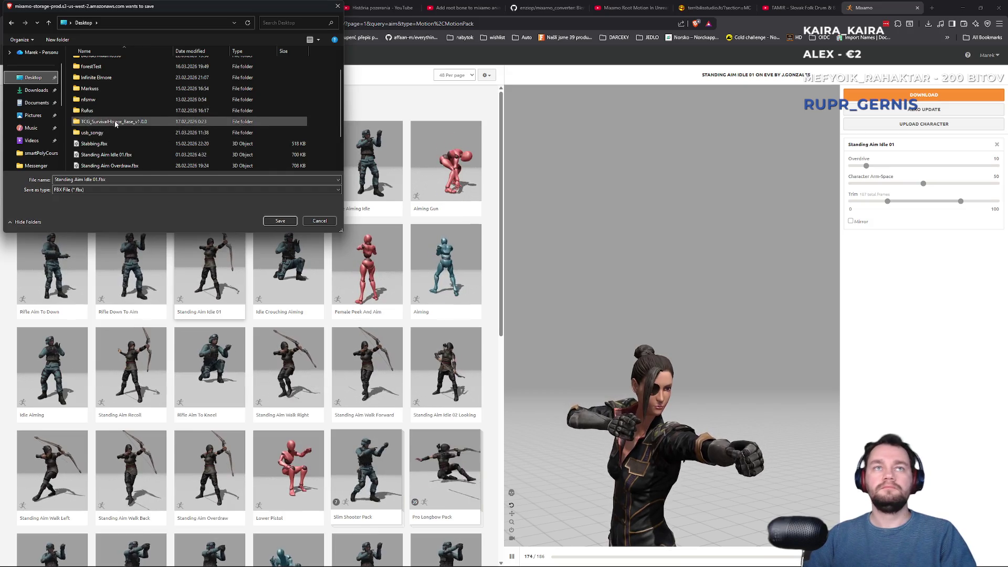
pyautogui.scroll(1, 99, 96)
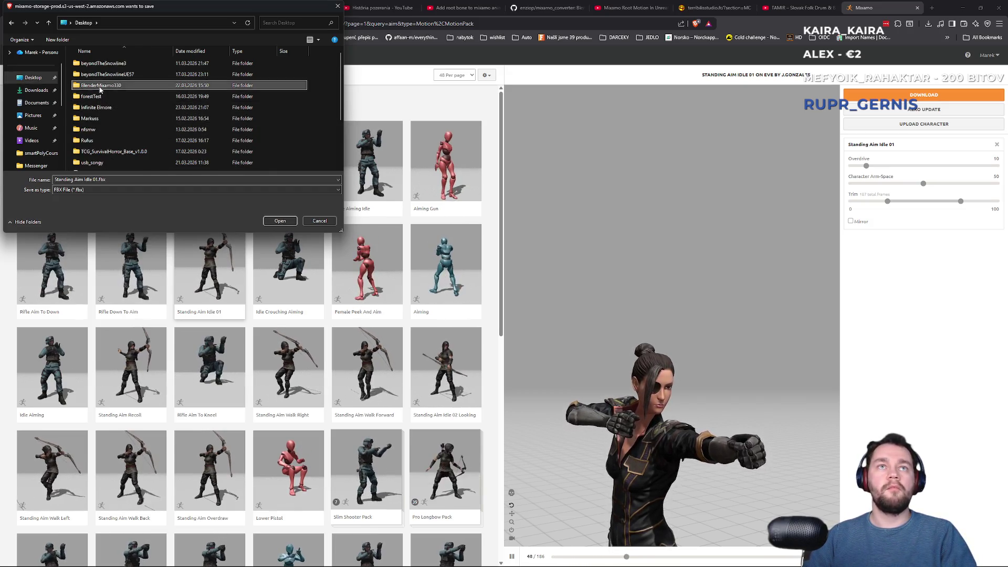
pyautogui.doubleClick(100, 85)
pyautogui.doubleClick(92, 63)
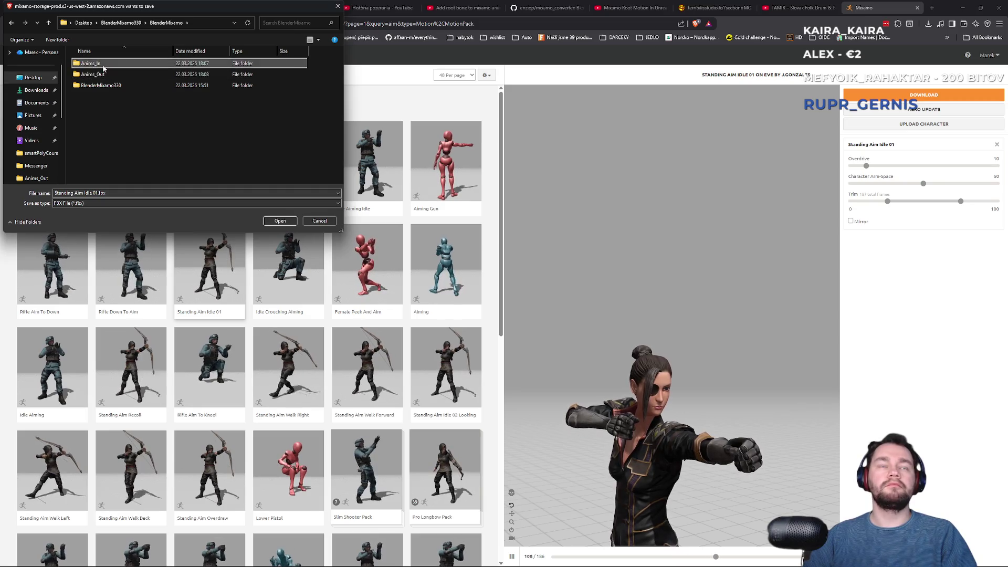
pyautogui.click(281, 221)
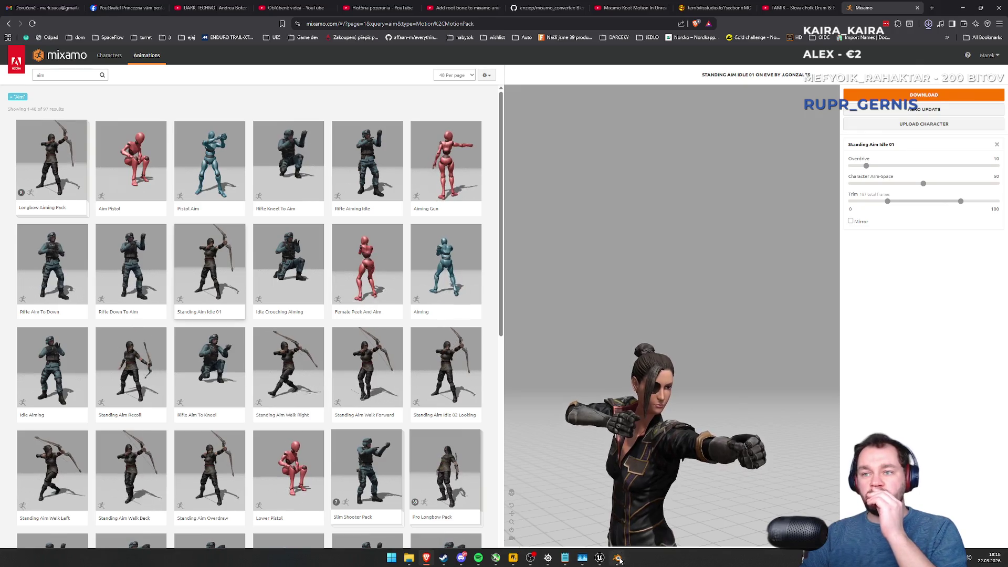
# - Batch convert the four Anims_In animations with Blender's Mixamo Rootbaker, then return to Unreal
pyautogui.click(617, 558)
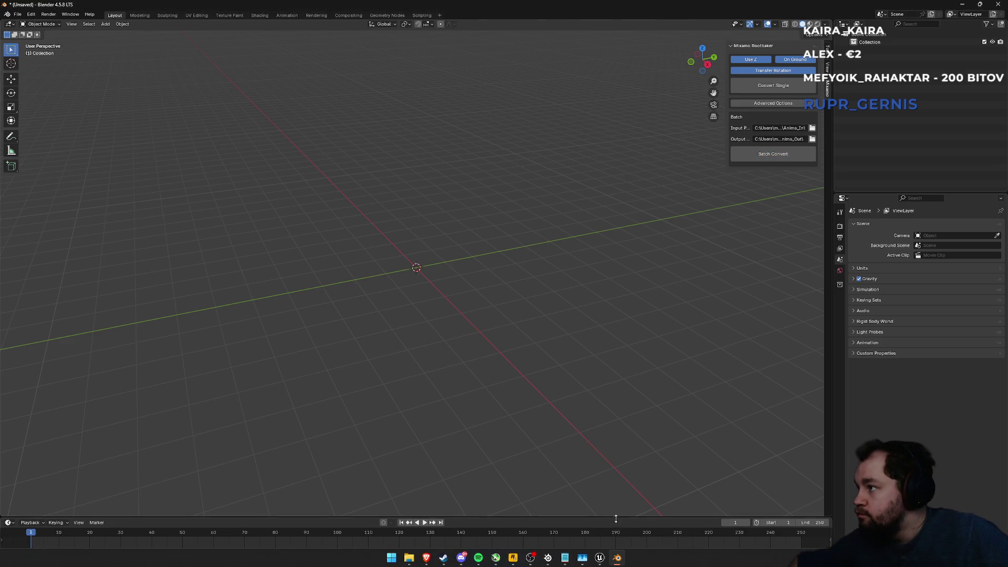
pyautogui.press('super+Tab')
pyautogui.press('Right')
pyautogui.press('Return')
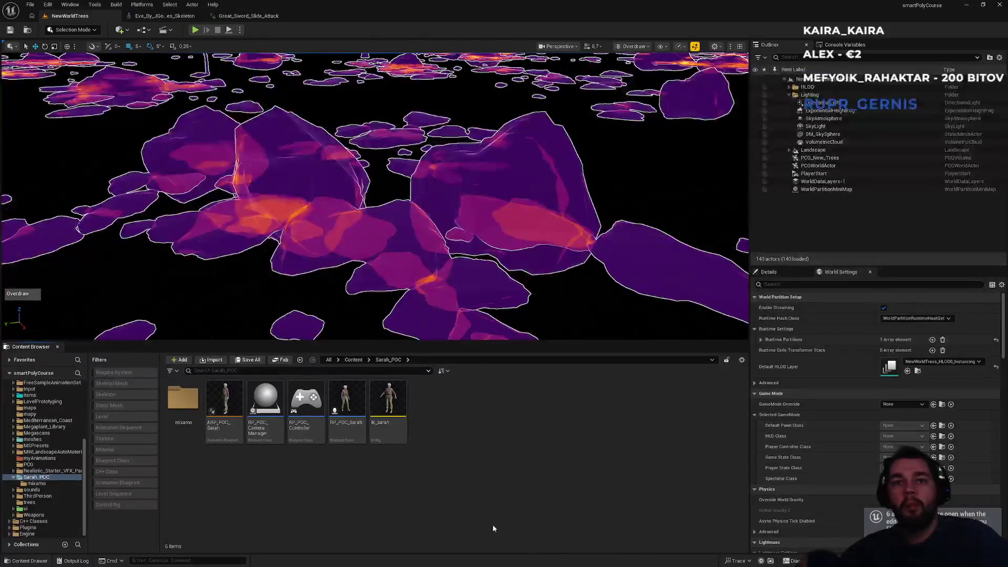
# - Import the converted Standing Aim Idle 01 FBX into the mixamo folder
pyautogui.doubleClick(183, 399)
pyautogui.rightClick(389, 512)
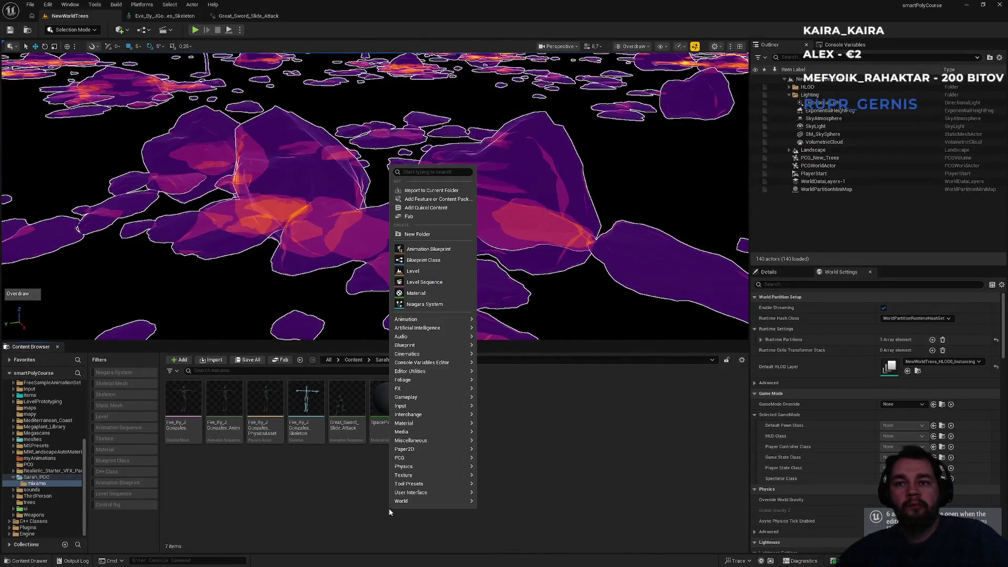
pyautogui.click(431, 190)
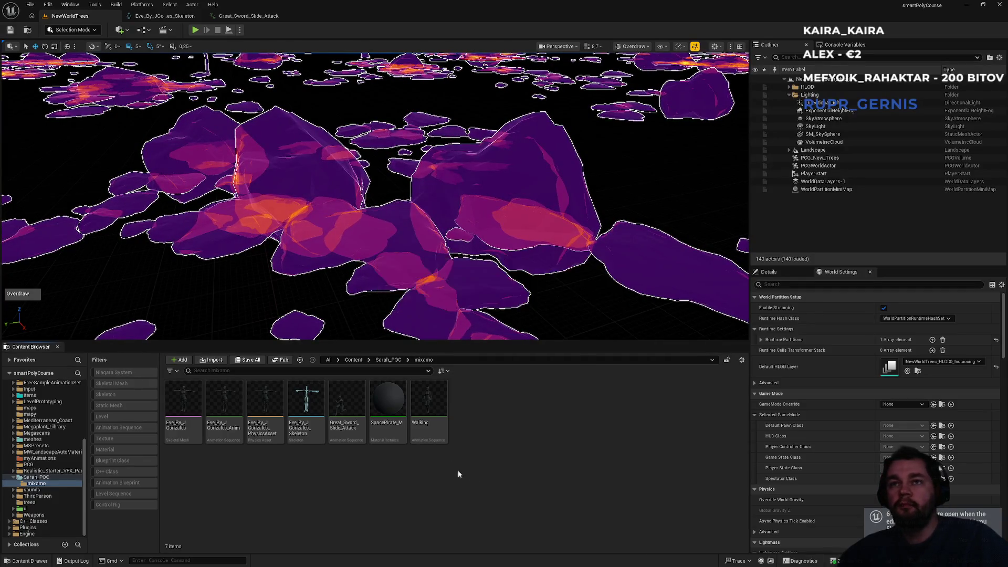
pyautogui.click(456, 251)
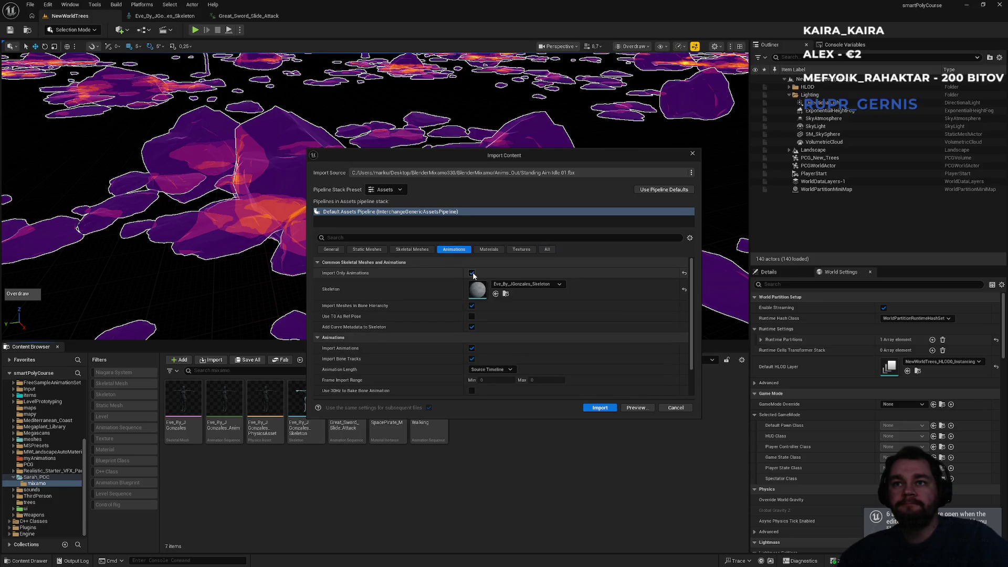
pyautogui.click(614, 408)
# - Preview the Standing_Aim_Idle_01 animation and save the asset
pyautogui.doubleClick(430, 427)
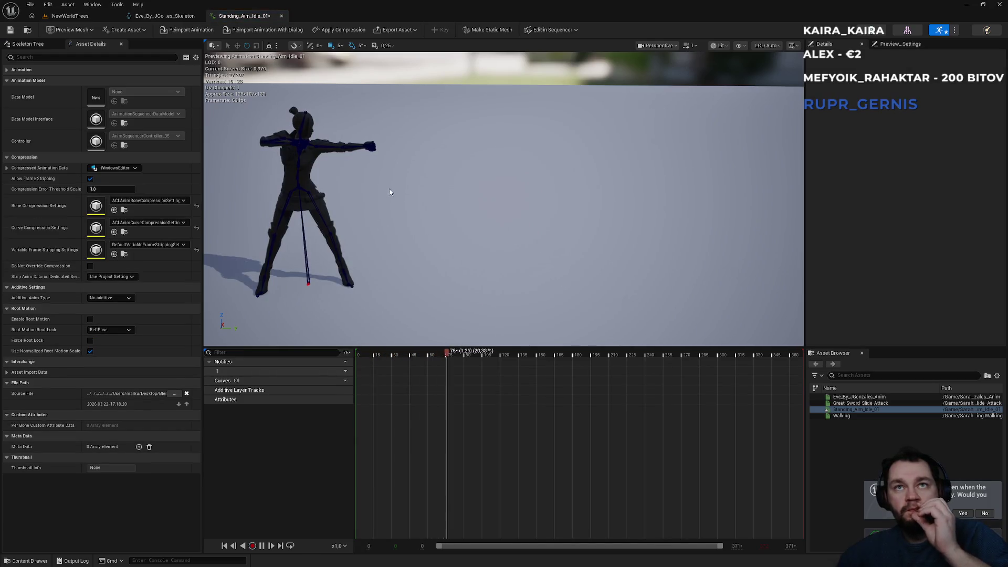
pyautogui.moveTo(450, 174); pyautogui.dragTo(450, 107)
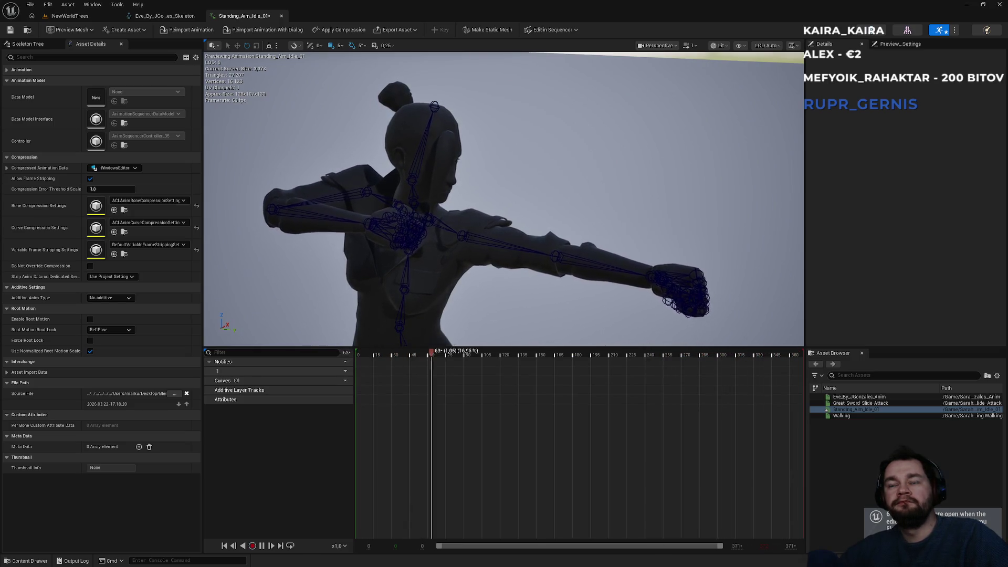
pyautogui.scroll(3, 504, 199)
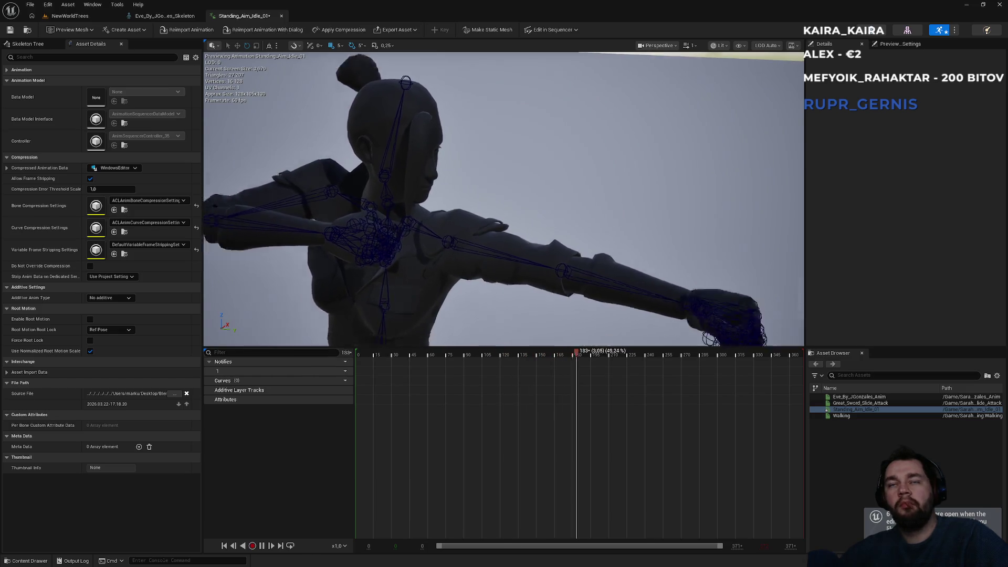
pyautogui.scroll(-5, 421, 169)
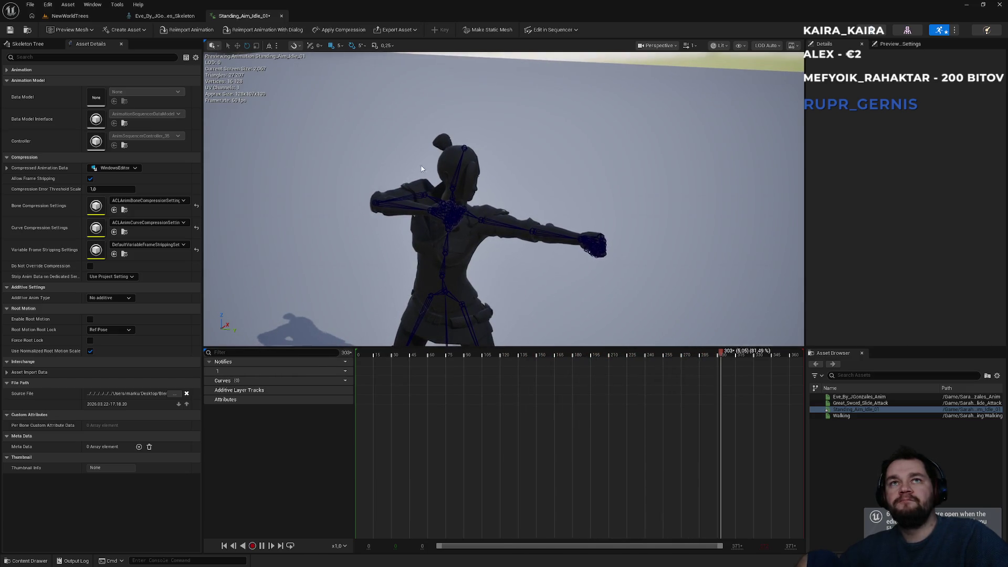
pyautogui.hotkey('ctrl', 's')
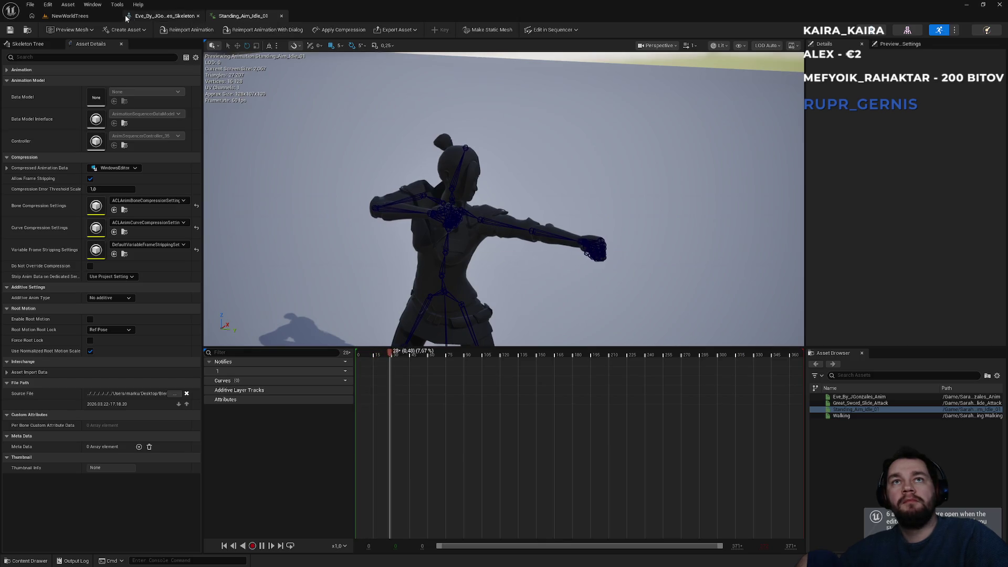
# - Open BP_POC_Sarah and delete the Play Montage, Mesh and H key event nodes
pyautogui.click(126, 16)
pyautogui.click(70, 15)
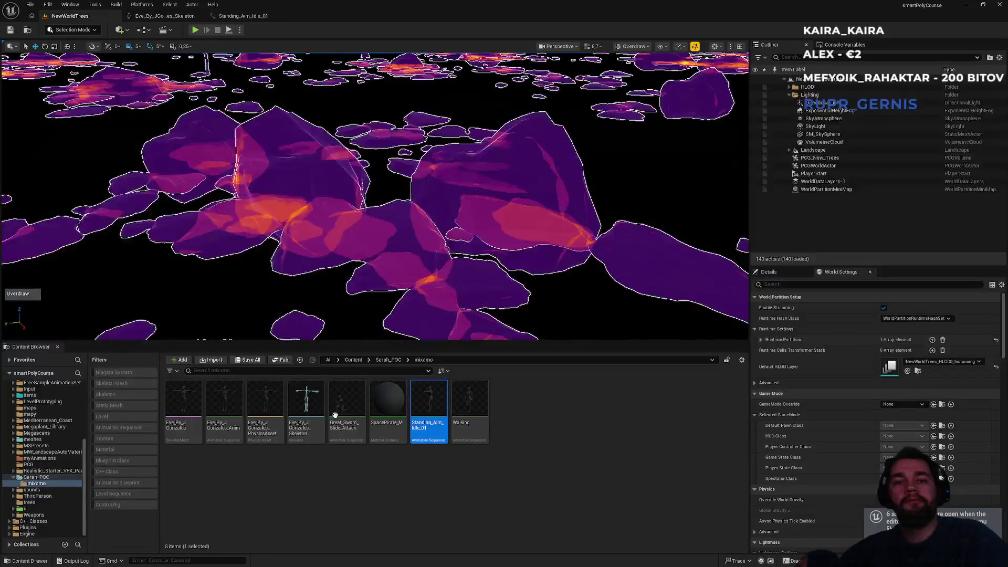
pyautogui.click(388, 360)
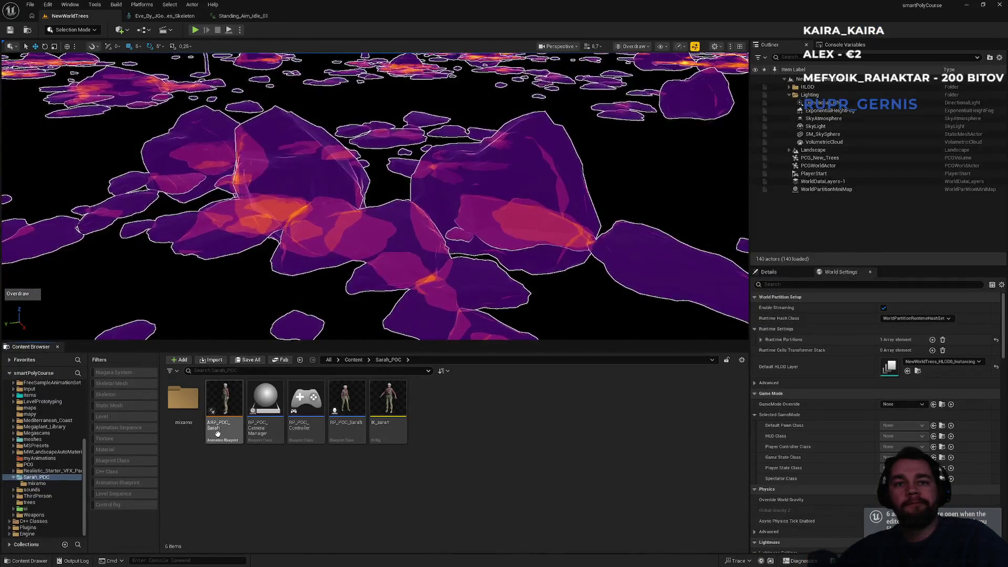
pyautogui.click(357, 441)
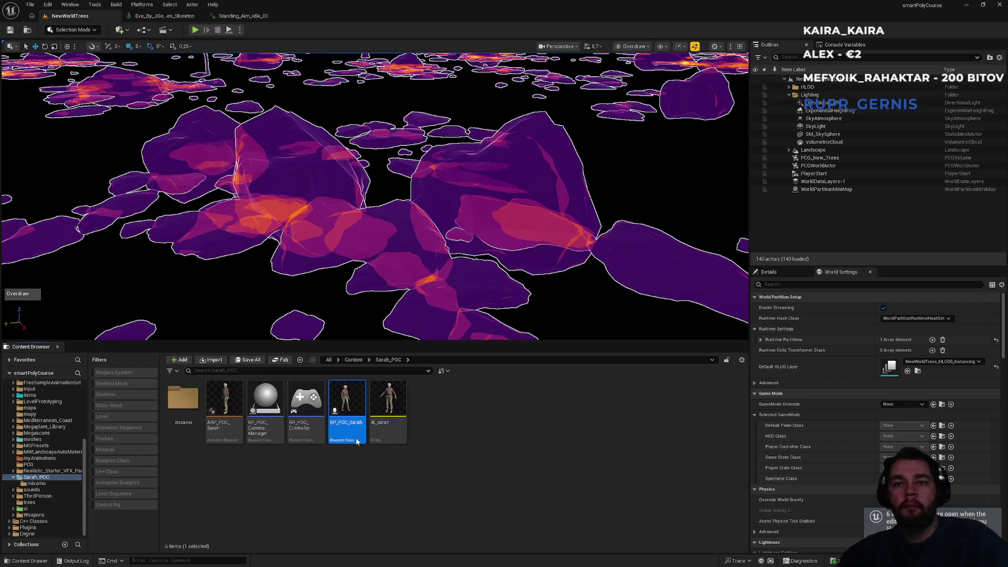
pyautogui.doubleClick(346, 412)
pyautogui.moveTo(395, 261); pyautogui.dragTo(286, 376)
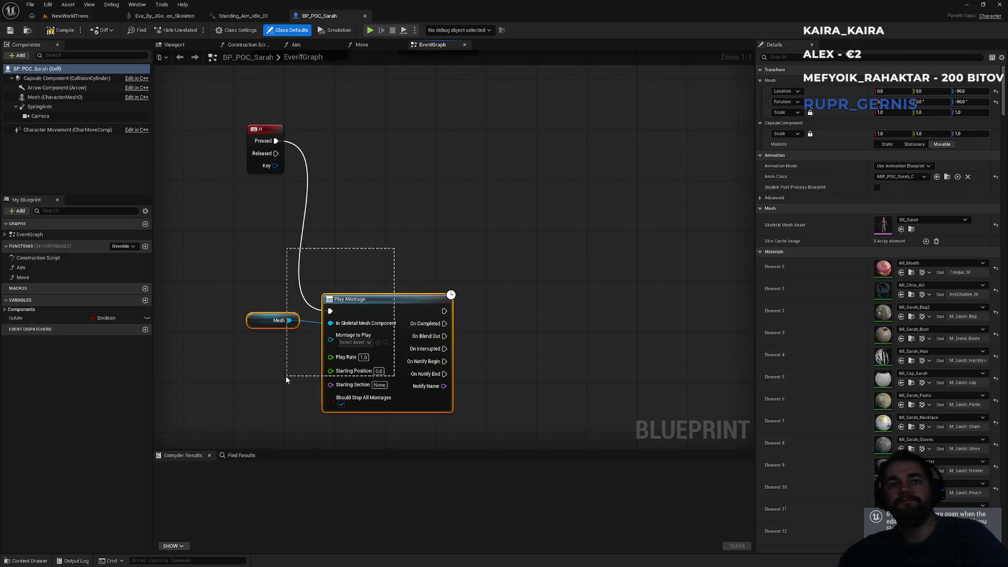
pyautogui.press('Delete')
pyautogui.moveTo(346, 129); pyautogui.dragTo(263, 195)
pyautogui.press('Delete')
pyautogui.moveTo(358, 178)
pyautogui.mouseDown()
pyautogui.moveTo(378, 378)
pyautogui.moveTo(360, 354)
pyautogui.moveTo(331, 230)
pyautogui.moveTo(408, 314)
pyautogui.mouseUp()
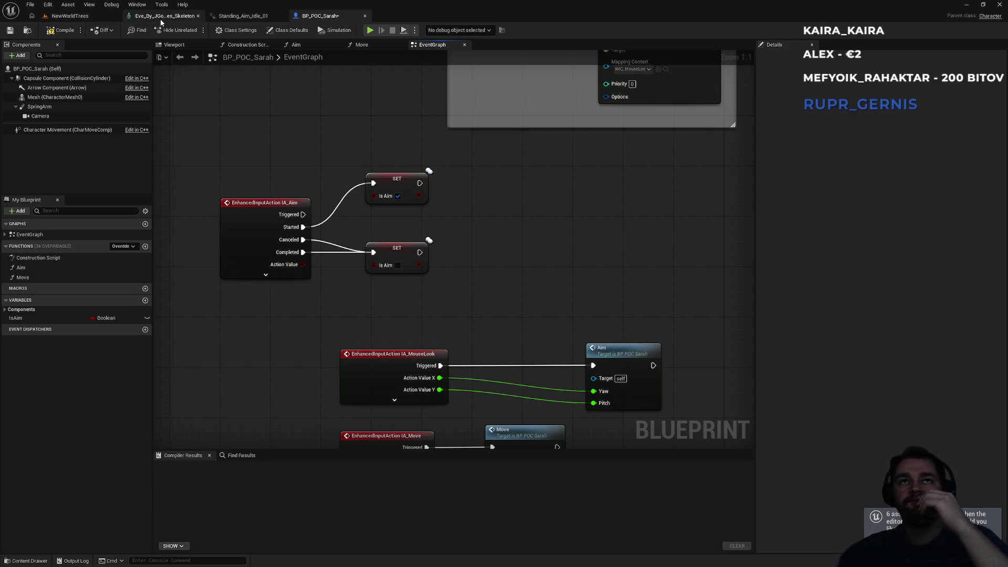
# - Review the IA_Aim input setting IsAim in the event graph, then return to NewWorldTrees
pyautogui.click(69, 16)
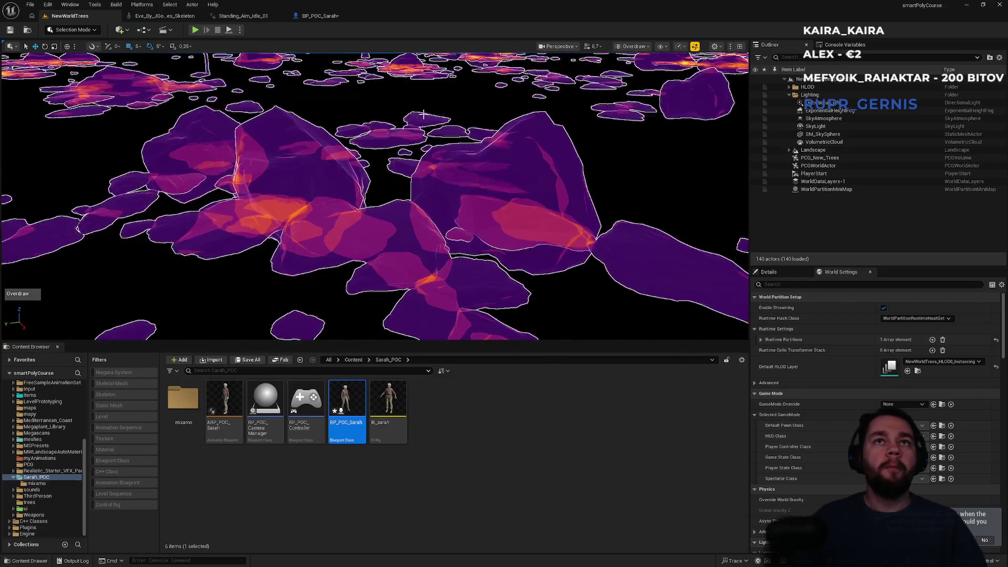
pyautogui.click(319, 16)
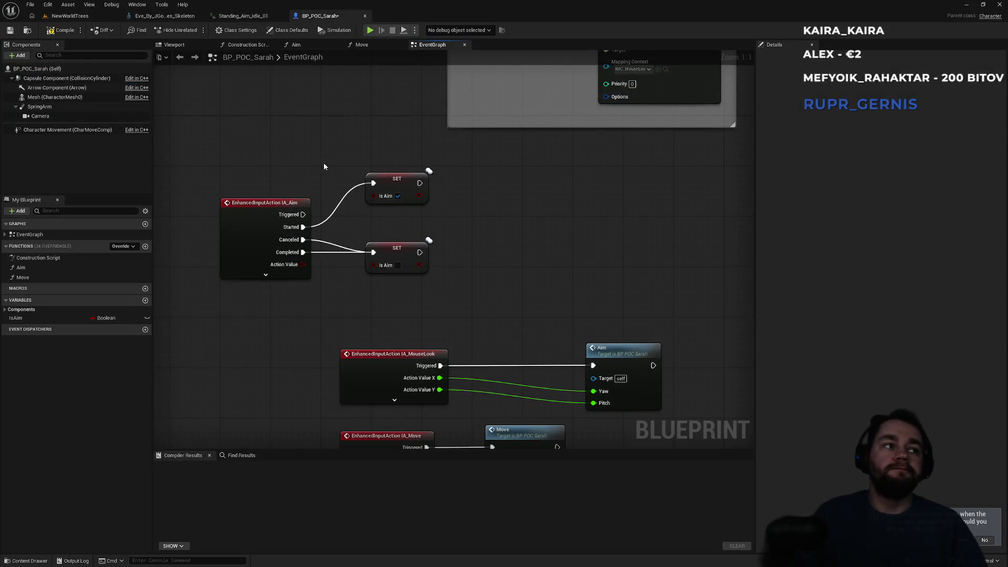
pyautogui.moveTo(418, 229); pyautogui.dragTo(398, 270)
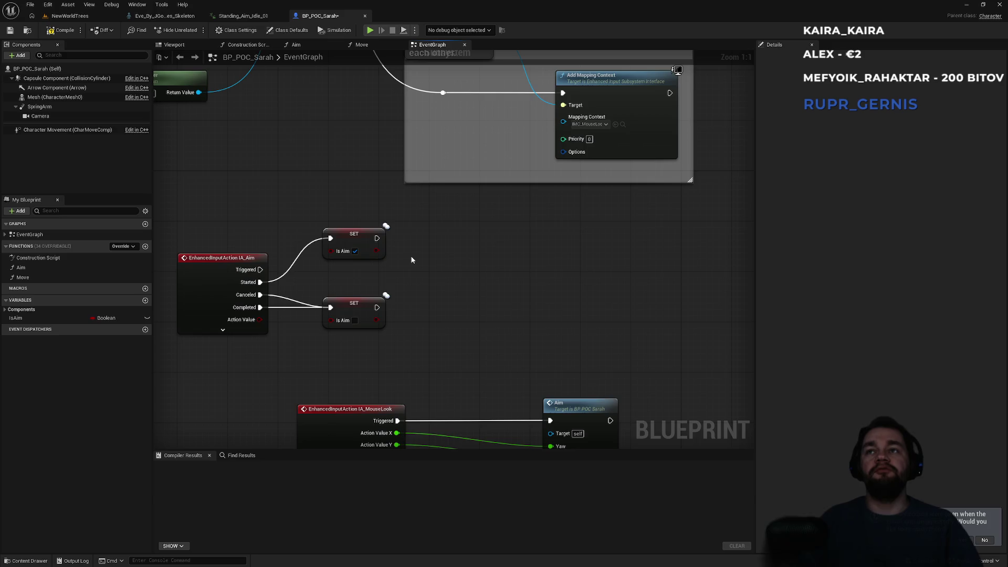
pyautogui.scroll(-2, 467, 338)
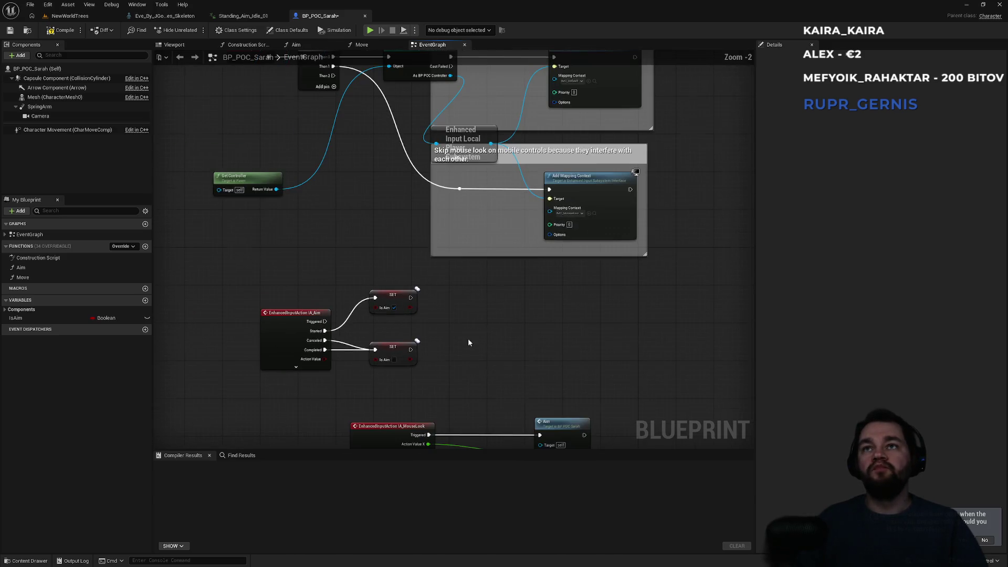
pyautogui.moveTo(461, 319)
pyautogui.mouseDown()
pyautogui.moveTo(445, 293)
pyautogui.moveTo(443, 305)
pyautogui.moveTo(441, 280)
pyautogui.mouseUp()
pyautogui.click(70, 15)
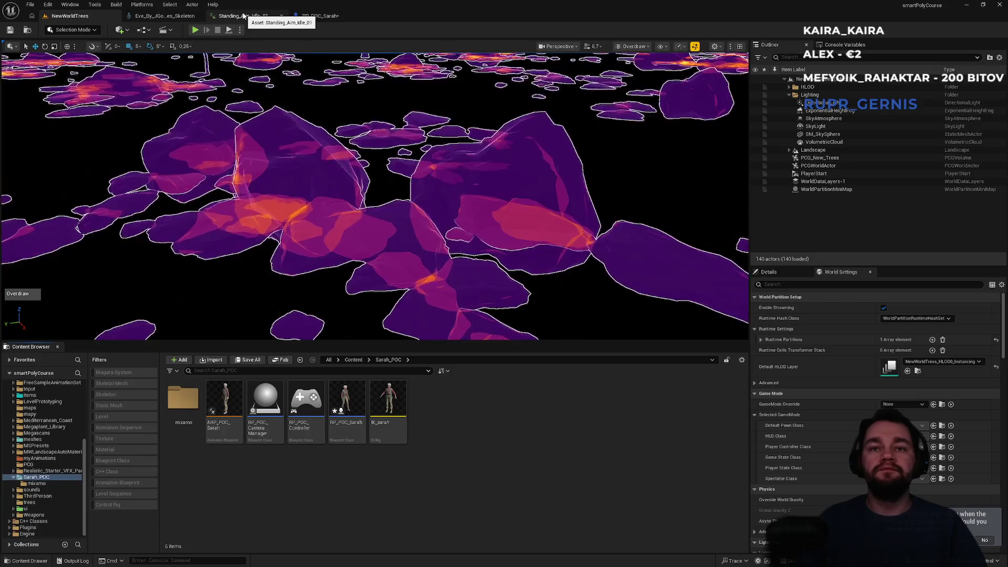
pyautogui.click(231, 409)
# - Open ABP_POC_Sarah's AnimGraph and drag Loco_1 up-left, clear of the Local To Component chain
pyautogui.doubleClick(232, 408)
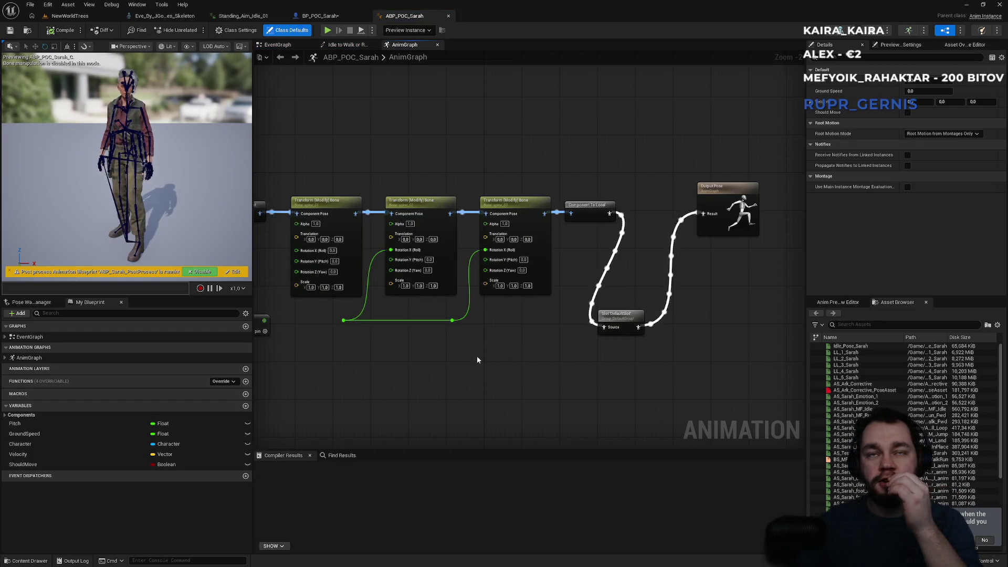
pyautogui.moveTo(529, 363); pyautogui.dragTo(648, 335)
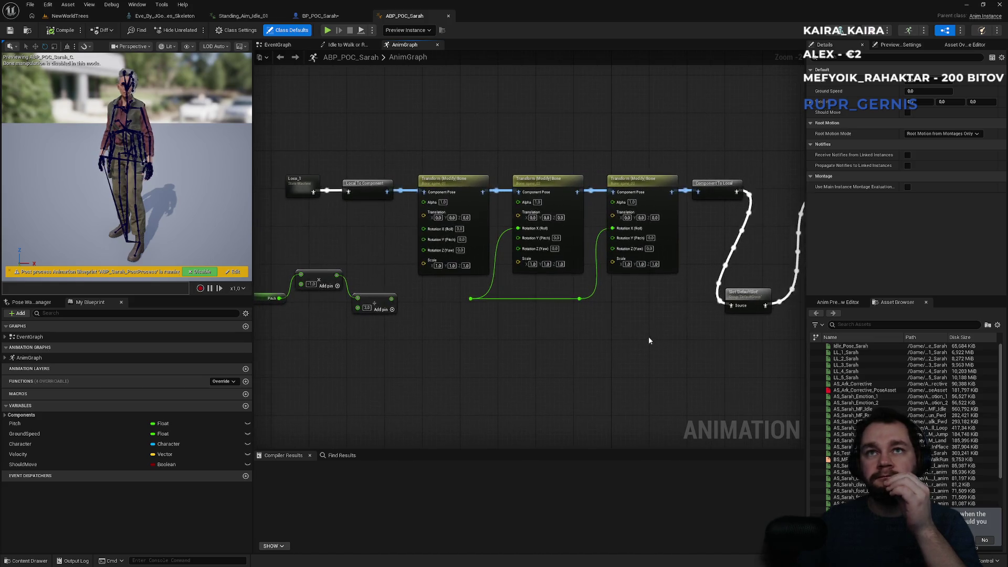
pyautogui.moveTo(317, 232); pyautogui.dragTo(452, 289)
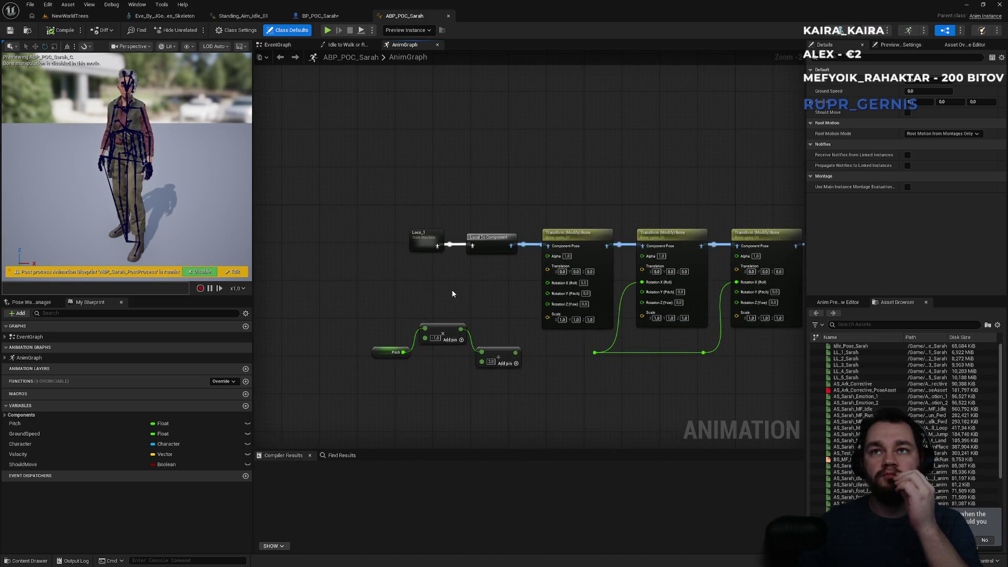
pyautogui.moveTo(431, 241)
pyautogui.mouseDown()
pyautogui.moveTo(374, 192)
pyautogui.moveTo(425, 239)
pyautogui.mouseUp()
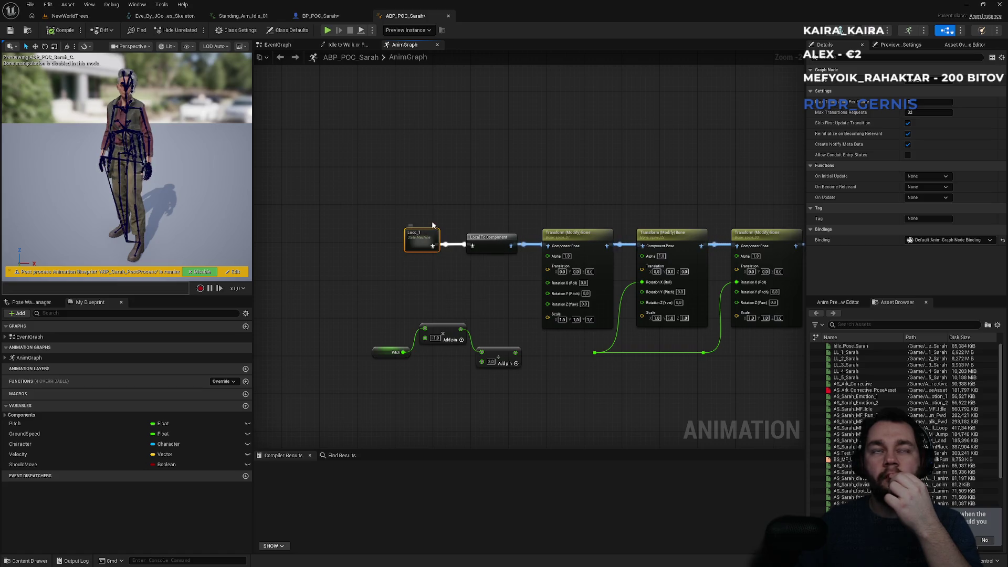
pyautogui.scroll(2, 418, 235)
pyautogui.moveTo(414, 235); pyautogui.dragTo(351, 163)
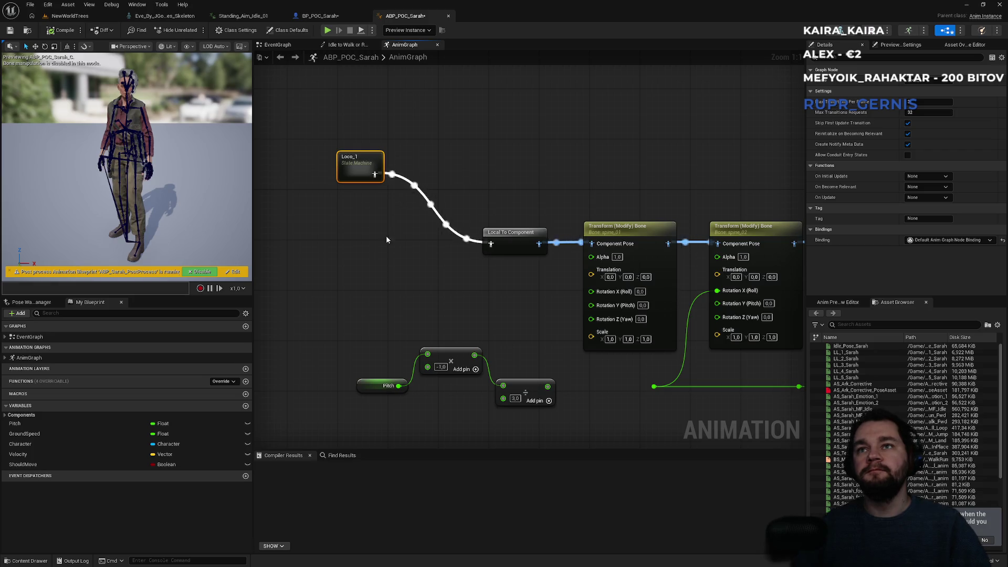
pyautogui.rightClick(378, 256)
pyautogui.write('blend by')
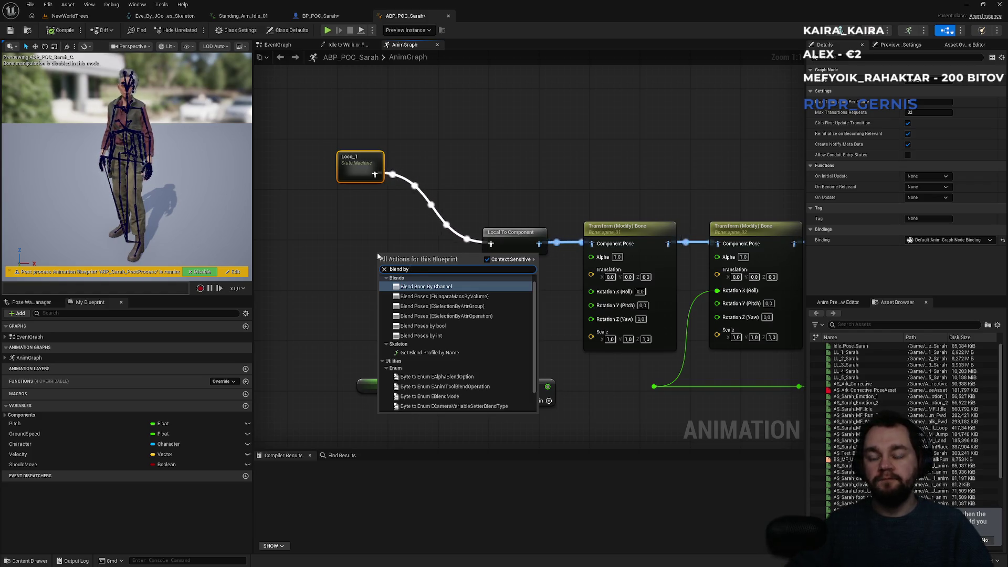
pyautogui.hotkey('ctrl', 'a')
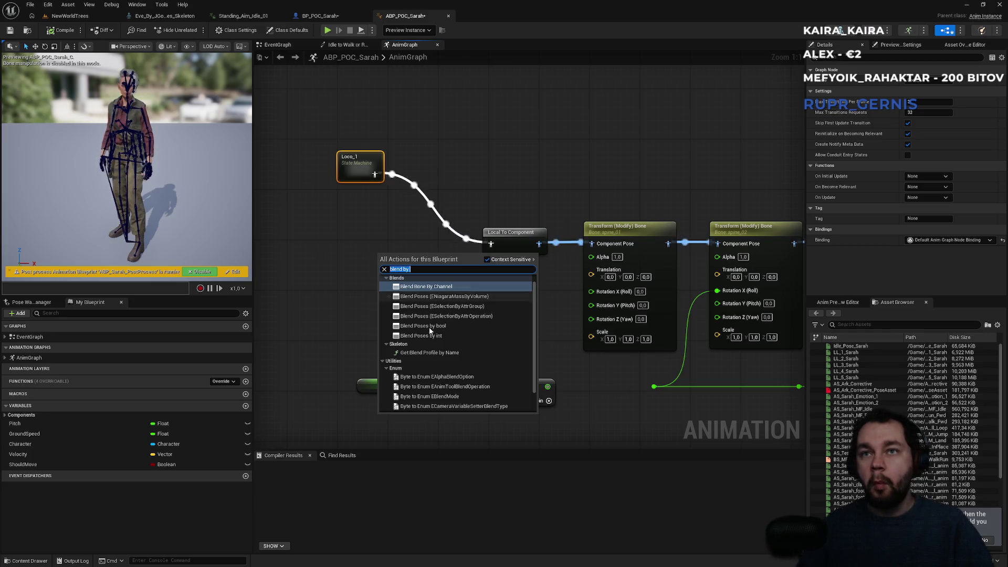
pyautogui.scroll(-1, 475, 340)
pyautogui.scroll(1, 478, 344)
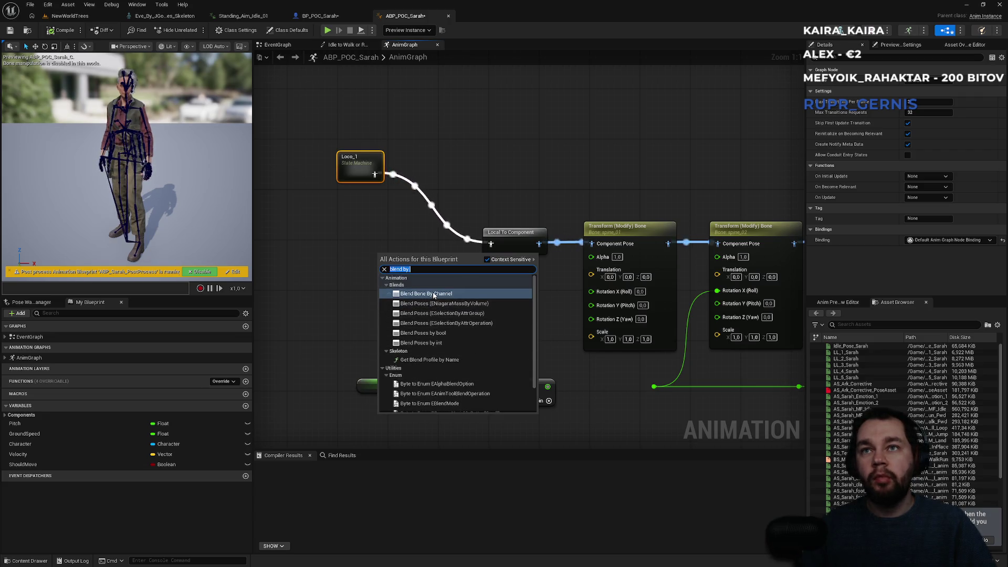
pyautogui.click(357, 247)
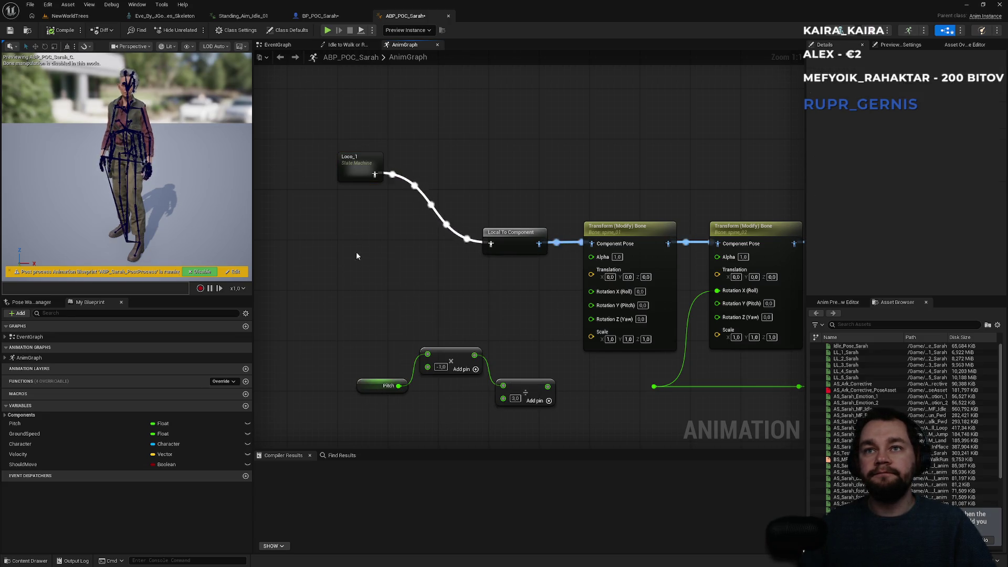
pyautogui.rightClick(358, 266)
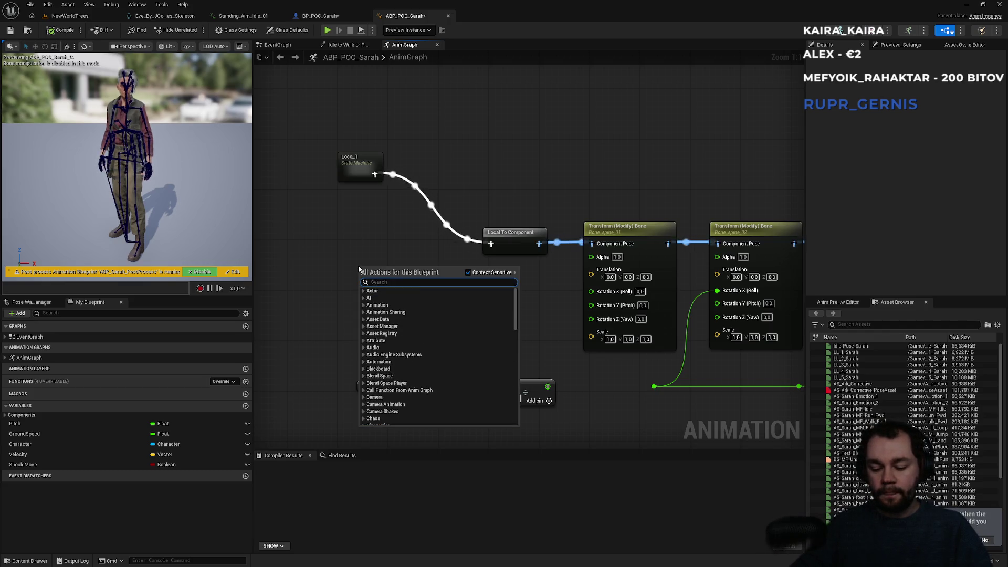
pyautogui.write('space')
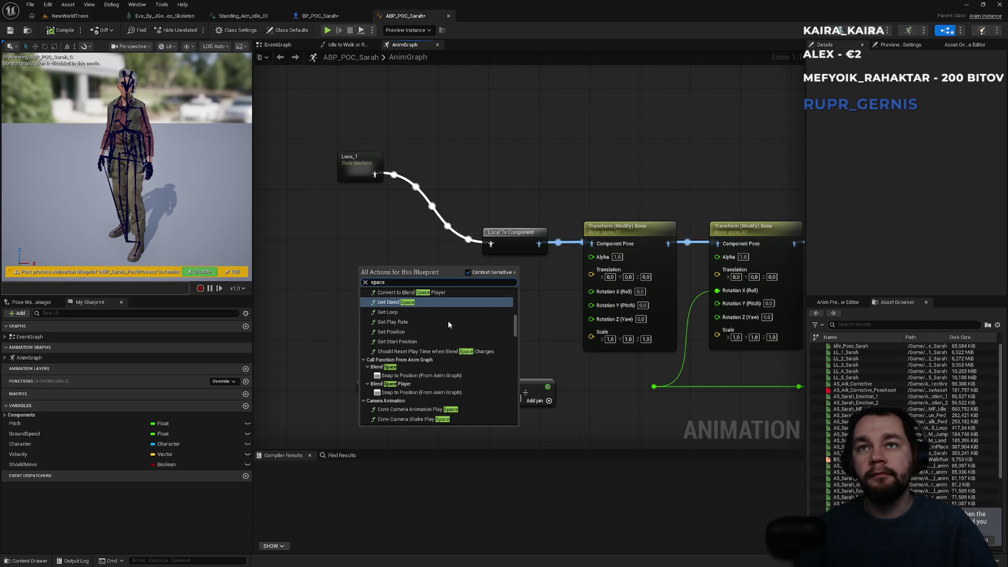
pyautogui.scroll(-3, 486, 336)
pyautogui.moveTo(514, 332)
pyautogui.mouseDown()
pyautogui.moveTo(512, 417)
pyautogui.moveTo(519, 286)
pyautogui.mouseUp()
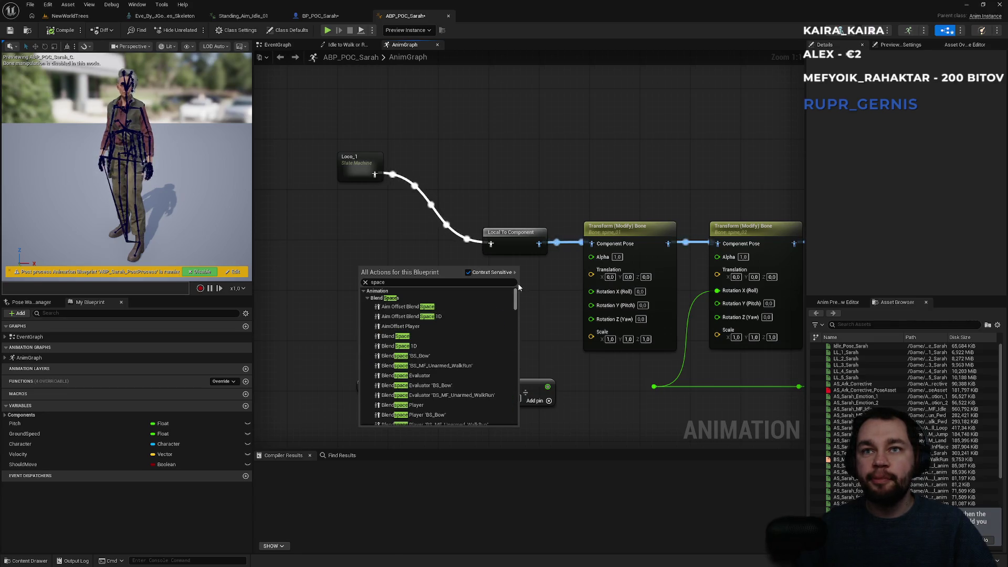
pyautogui.scroll(-3, 517, 293)
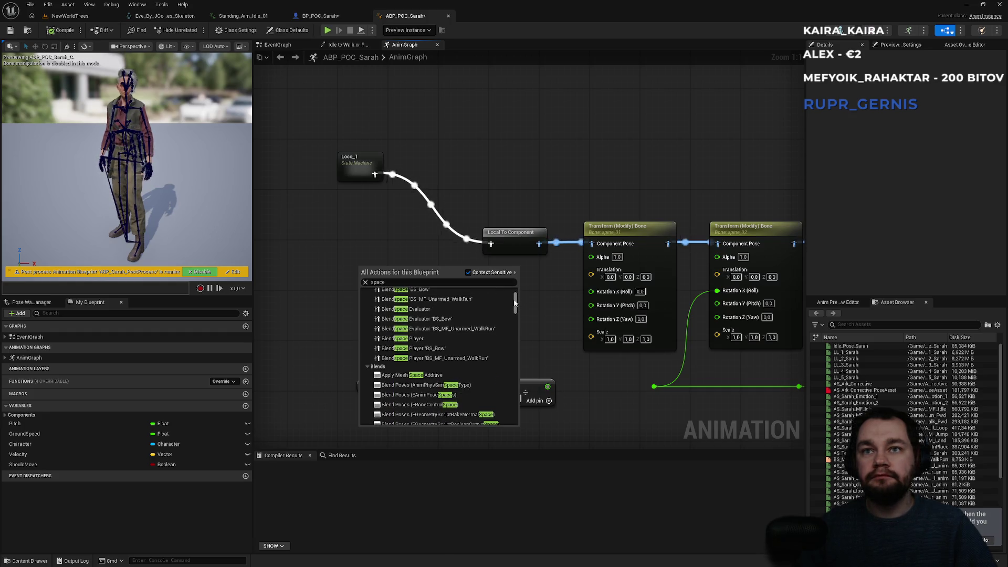
pyautogui.moveTo(514, 303); pyautogui.dragTo(514, 310)
pyautogui.scroll(-3, 514, 313)
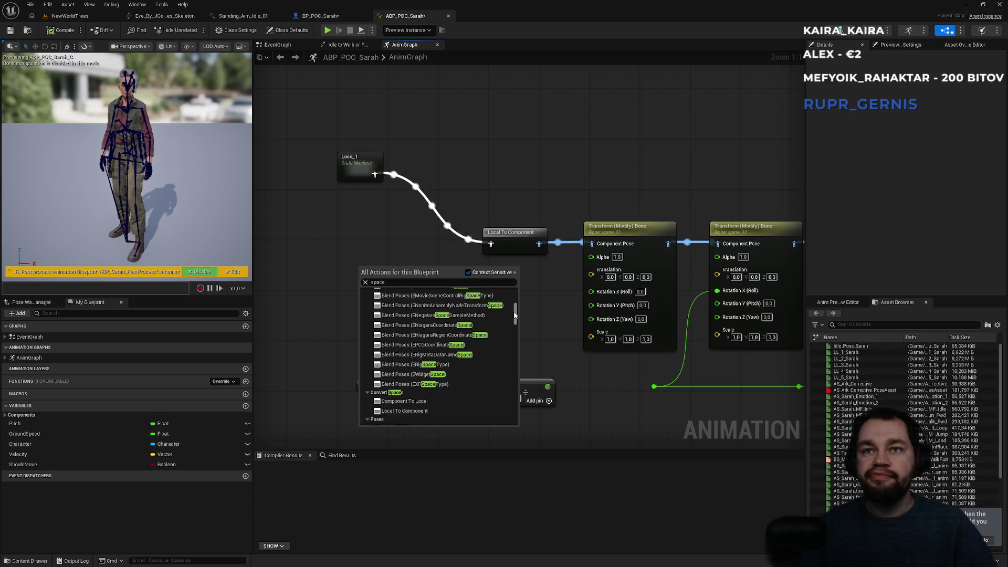
pyautogui.moveTo(515, 315); pyautogui.dragTo(514, 319)
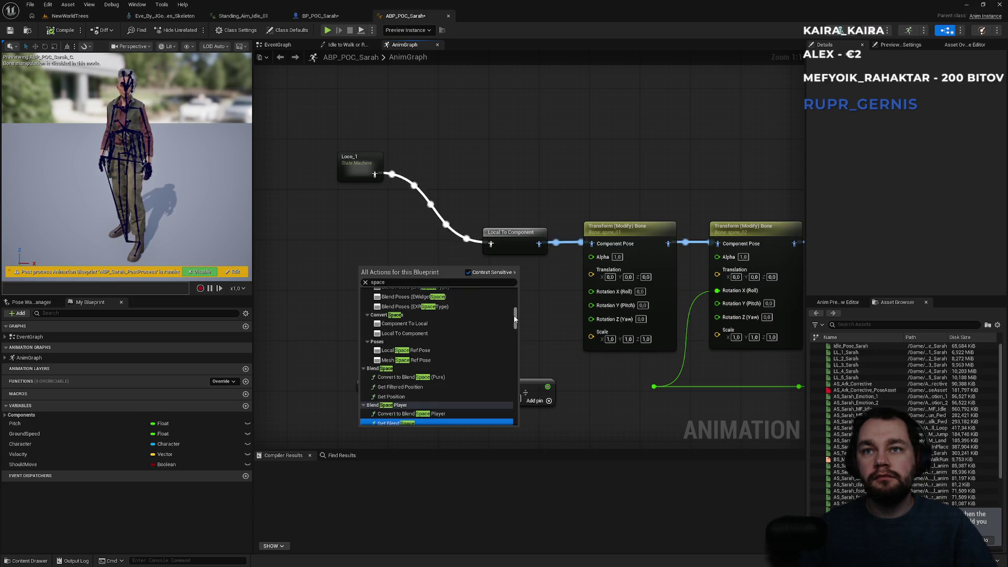
pyautogui.moveTo(515, 320); pyautogui.dragTo(515, 297)
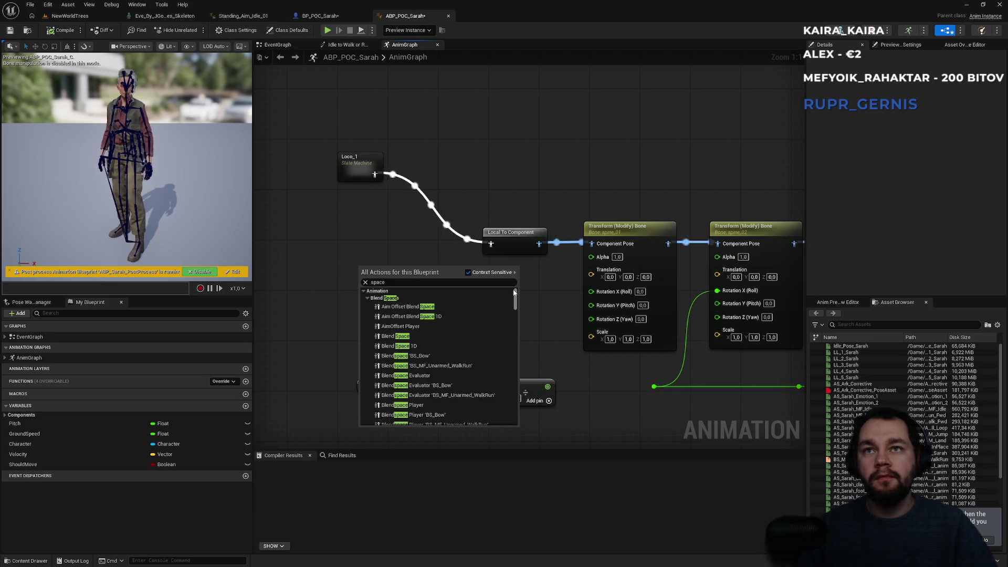
pyautogui.click(407, 335)
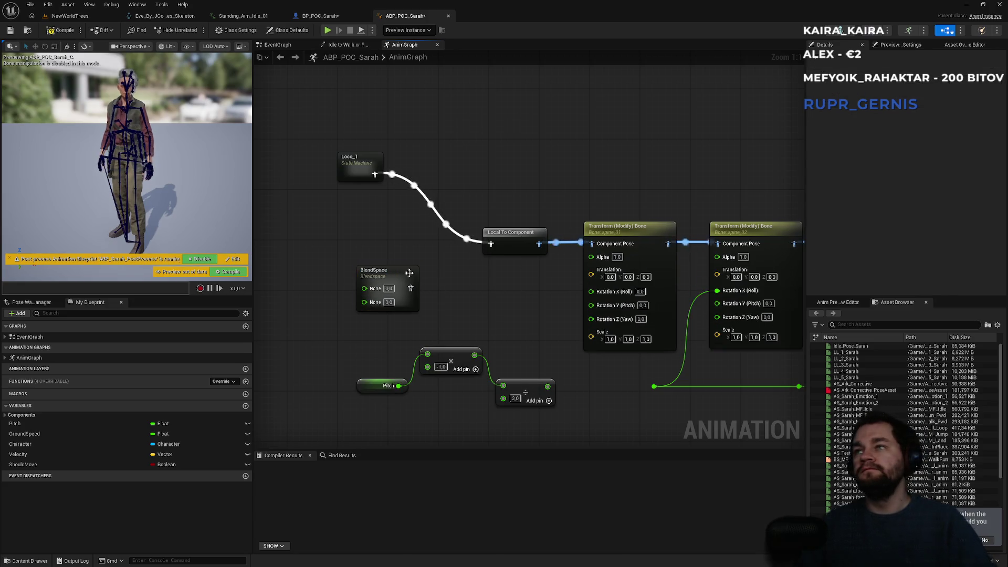
pyautogui.press('Delete')
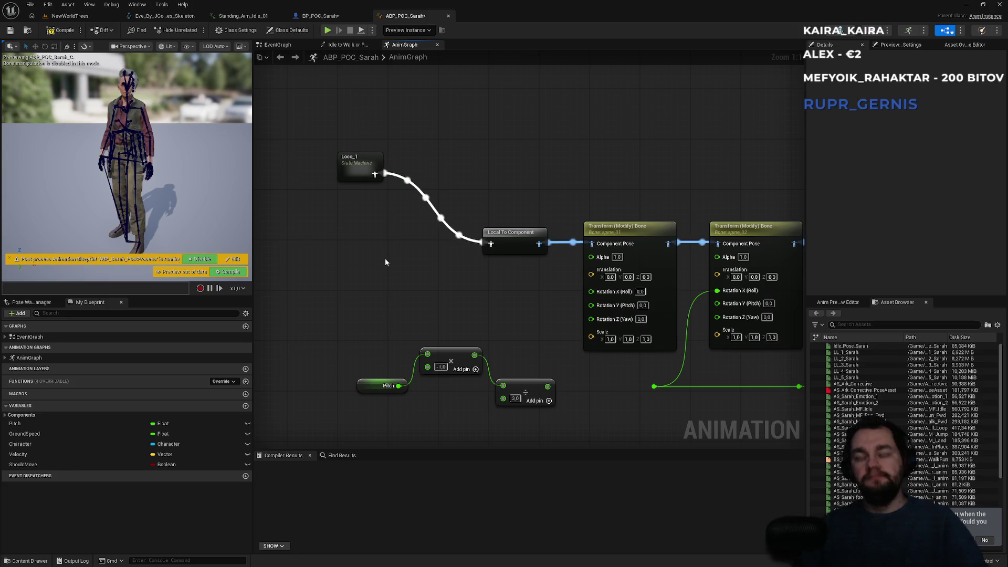
pyautogui.rightClick(385, 258)
pyautogui.write('by bone')
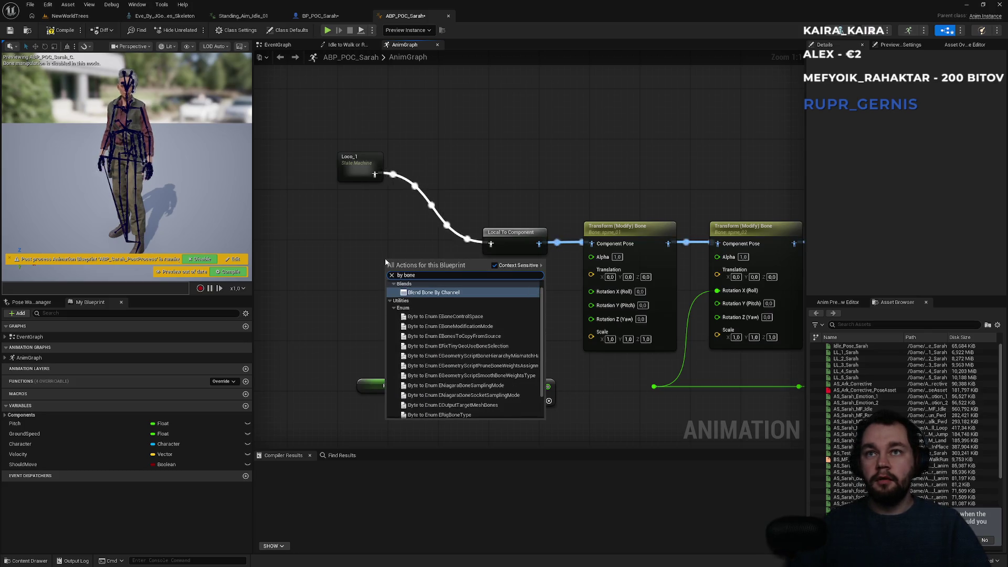
pyautogui.scroll(-2, 436, 306)
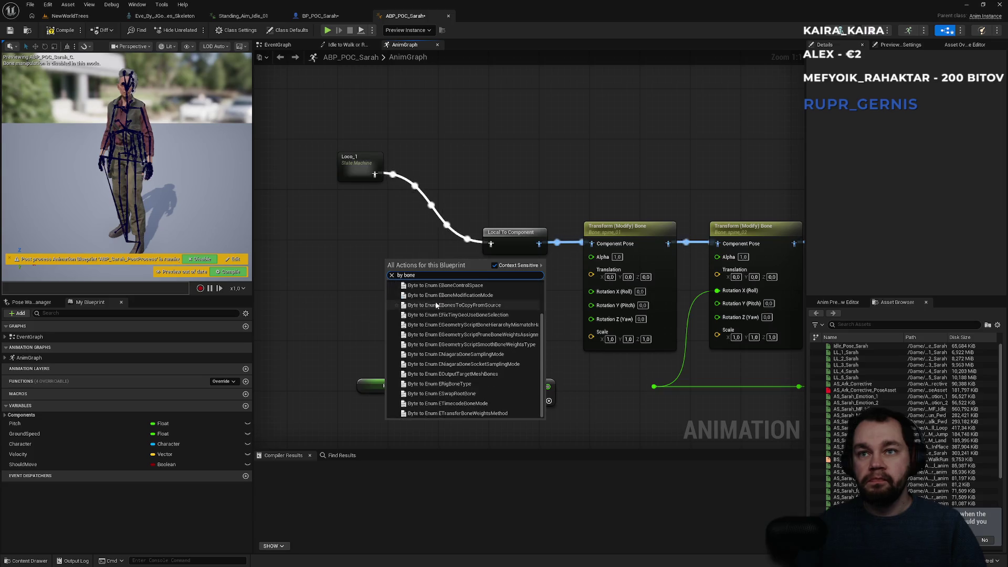
pyautogui.click(361, 250)
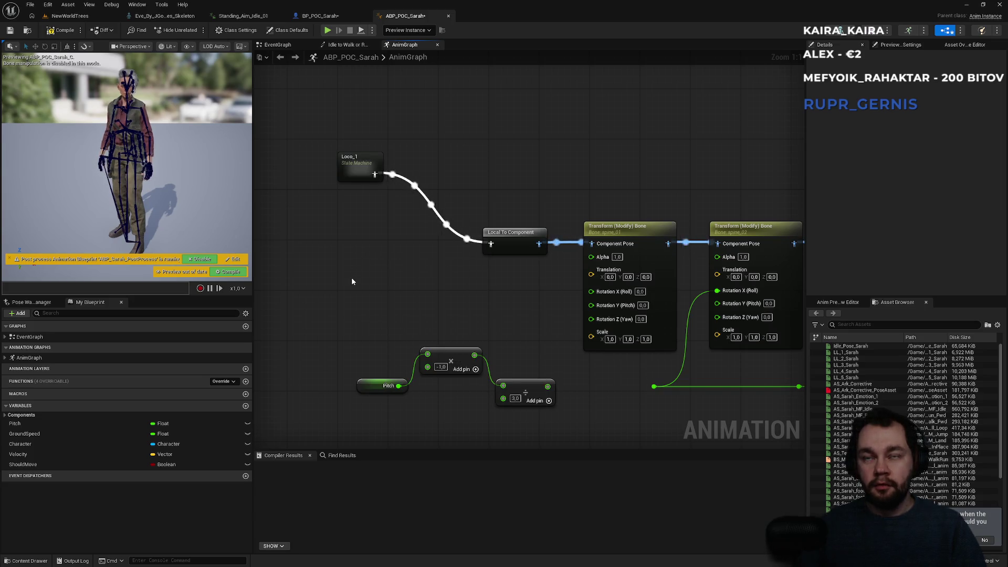
pyautogui.rightClick(351, 280)
pyautogui.write('blend bone')
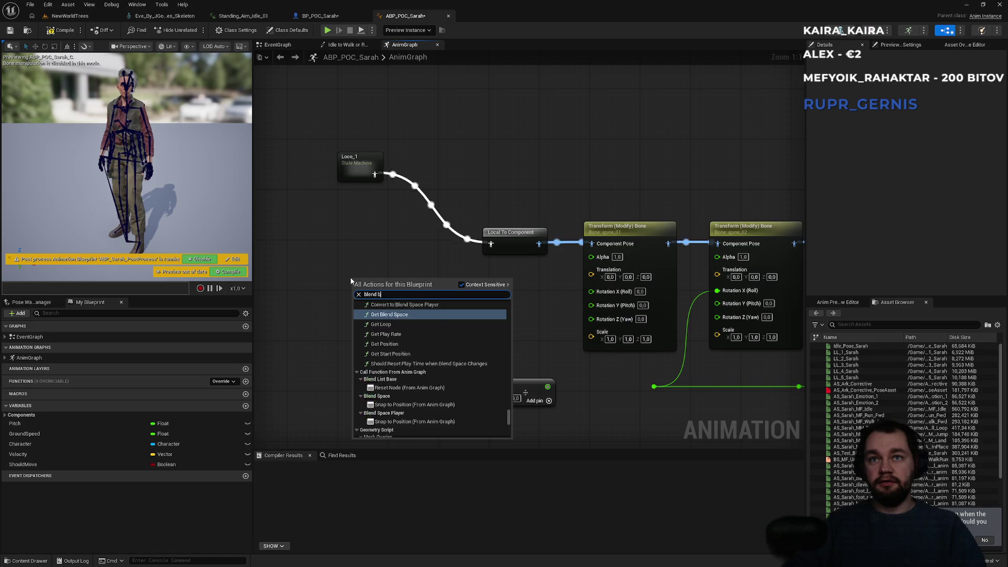
pyautogui.scroll(3, 424, 379)
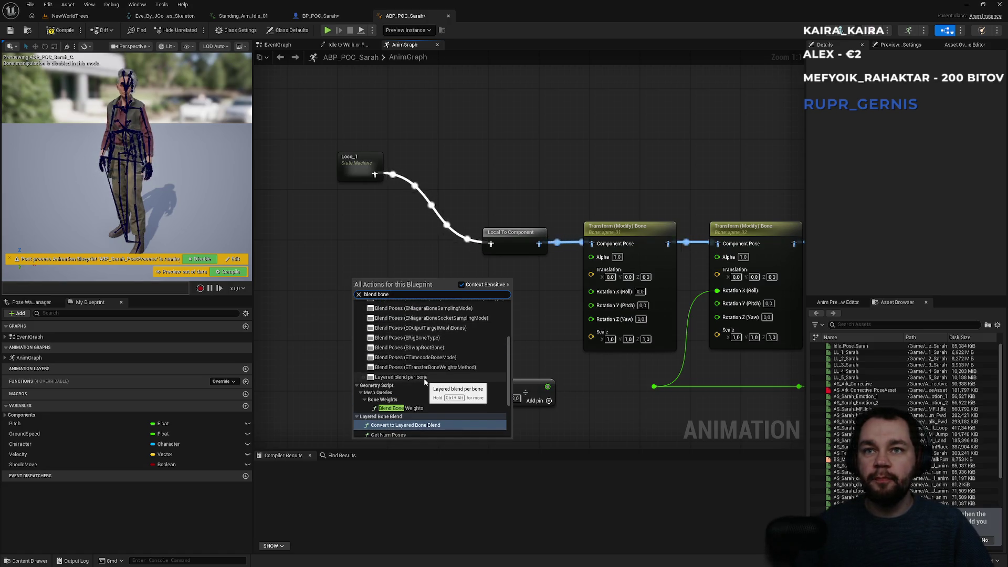
pyautogui.scroll(1, 445, 385)
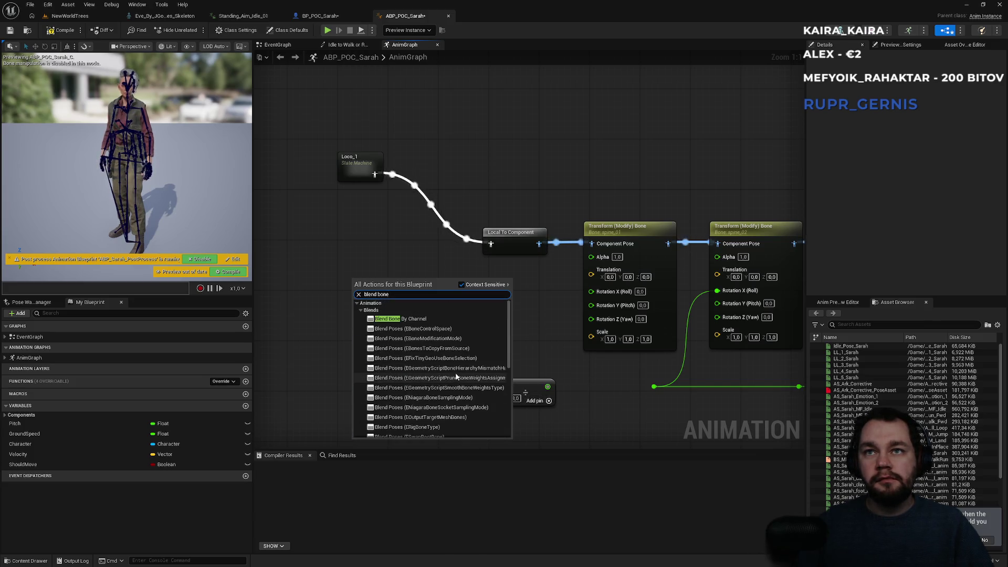
pyautogui.click(407, 250)
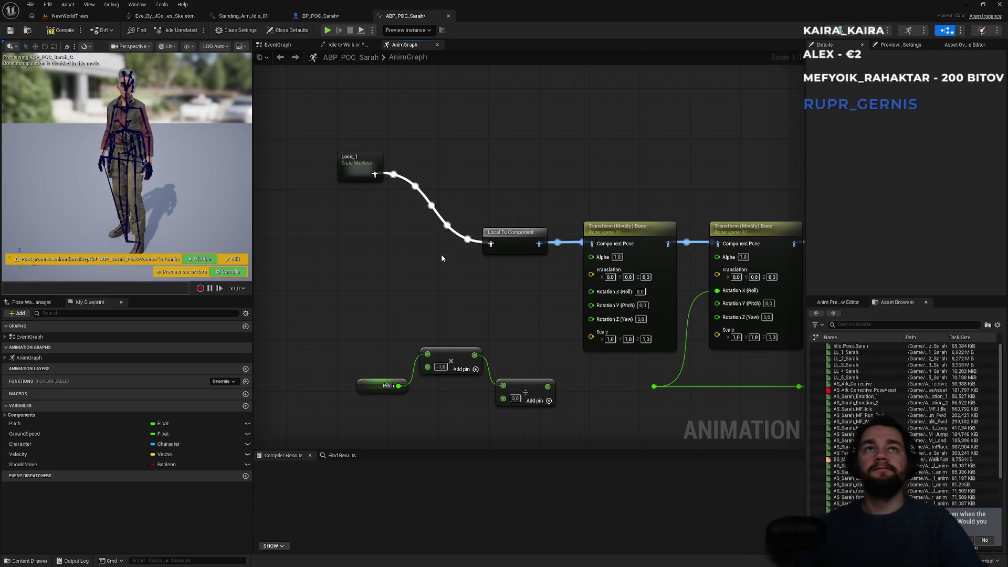
# - Filter Content to animation blueprints, open ABP_Manny, and pan to its layered blend nodes
pyautogui.click(84, 16)
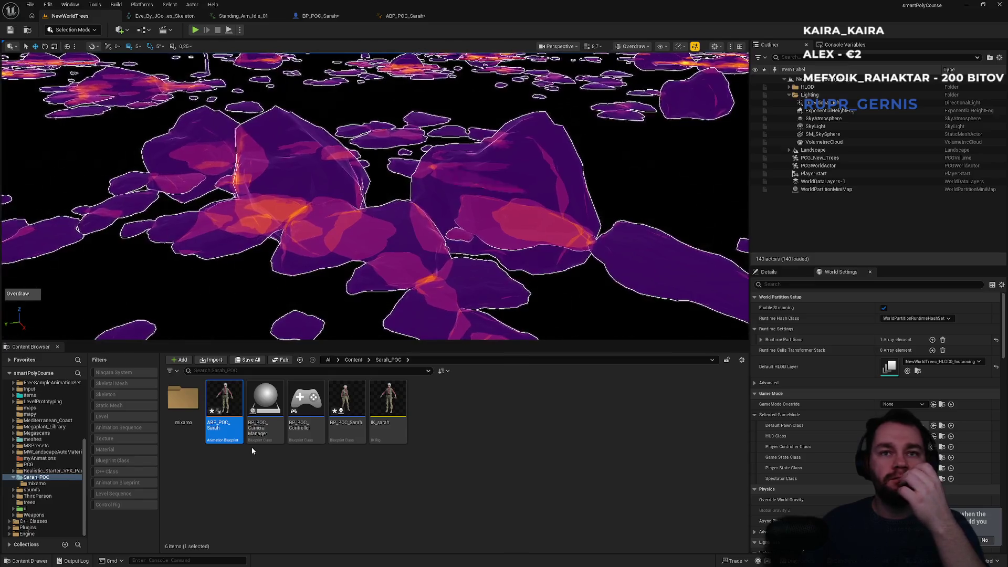
pyautogui.click(125, 482)
pyautogui.click(353, 359)
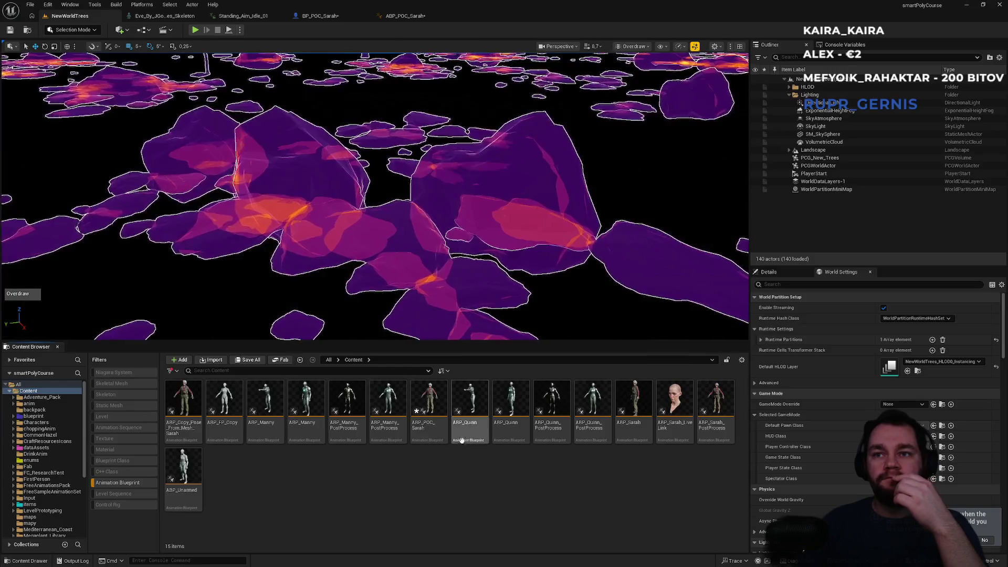
pyautogui.click(265, 404)
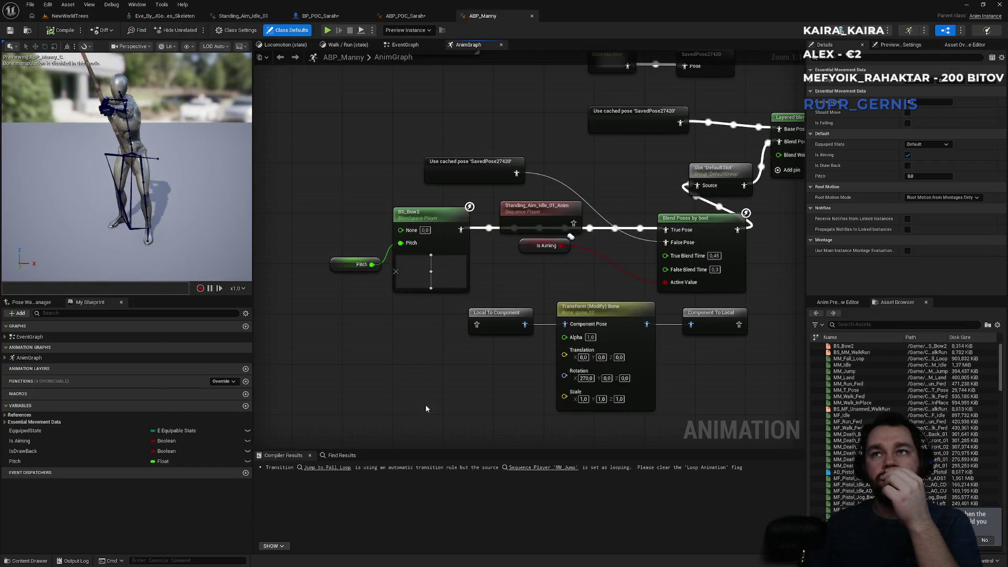
pyautogui.moveTo(687, 174); pyautogui.dragTo(578, 223)
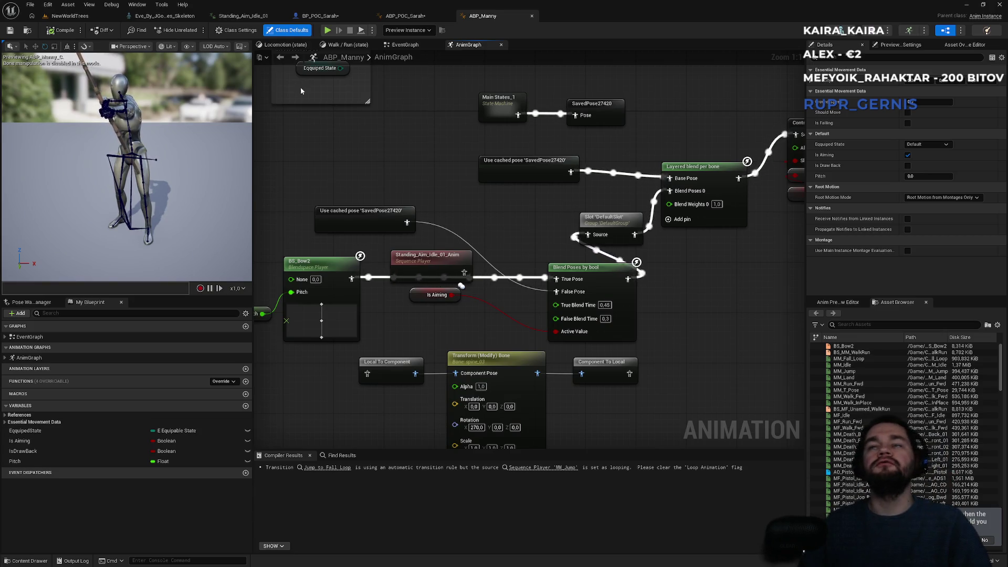
pyautogui.click(70, 16)
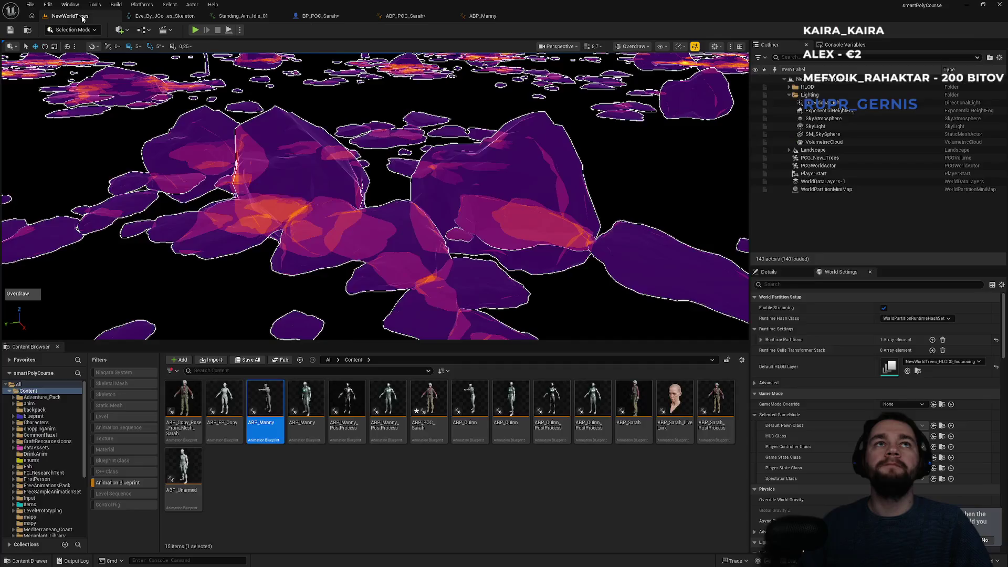
# - Place an unconnected Layered blend per bone node in ABP_POC_Sarah's AnimGraph, then revisit ABP_Manny
pyautogui.click(421, 17)
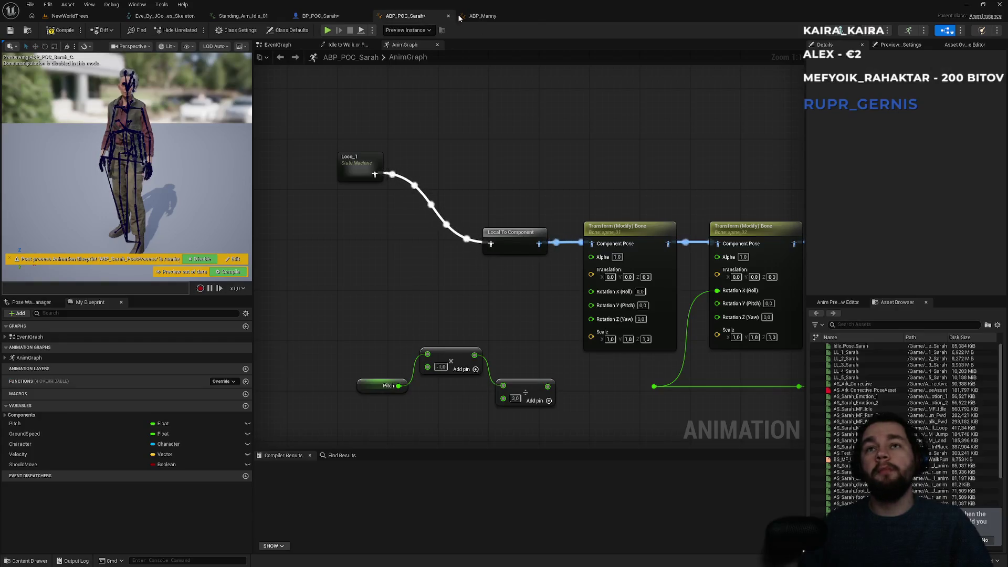
pyautogui.rightClick(331, 229)
pyautogui.write('laye')
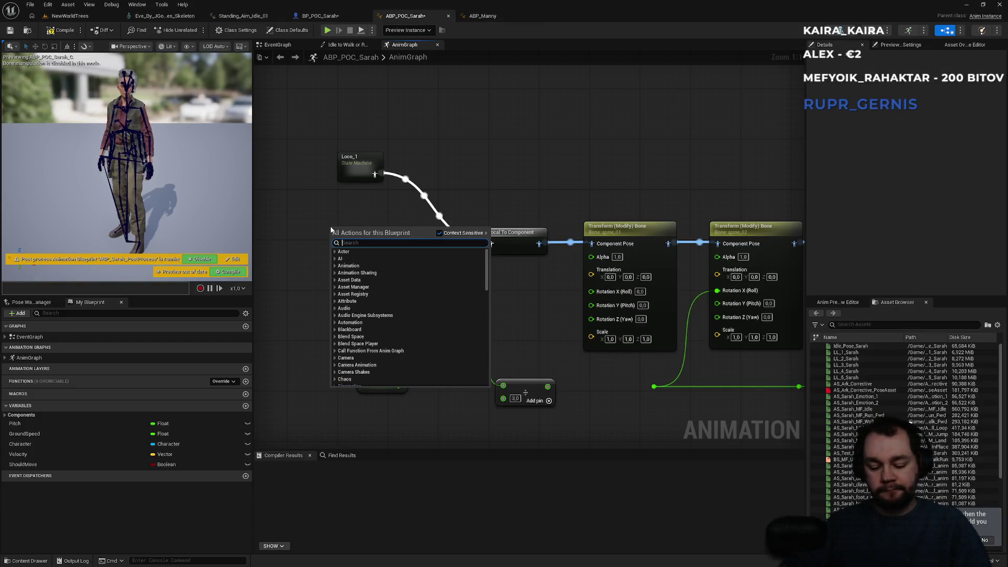
pyautogui.write('red')
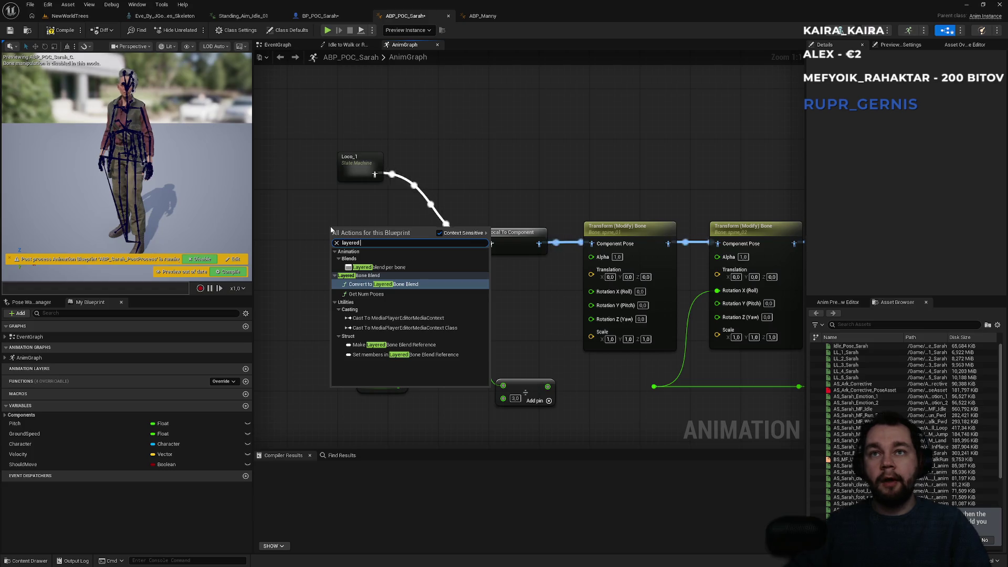
pyautogui.press('Up')
pyautogui.press('Up')
pyautogui.press('Return')
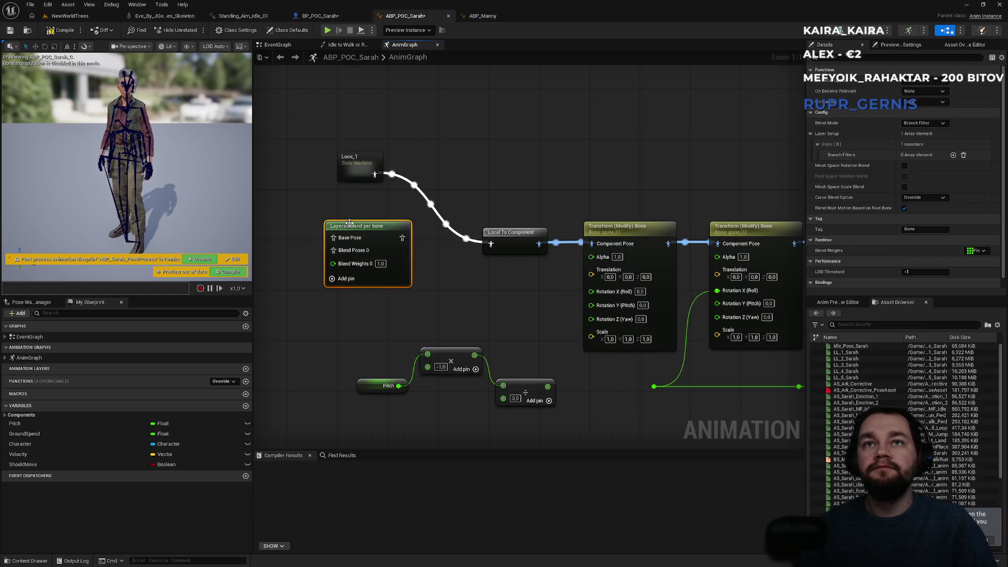
pyautogui.moveTo(365, 230); pyautogui.dragTo(390, 236)
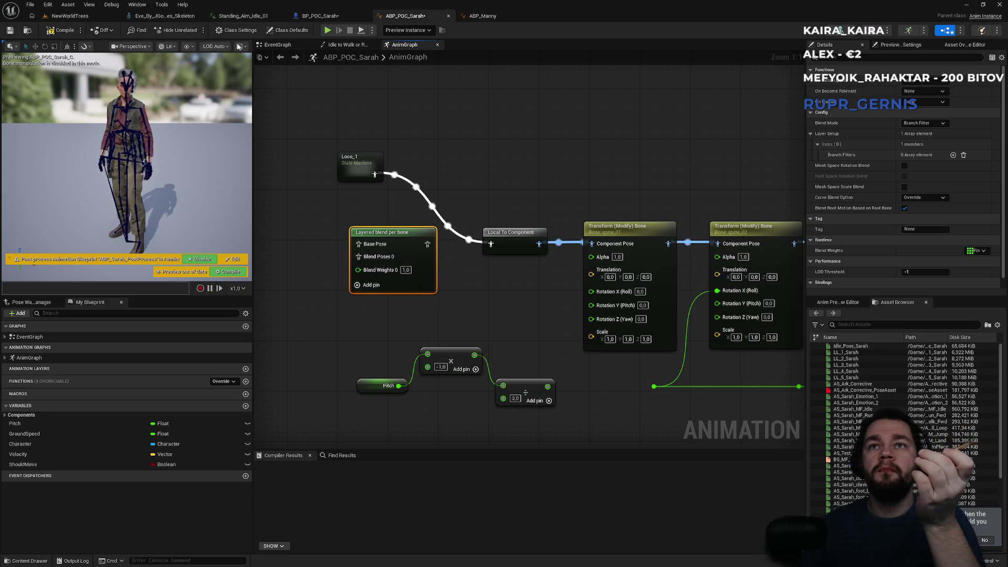
pyautogui.click(485, 17)
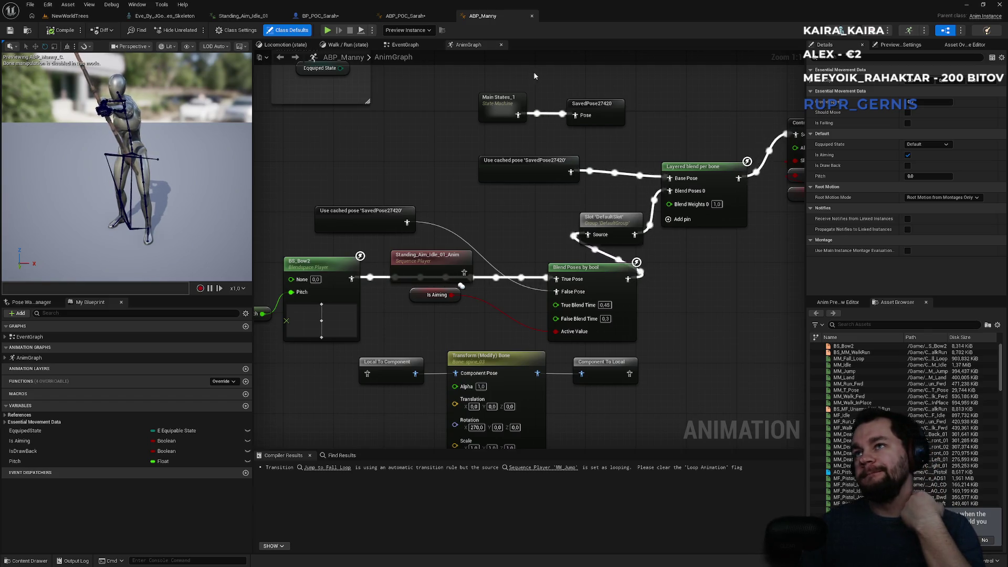
# - Look over ABP_Manny's layered blend setup, then go back to ABP_POC_Sarah's AnimGraph
pyautogui.moveTo(508, 202)
pyautogui.mouseDown()
pyautogui.moveTo(351, 225)
pyautogui.moveTo(454, 226)
pyautogui.mouseUp()
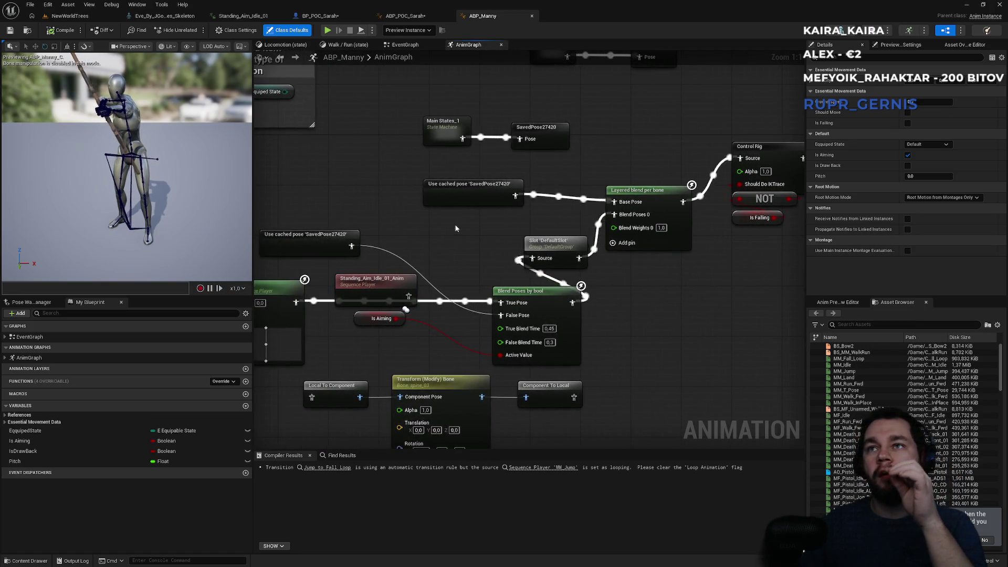
pyautogui.moveTo(450, 233); pyautogui.dragTo(501, 231)
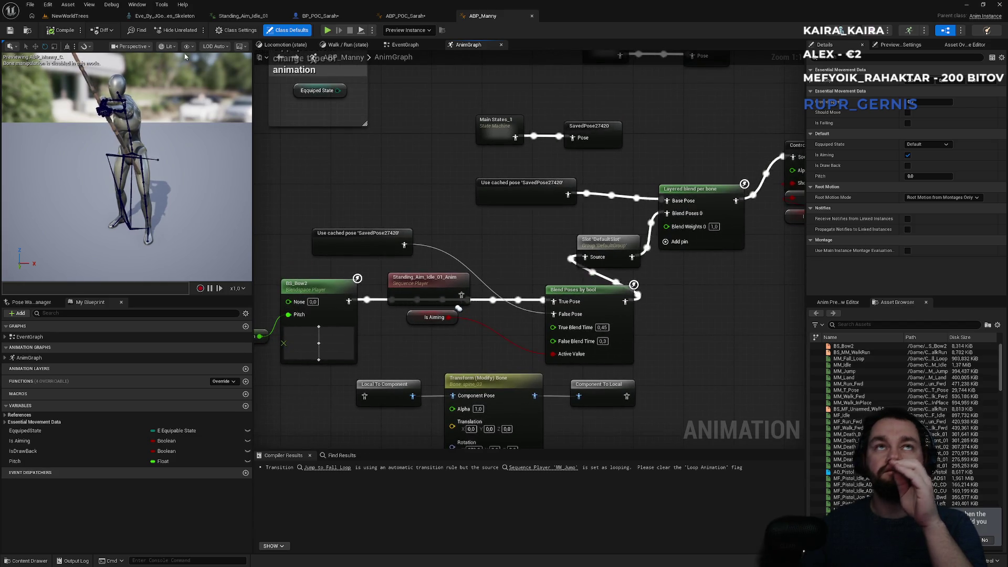
pyautogui.click(92, 20)
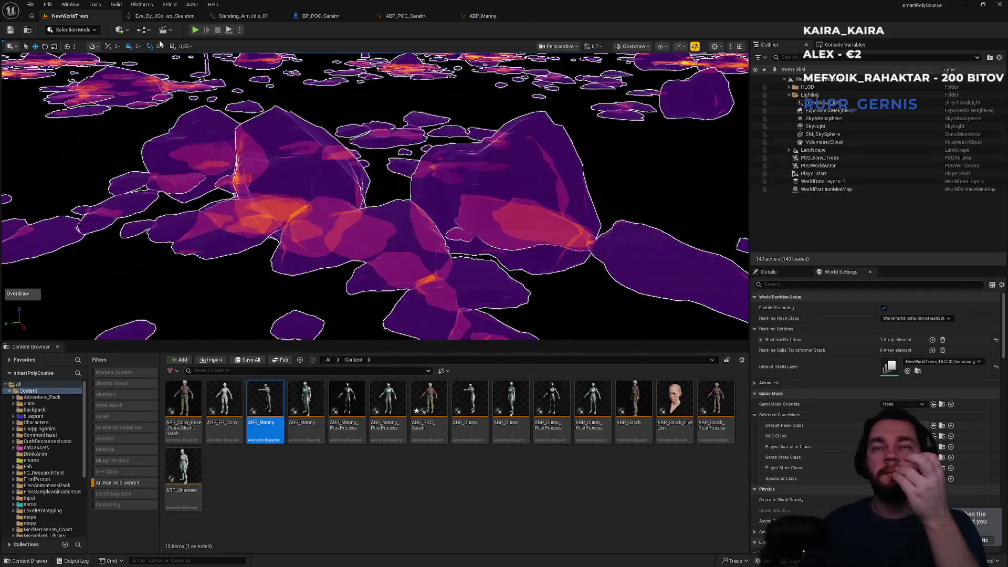
pyautogui.click(405, 16)
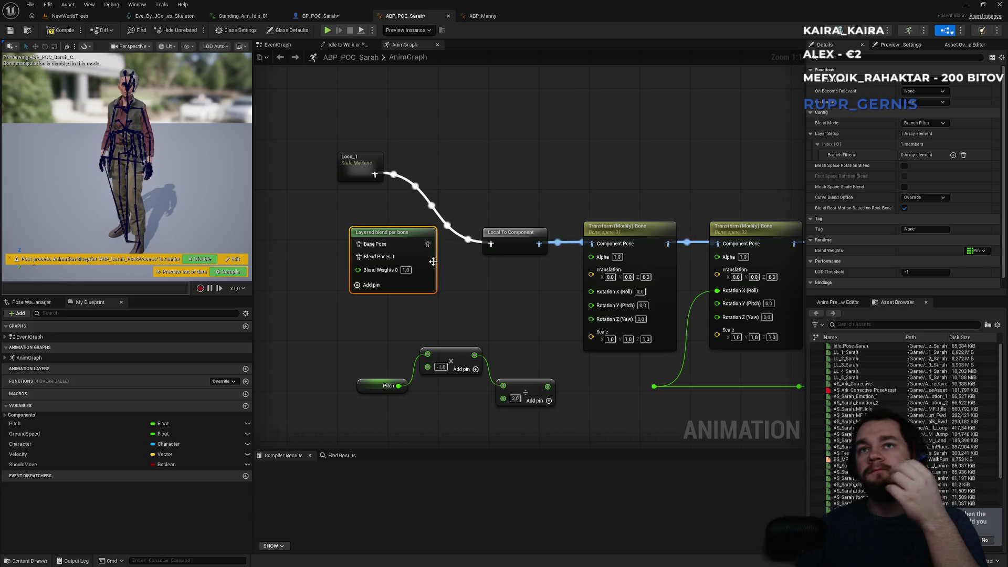
# - Add one Branch Filters entry to the Layered blend per bone; place, then delete, a Blend Poses by bool node
pyautogui.click(953, 156)
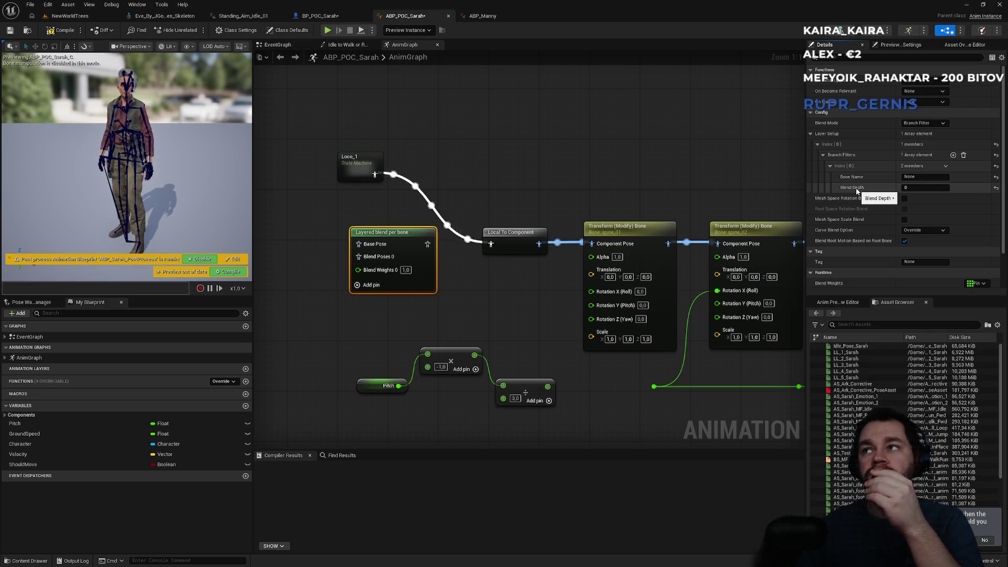
pyautogui.moveTo(280, 324)
pyautogui.mouseDown()
pyautogui.moveTo(359, 318)
pyautogui.moveTo(425, 290)
pyautogui.mouseUp()
pyautogui.rightClick(424, 290)
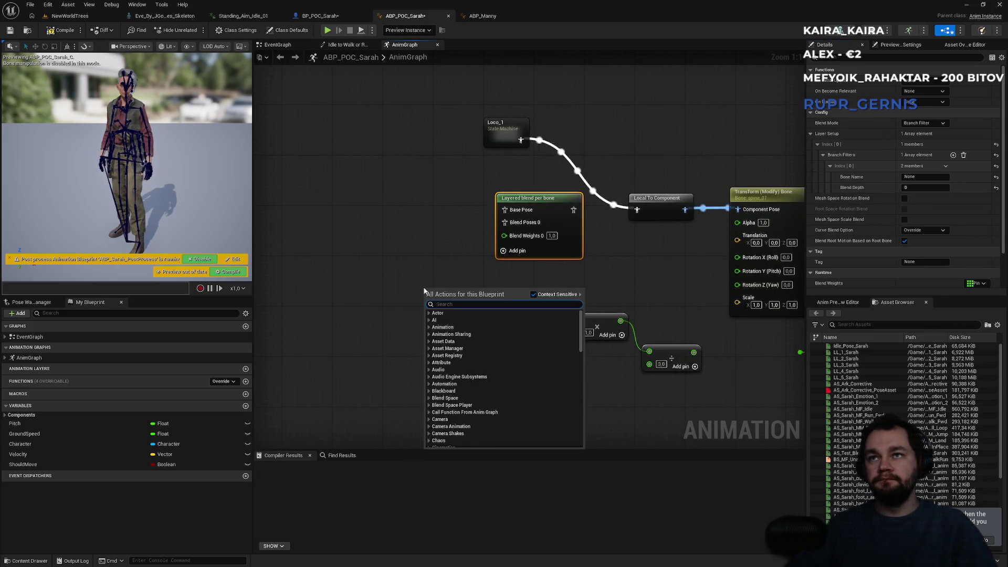
pyautogui.write('blend')
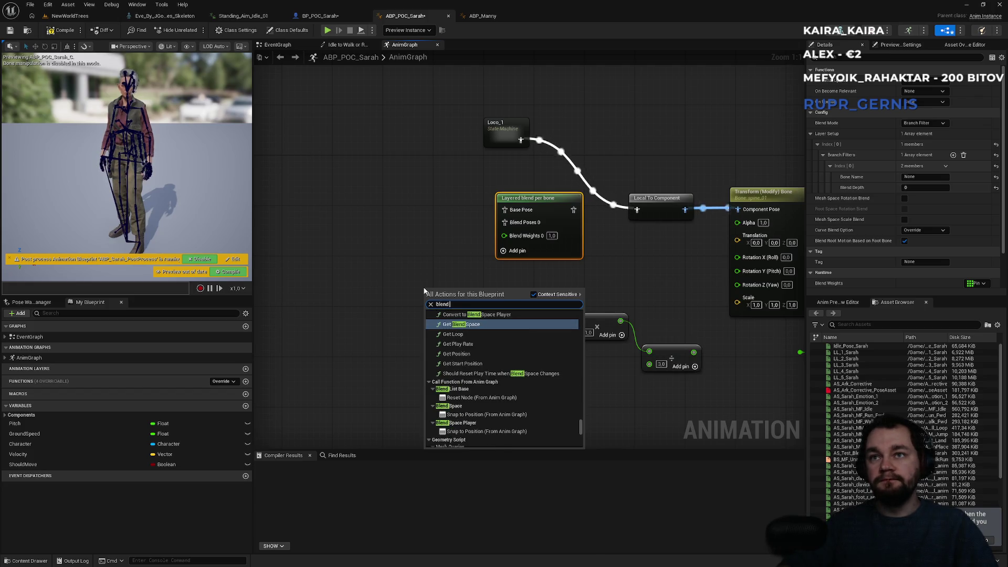
pyautogui.write(' poses by')
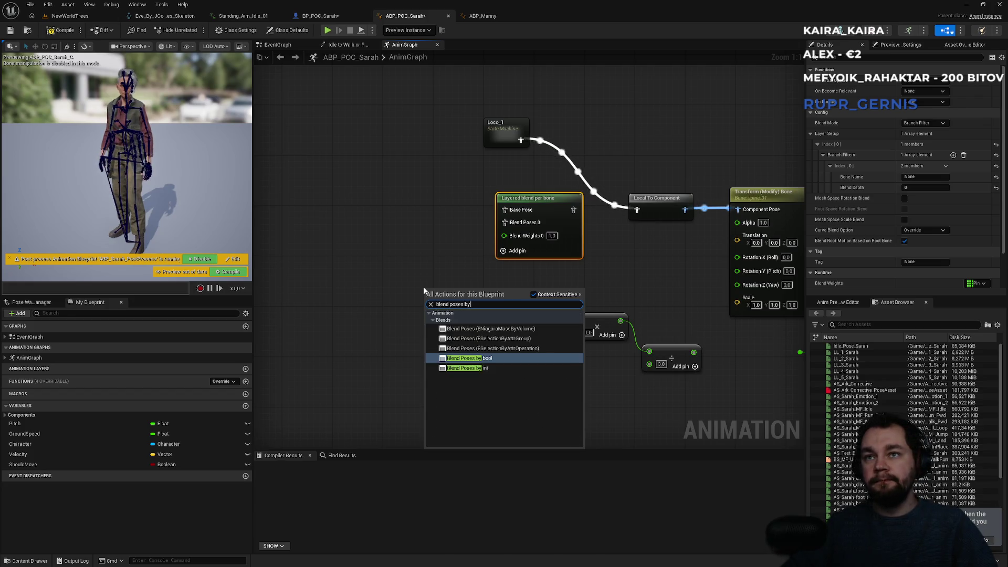
pyautogui.press('Return')
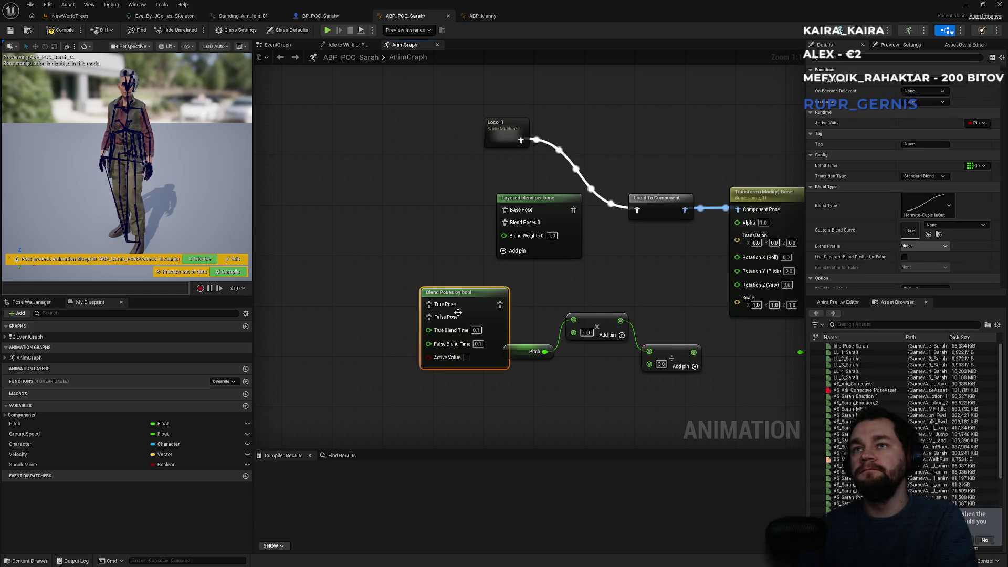
pyautogui.press('Delete')
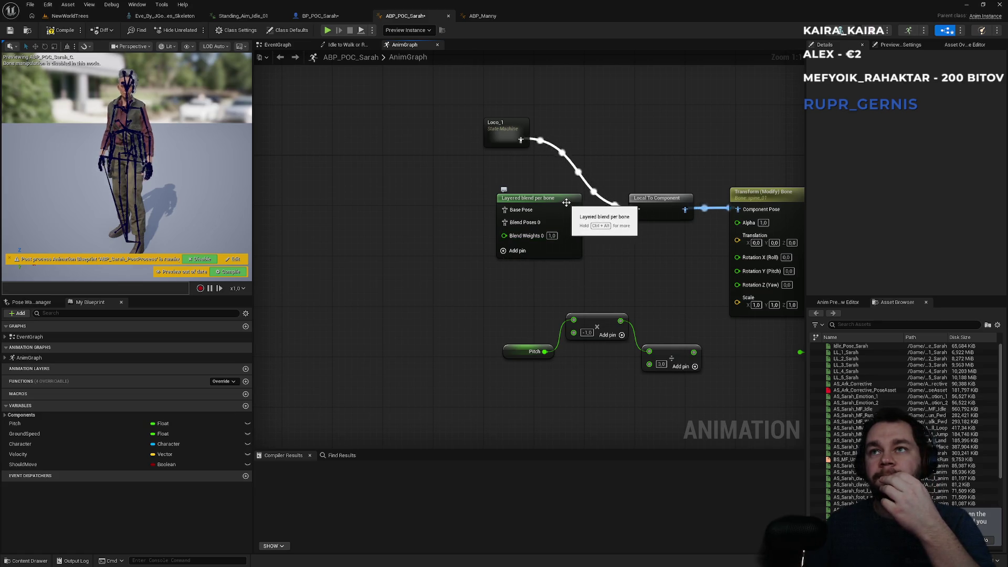
# - Wire Loco_1 into the layered blend's Base Pose and Blend Poses 0, recompiling after each change
pyautogui.click(520, 198)
pyautogui.moveTo(521, 158); pyautogui.dragTo(504, 210)
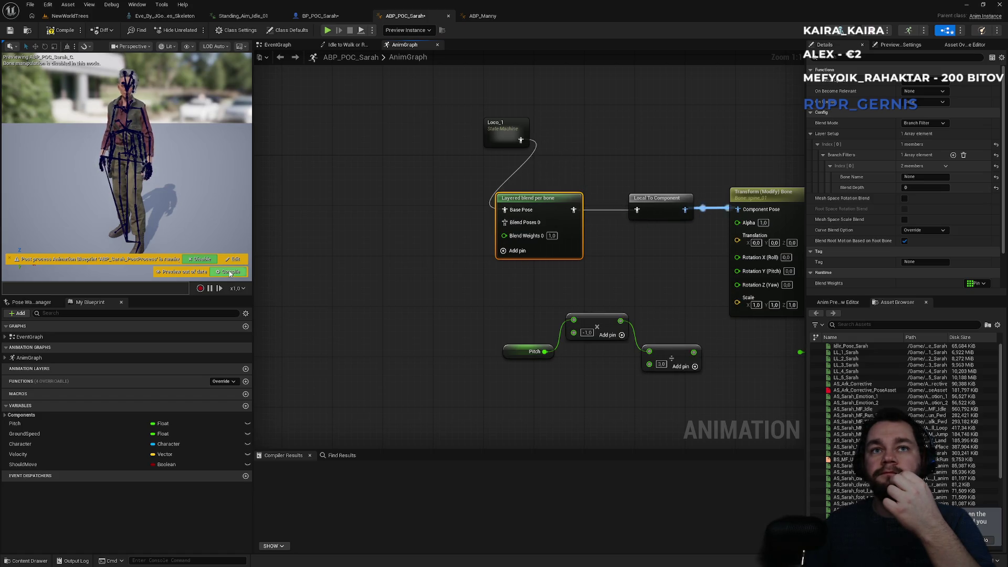
pyautogui.click(229, 273)
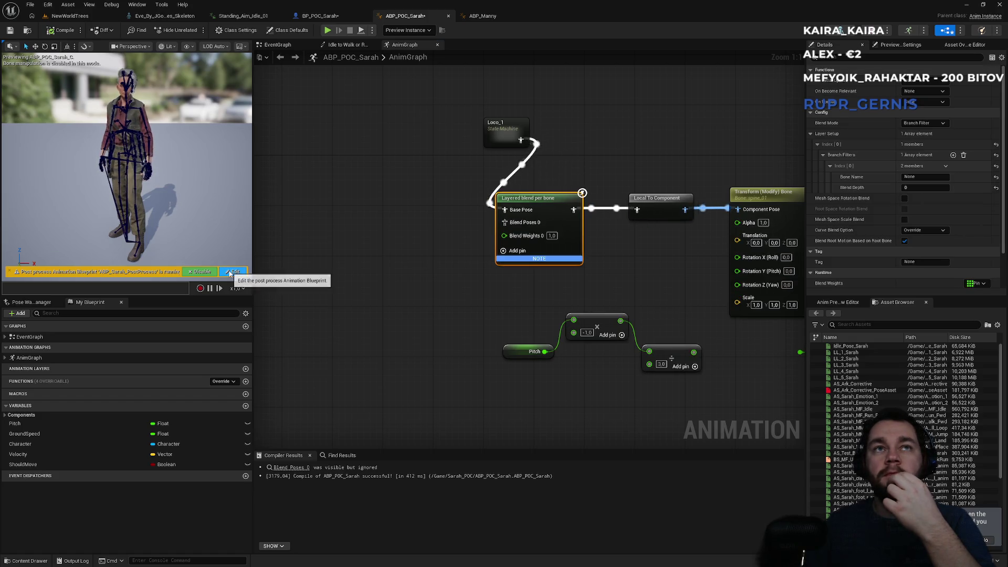
pyautogui.keyDown('alt'); pyautogui.click(491, 208); pyautogui.keyUp('alt')
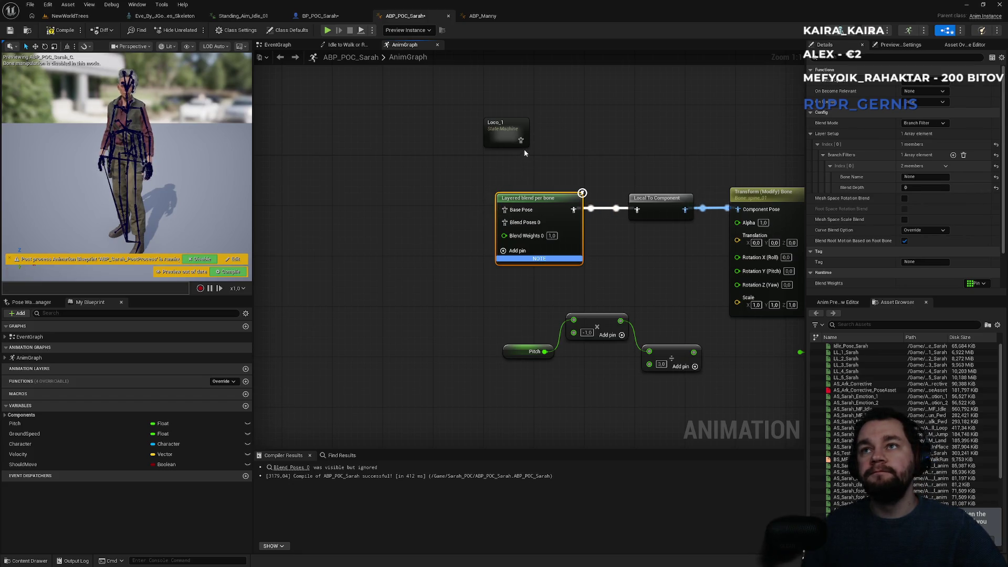
pyautogui.moveTo(518, 167); pyautogui.dragTo(527, 227)
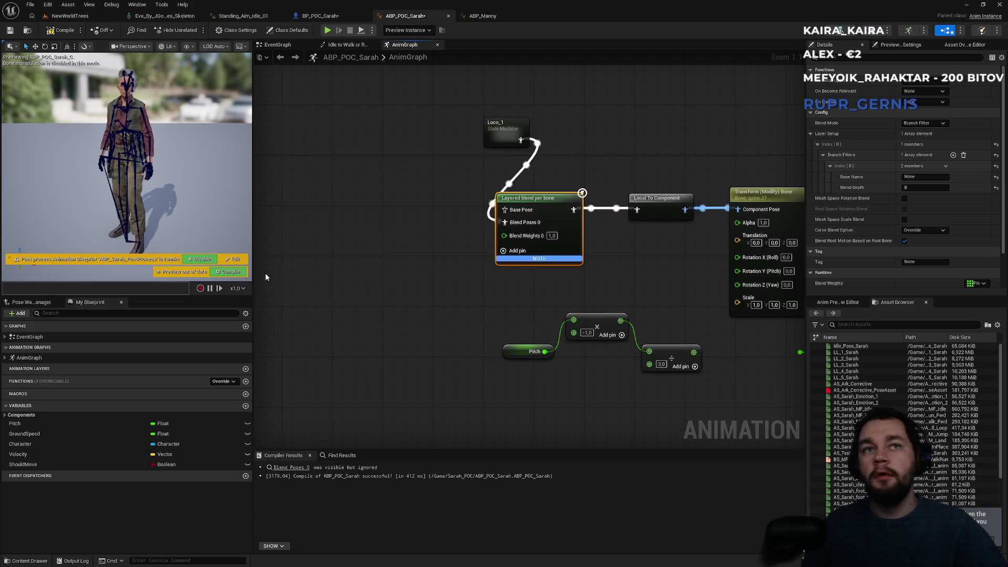
pyautogui.click(230, 272)
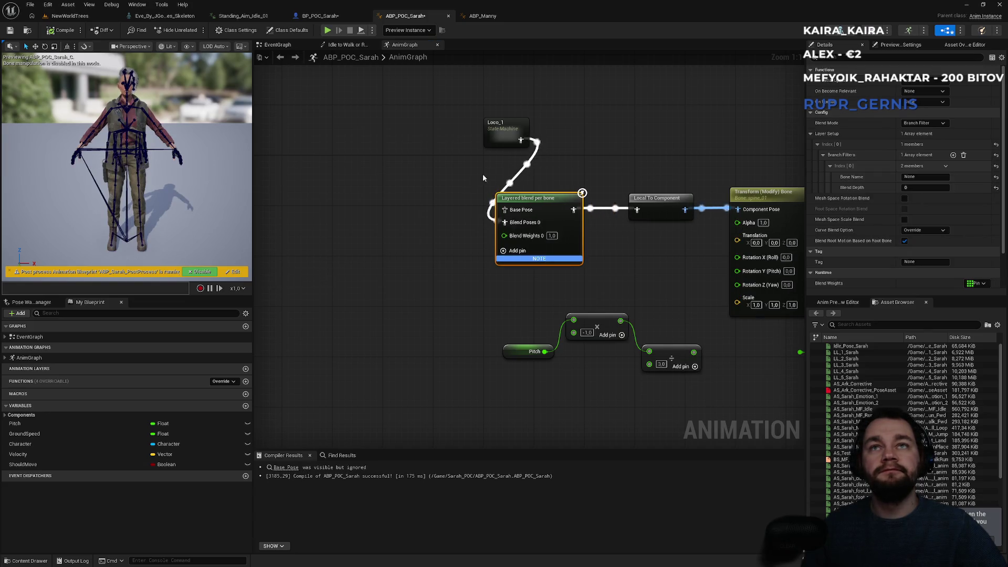
pyautogui.moveTo(521, 141)
pyautogui.mouseDown()
pyautogui.moveTo(514, 213)
pyautogui.moveTo(500, 210)
pyautogui.mouseUp()
pyautogui.click(73, 31)
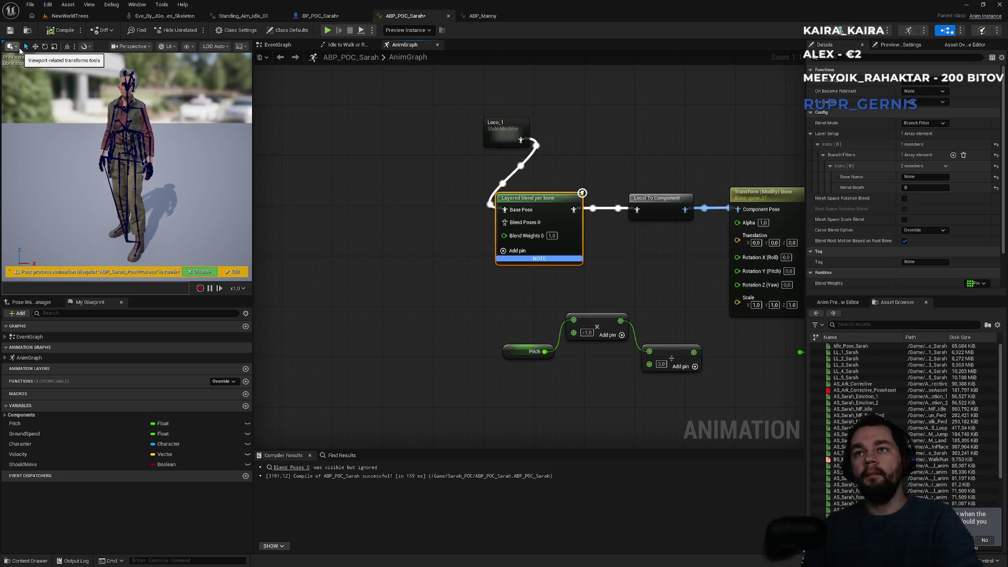
# - Try Blend Weights 0 at 0, recompile, then restore it to 1
pyautogui.click(552, 235)
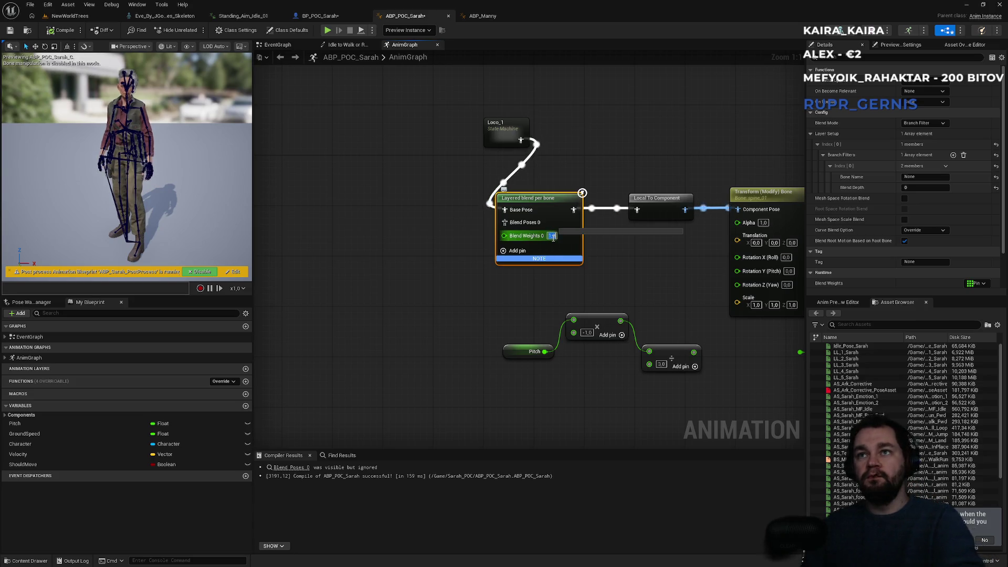
pyautogui.write('0')
pyautogui.press('Return')
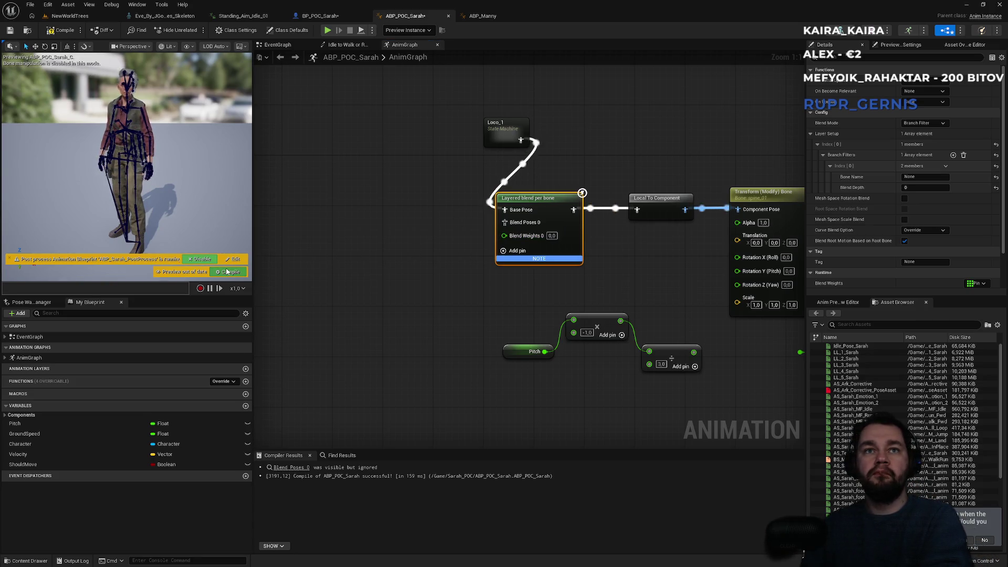
pyautogui.click(228, 271)
pyautogui.click(552, 235)
pyautogui.write('1')
pyautogui.press('Return')
pyautogui.click(639, 250)
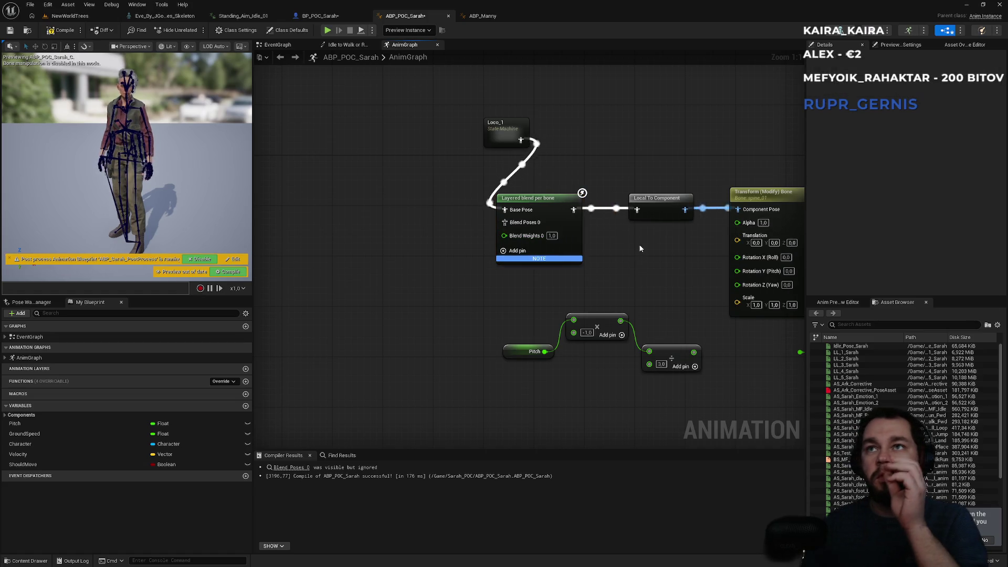
# - Move Loco_1 left, review the layered blend's Layer Setup, and return to NewWorldTrees
pyautogui.moveTo(504, 126); pyautogui.dragTo(453, 137)
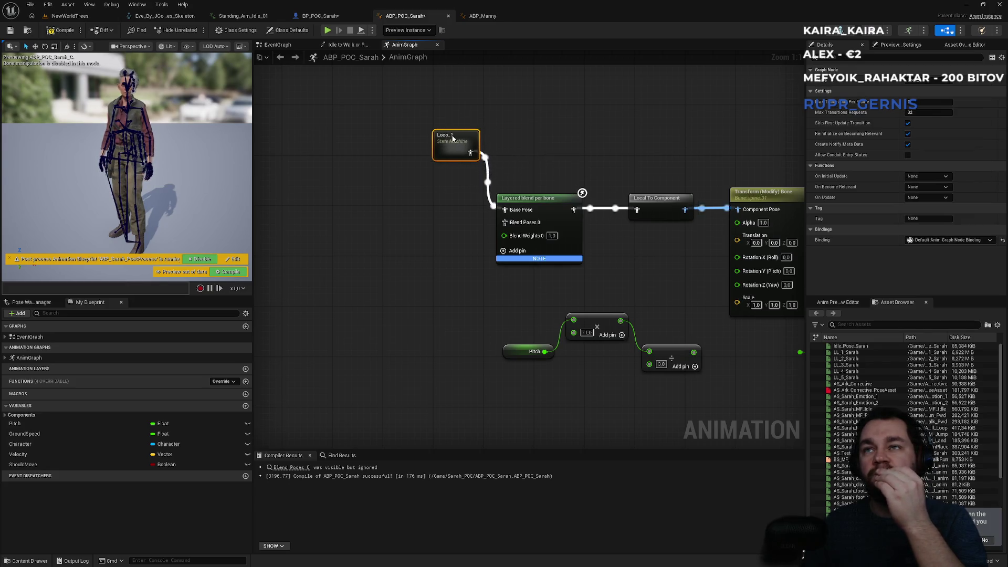
pyautogui.click(546, 200)
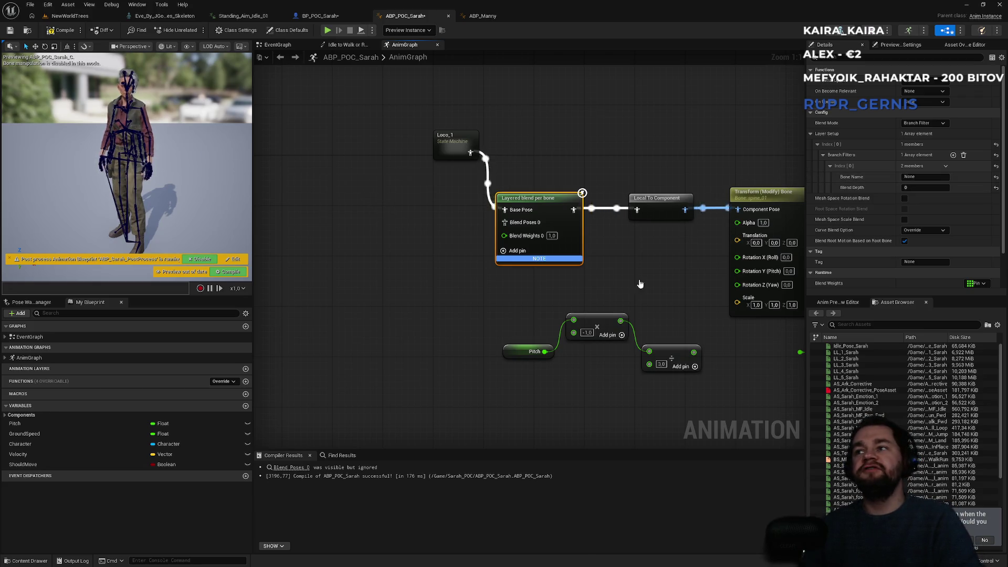
pyautogui.click(92, 18)
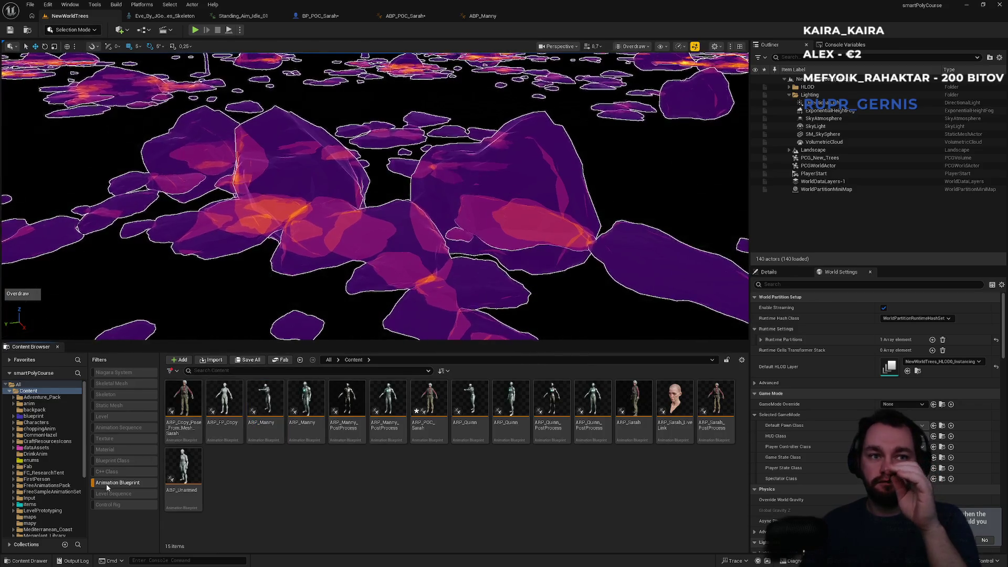
# - Clear the blueprint filter, browse to Sarah_POC > mixamo, and retarget Standing_Aim_Idle_01
pyautogui.click(112, 483)
pyautogui.scroll(-1, 344, 499)
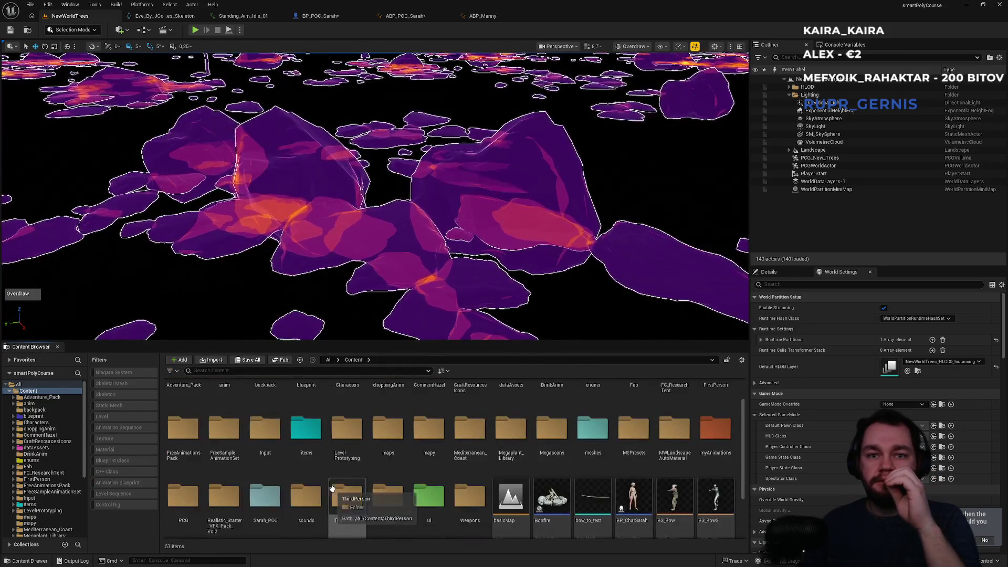
pyautogui.click(268, 504)
pyautogui.doubleClick(268, 504)
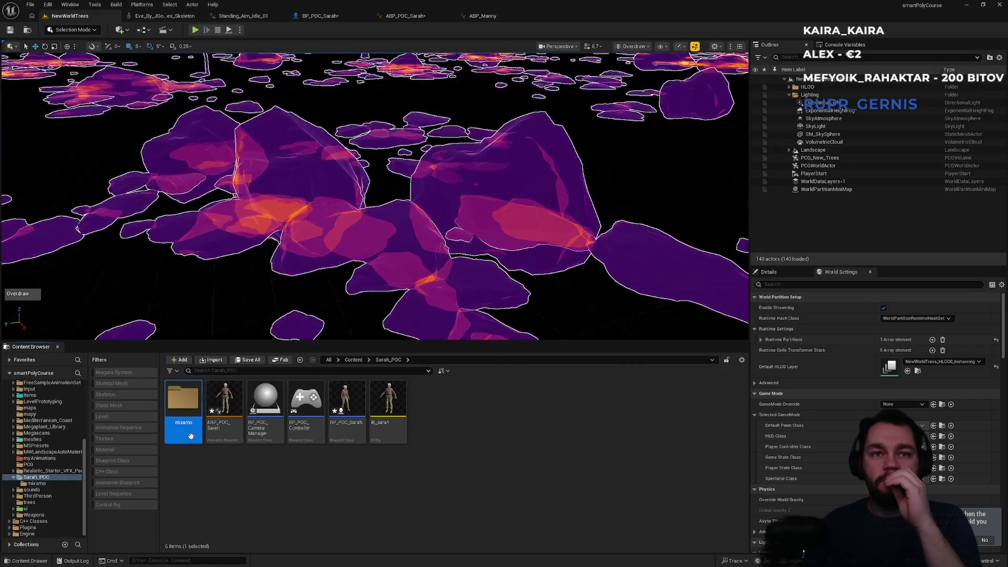
pyautogui.doubleClick(186, 420)
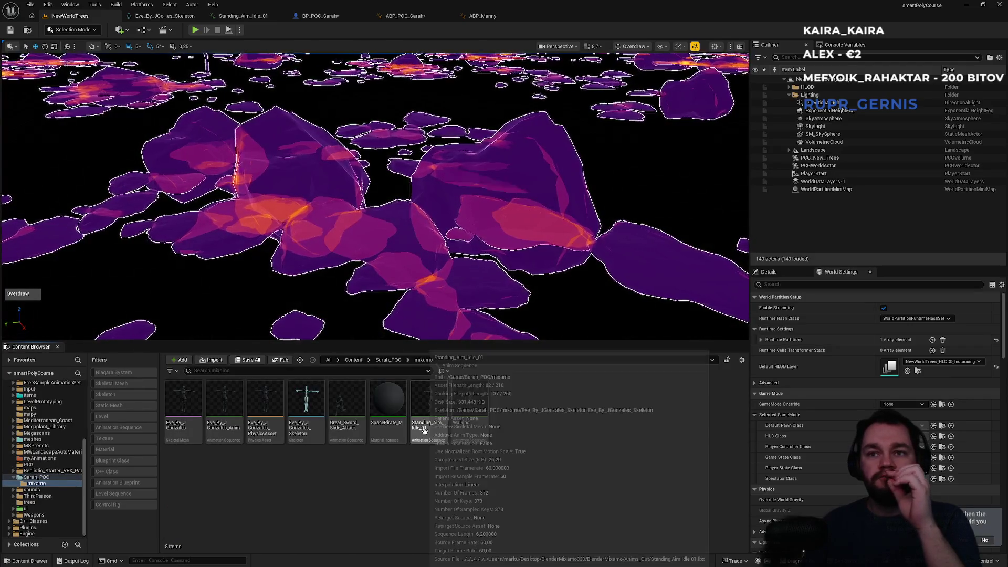
pyautogui.rightClick(429, 407)
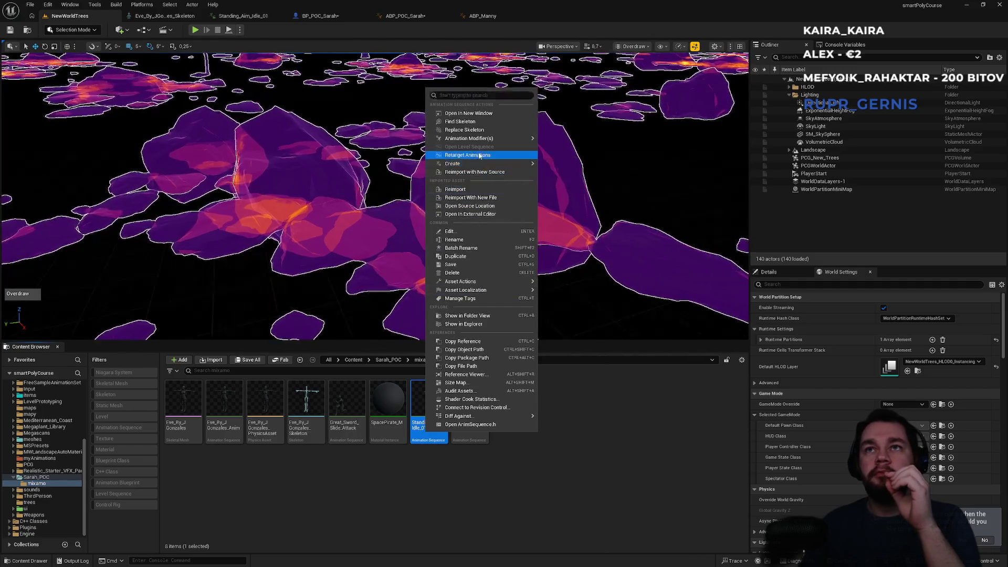
pyautogui.click(478, 156)
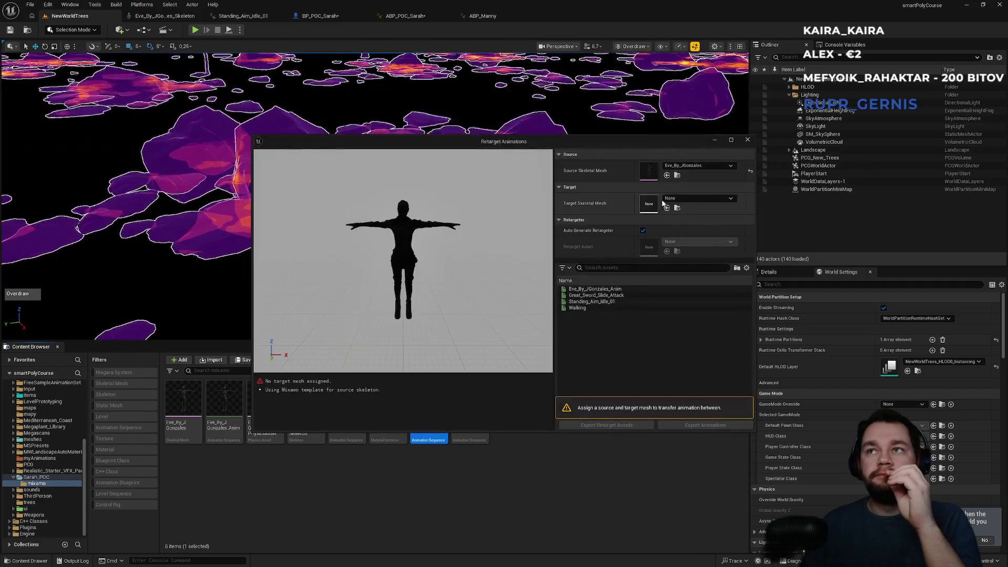
# - Set SK_Sarah as the target skeletal mesh and select Standing_Aim_Idle_01 for export
pyautogui.click(697, 200)
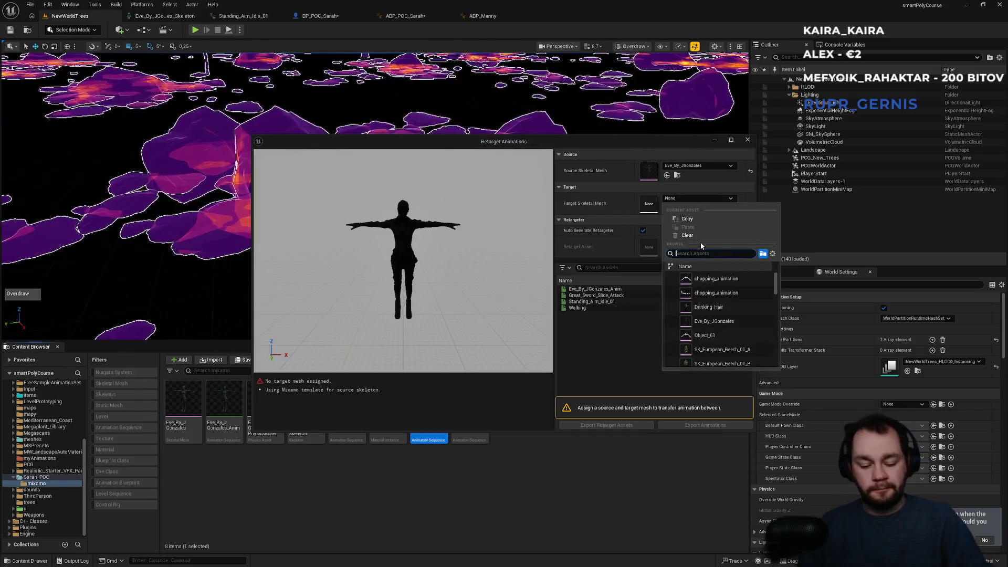
pyautogui.click(723, 288)
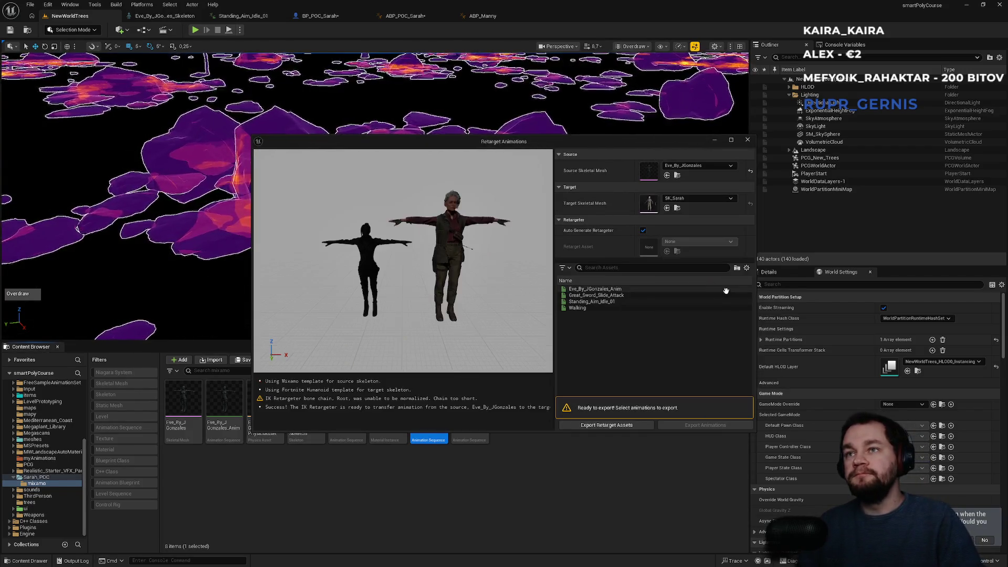
pyautogui.click(597, 303)
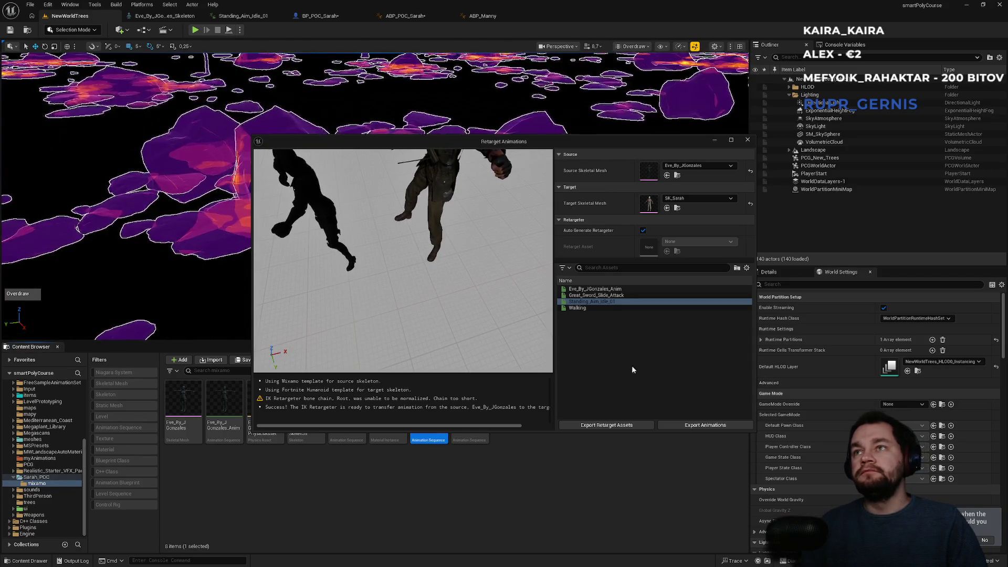
# - Export the retargeted Standing_Aim_Idle_01 into the Sarah_POC folder and save all assets
pyautogui.click(698, 427)
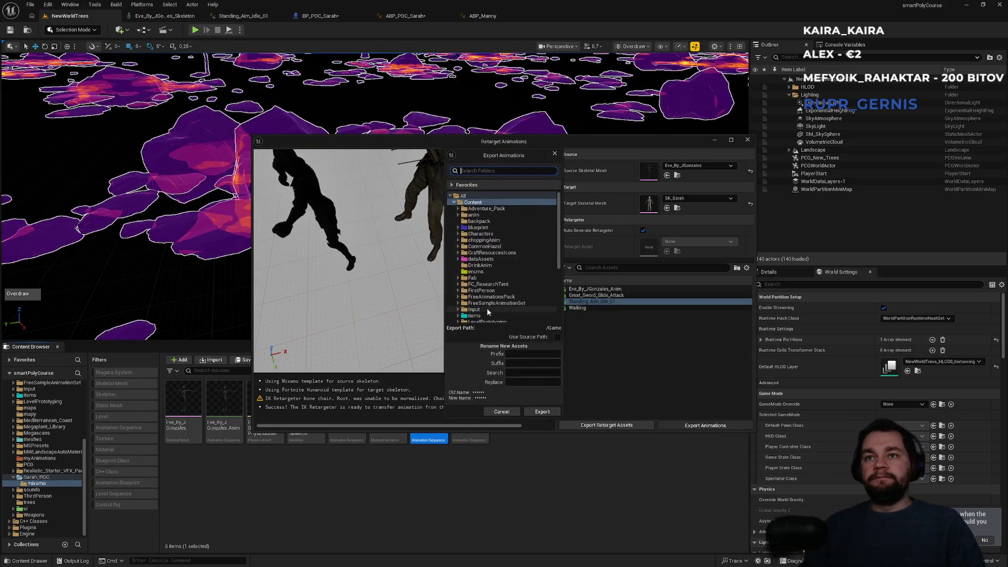
pyautogui.scroll(-5, 488, 312)
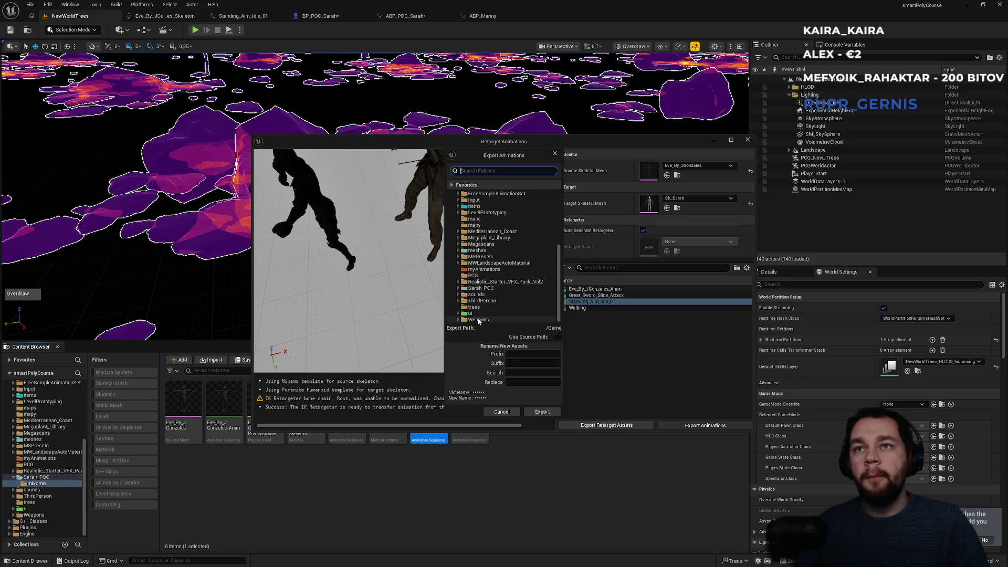
pyautogui.click(486, 290)
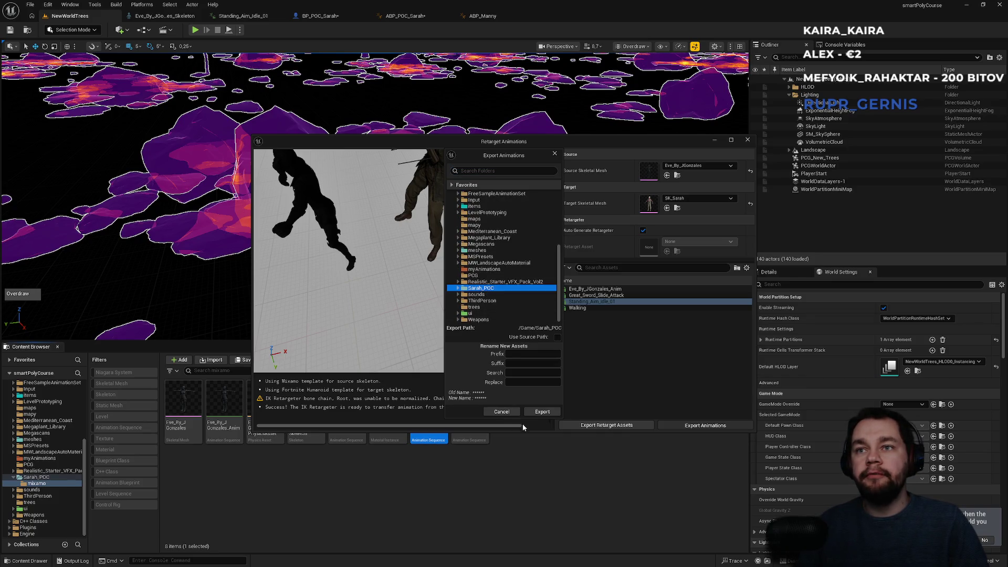
pyautogui.click(540, 412)
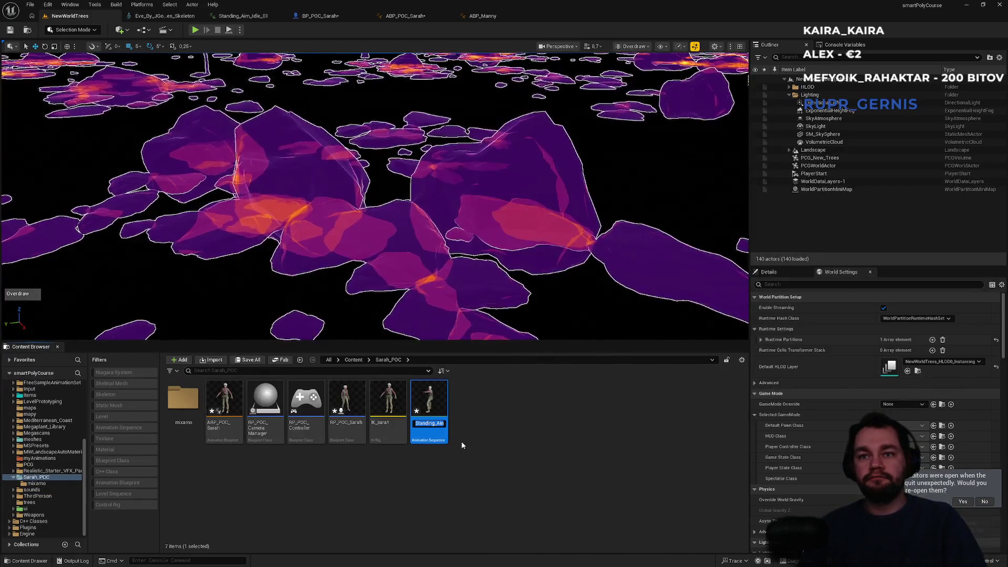
pyautogui.click(457, 440)
pyautogui.hotkey('ctrl', 'shift', 's')
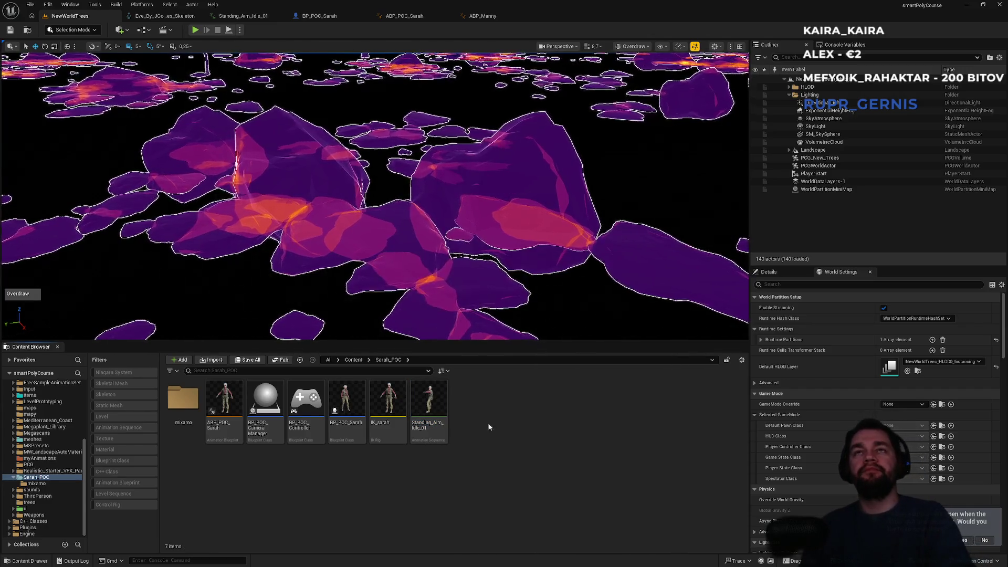
# - Search ABP_POC_Sarah's Asset Browser, compare with ABP_Manny, and recompile ABP_POC_Sarah
pyautogui.click(430, 15)
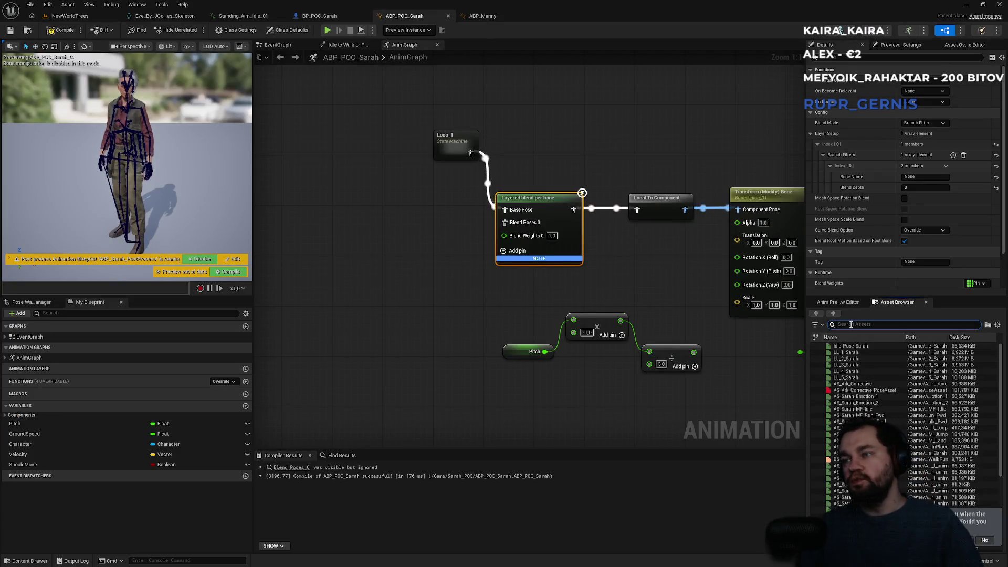
pyautogui.write('aim')
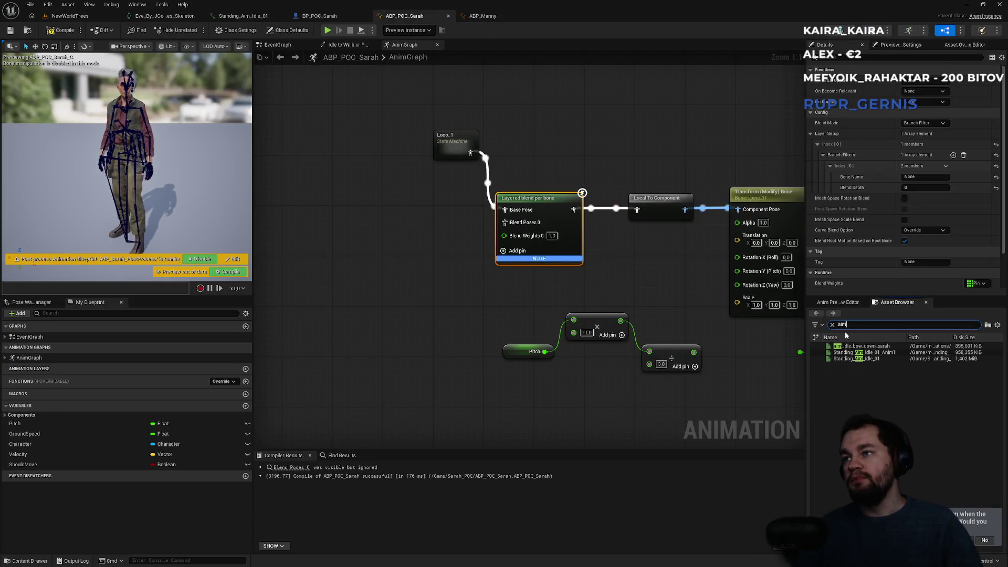
pyautogui.moveTo(856, 355)
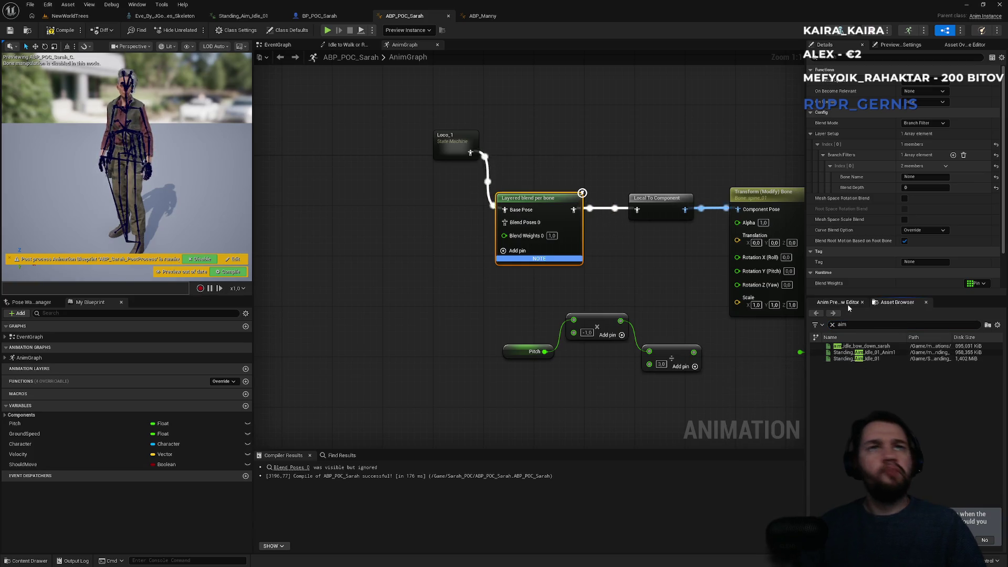
pyautogui.moveTo(411, 294); pyautogui.dragTo(416, 295)
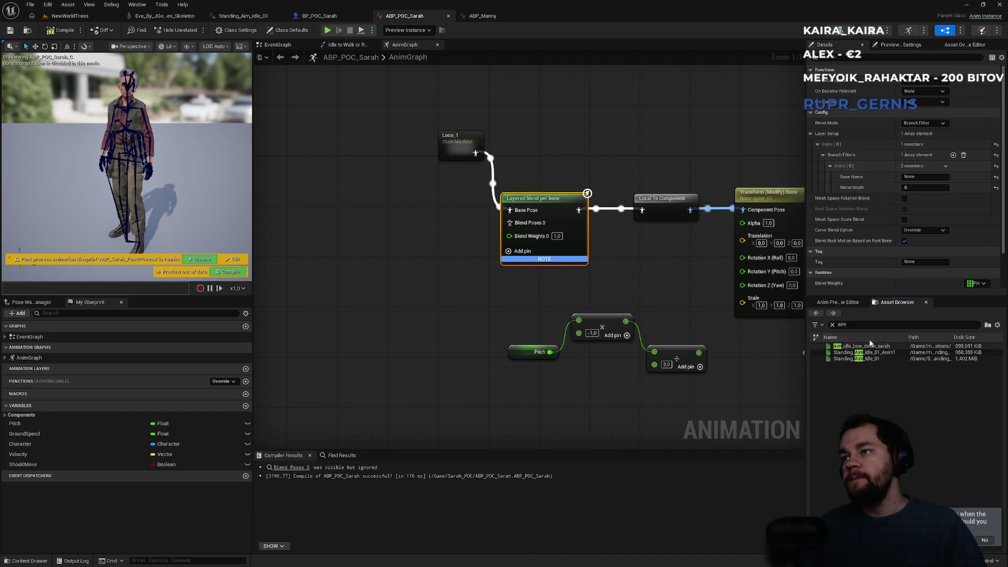
pyautogui.click(833, 325)
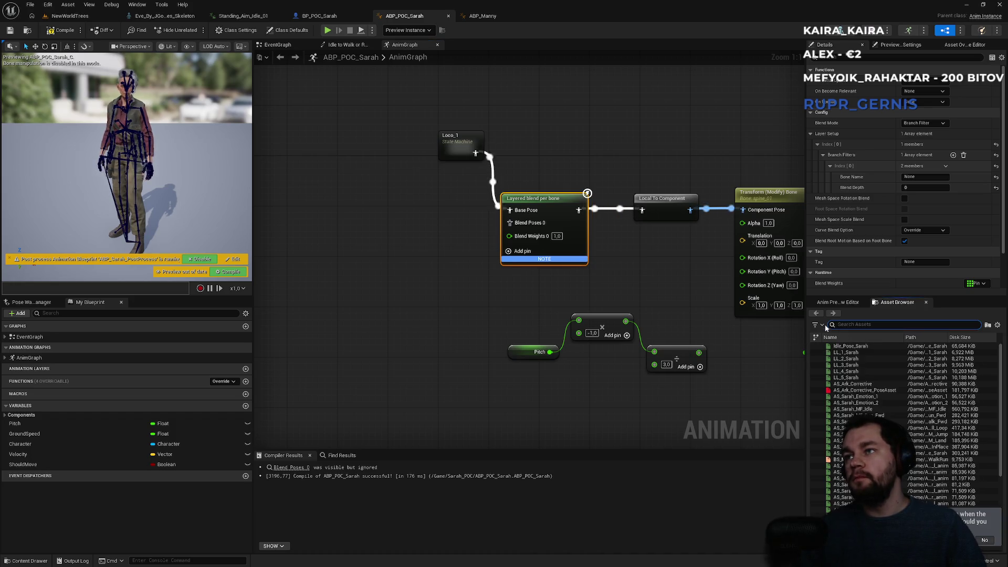
pyautogui.click(70, 15)
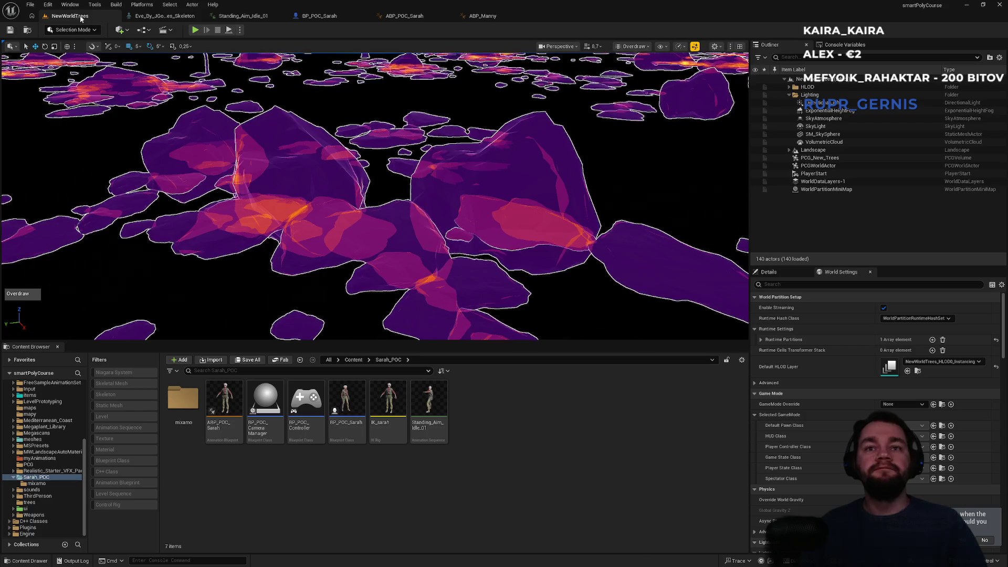
pyautogui.click(482, 15)
pyautogui.click(383, 16)
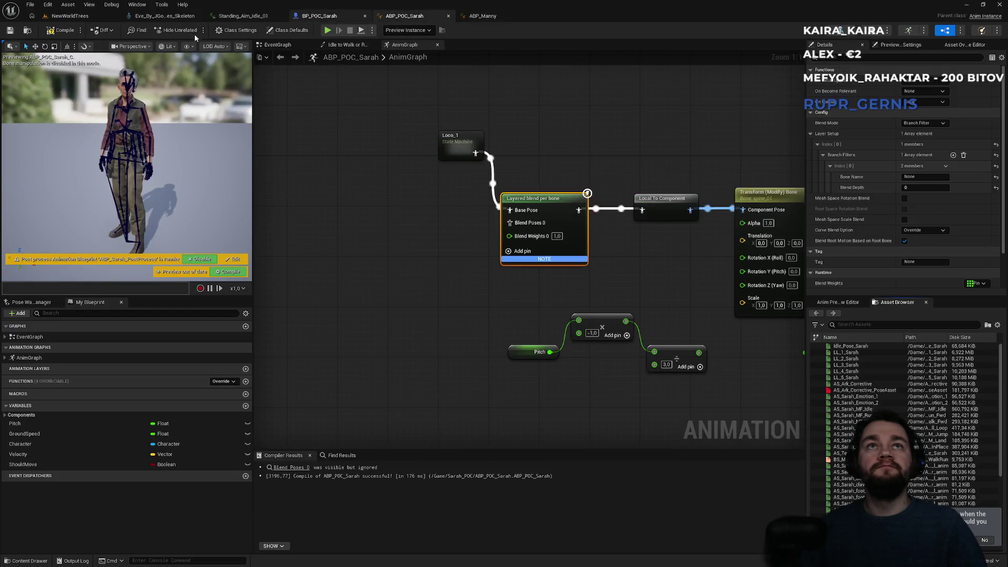
pyautogui.click(55, 32)
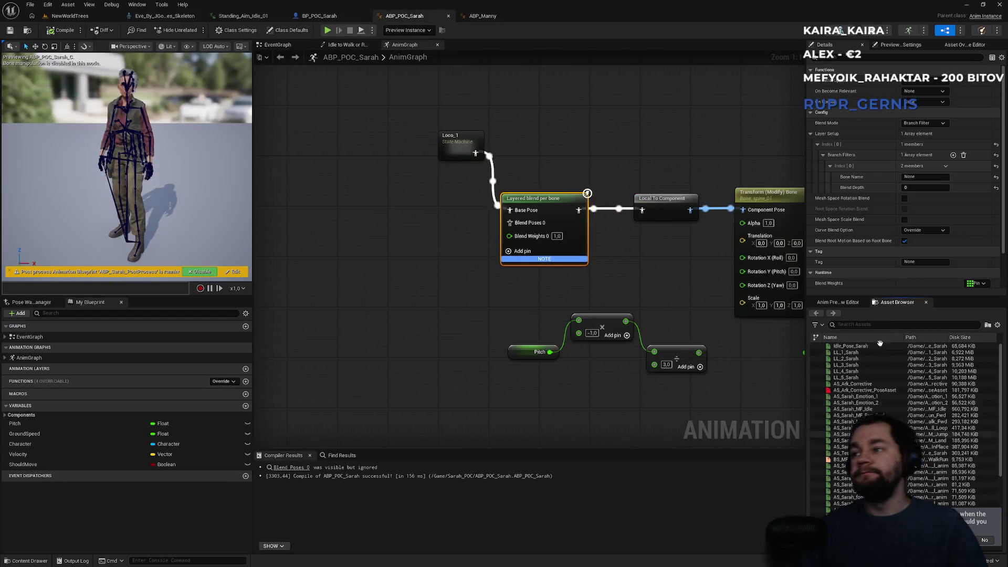
# - Retry the Asset Browser search in ABP_POC_Sarah between visits to the level
pyautogui.write('aim')
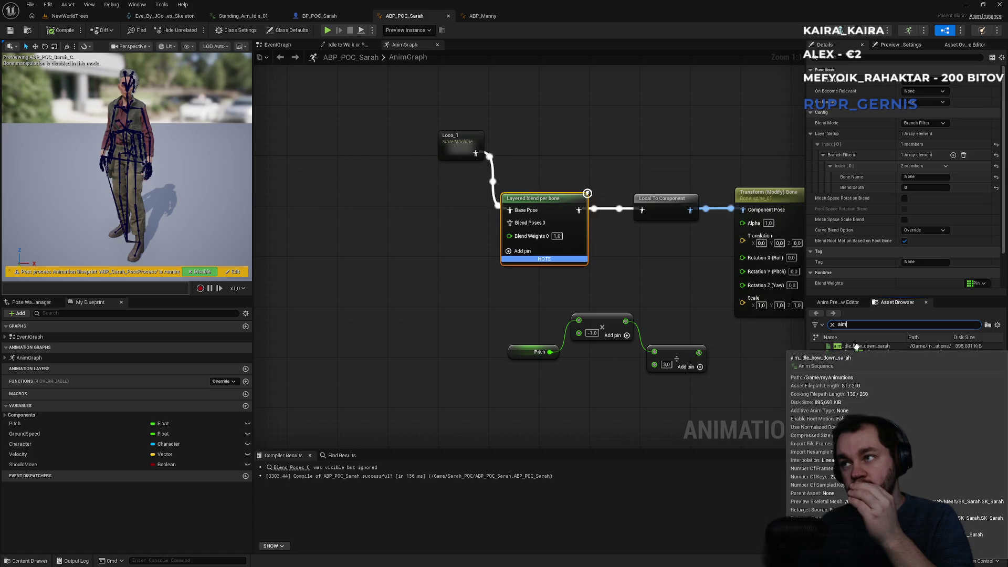
pyautogui.click(833, 325)
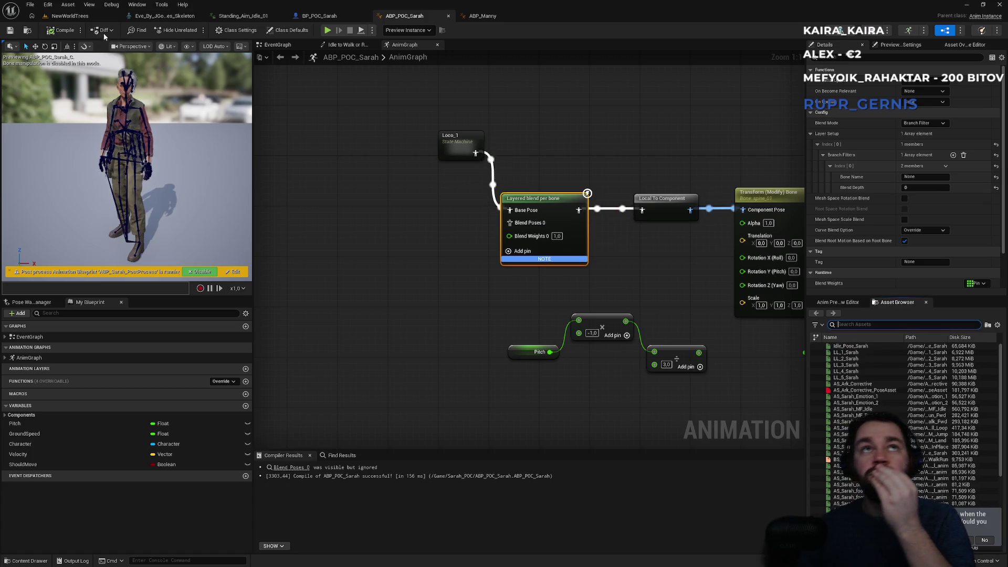
pyautogui.click(70, 16)
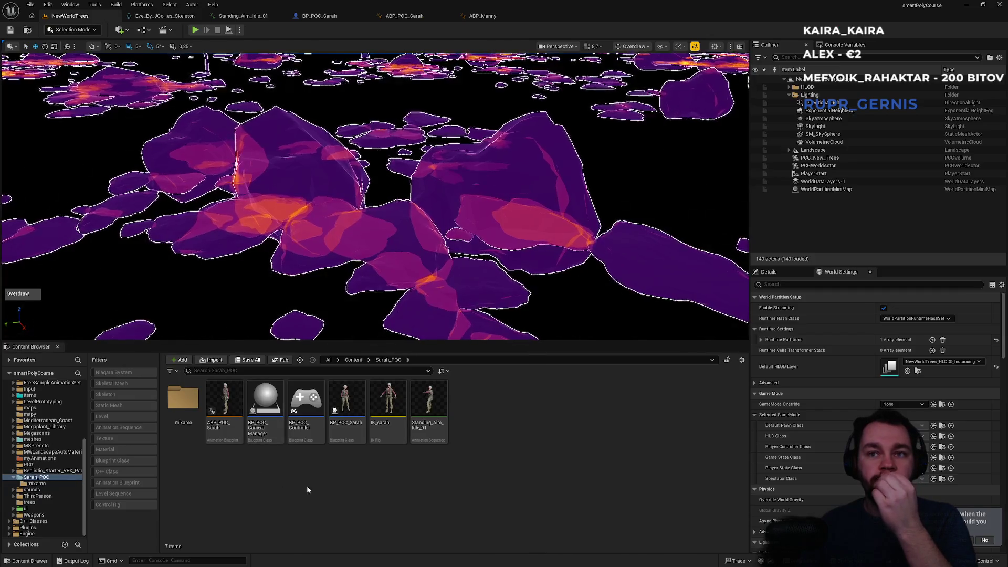
pyautogui.moveTo(438, 432)
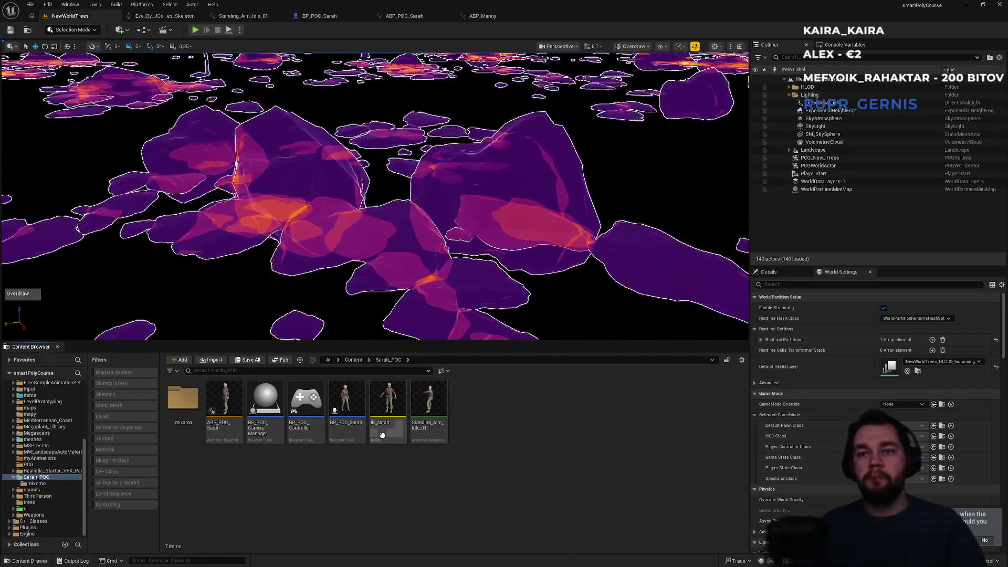
pyautogui.click(402, 17)
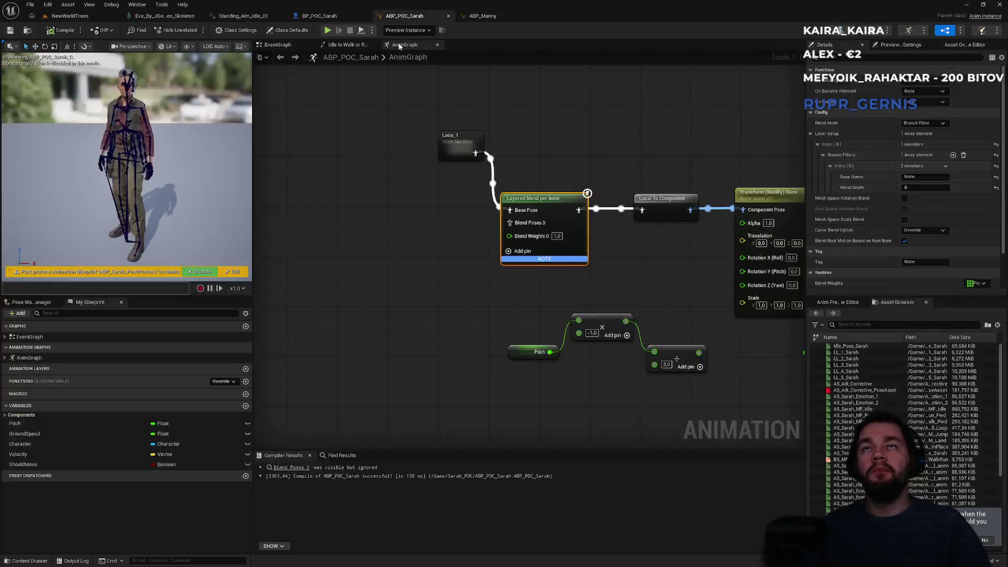
pyautogui.click(356, 310)
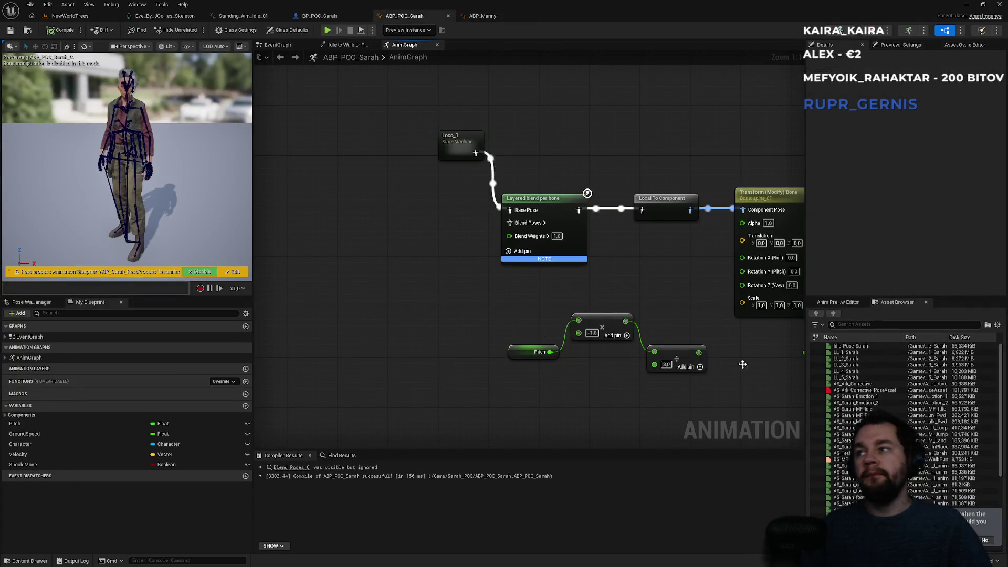
pyautogui.write('aim')
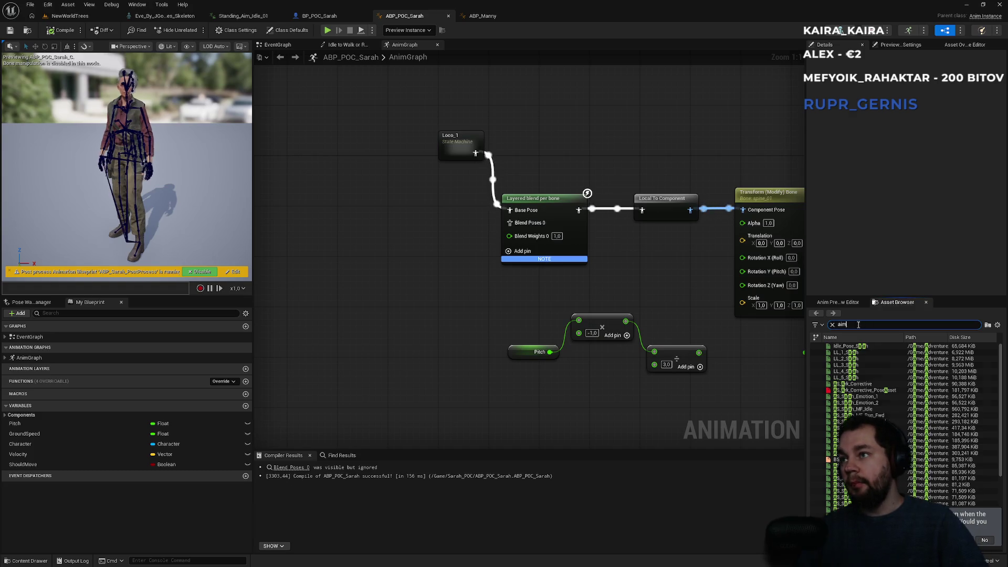
pyautogui.write('stan')
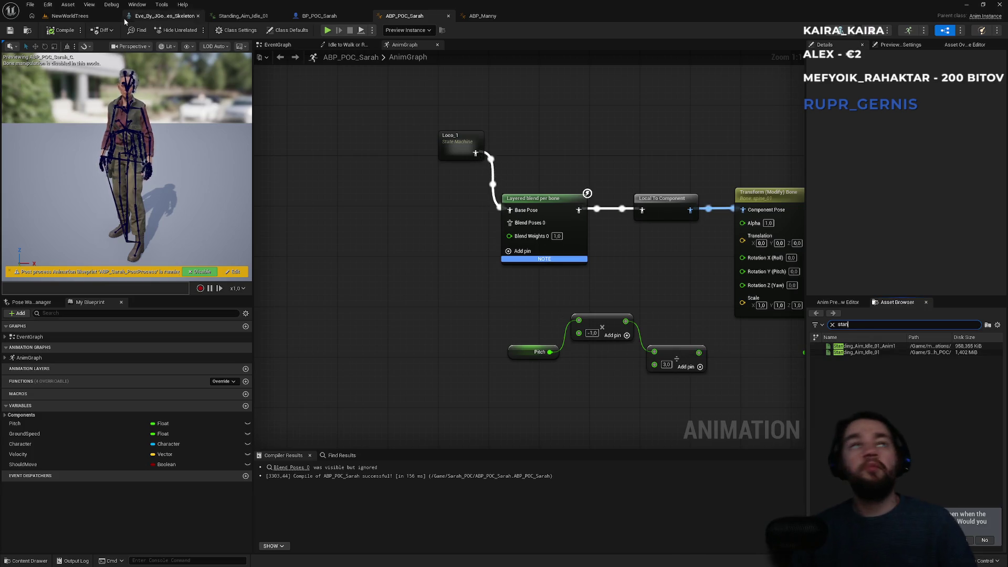
# - Close the ABP_POC_Sarah editor and reopen it from the Sarah_POC folder
pyautogui.click(70, 16)
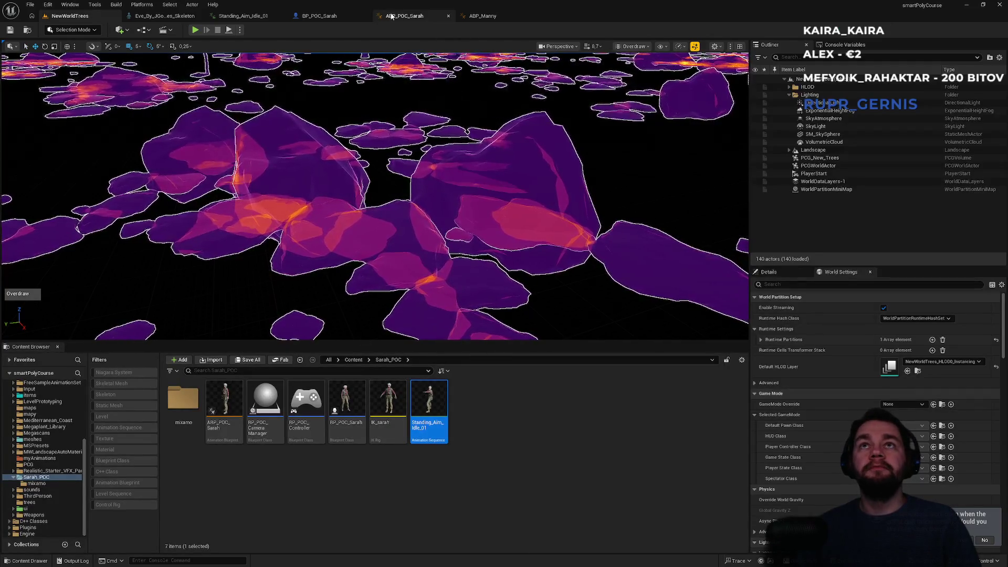
pyautogui.click(449, 16)
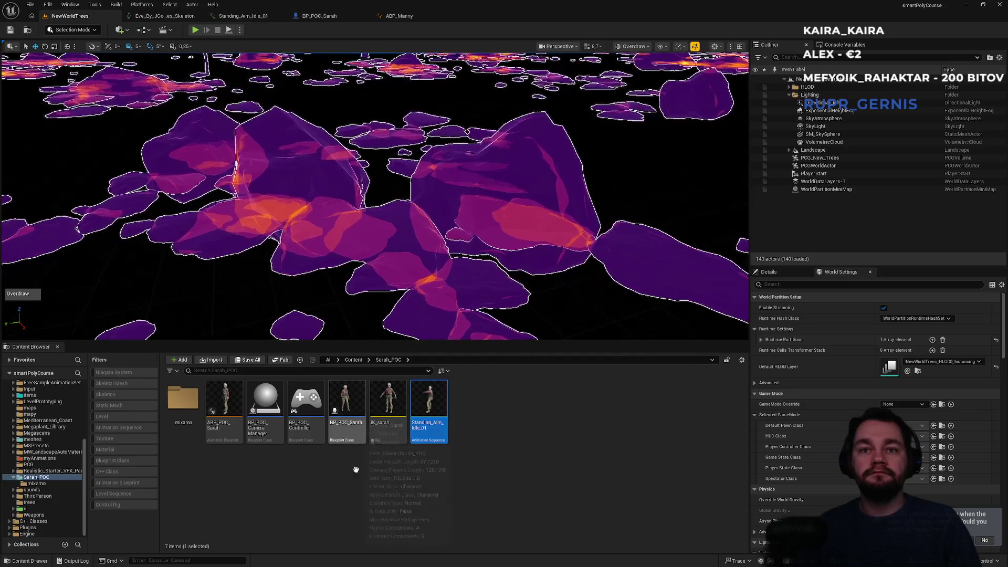
pyautogui.click(221, 433)
pyautogui.doubleClick(222, 434)
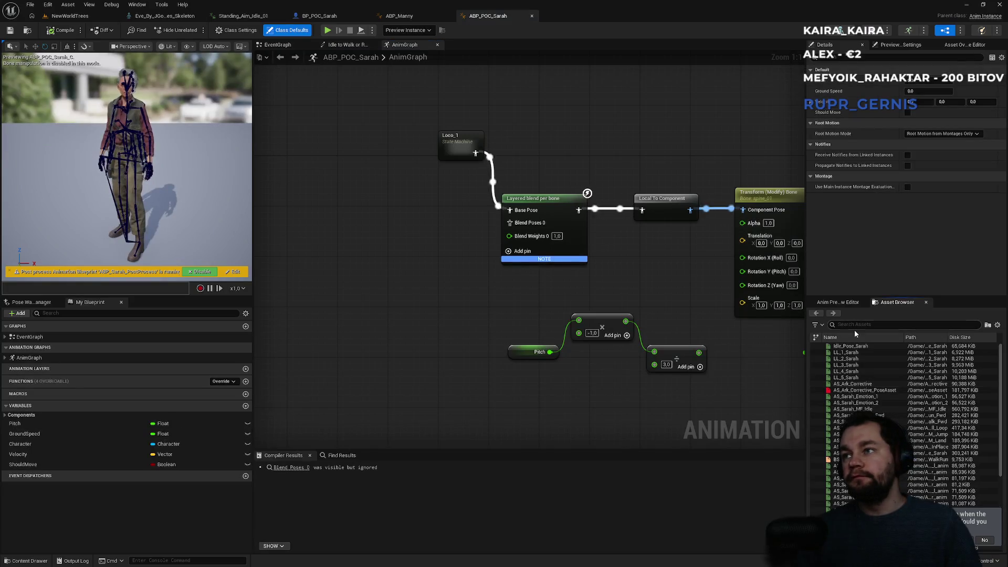
# - Search 'aim' in the Asset Browser, finding three animations including Standing_Aim_Idle_01
pyautogui.click(854, 324)
pyautogui.write('aim')
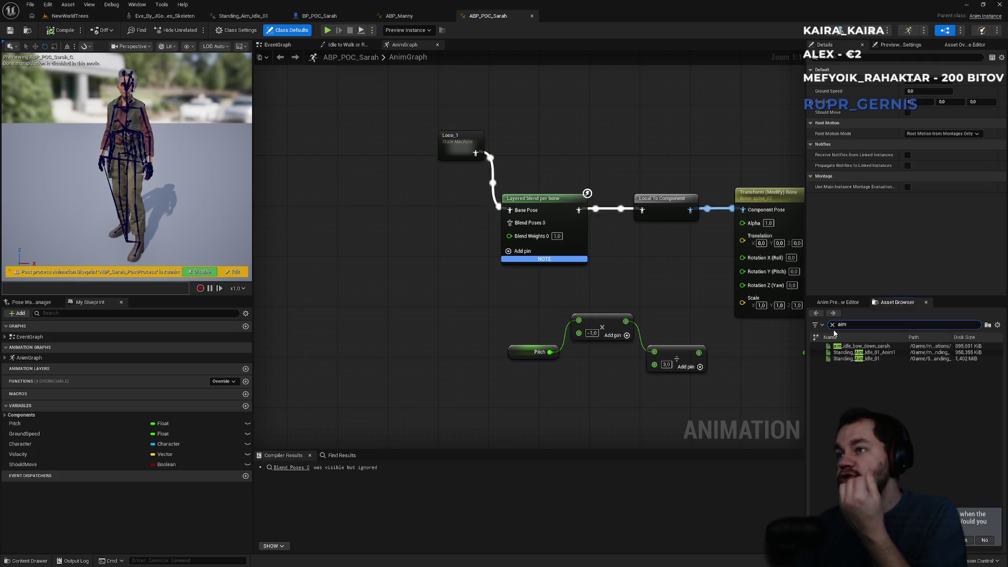
pyautogui.moveTo(862, 344)
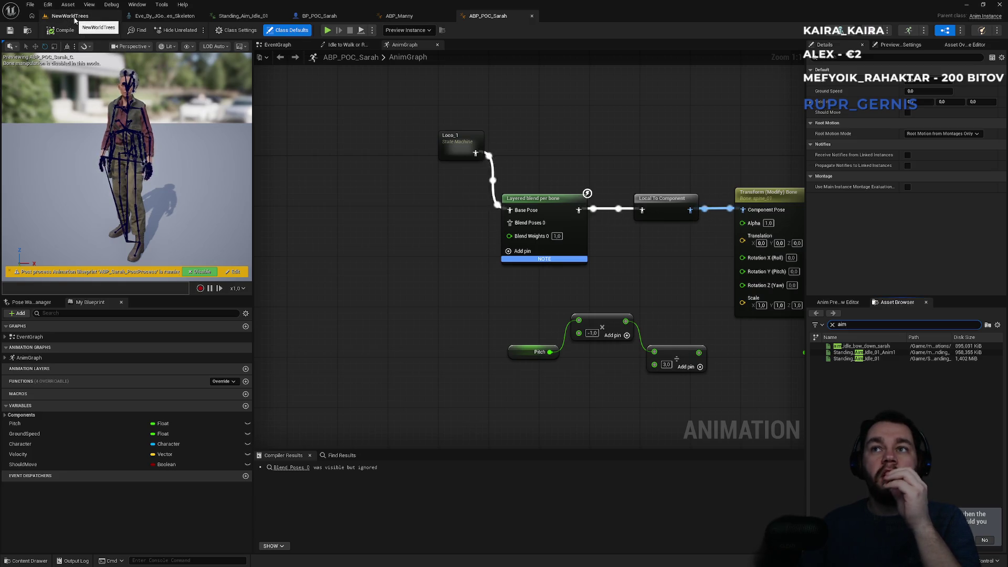
pyautogui.click(85, 17)
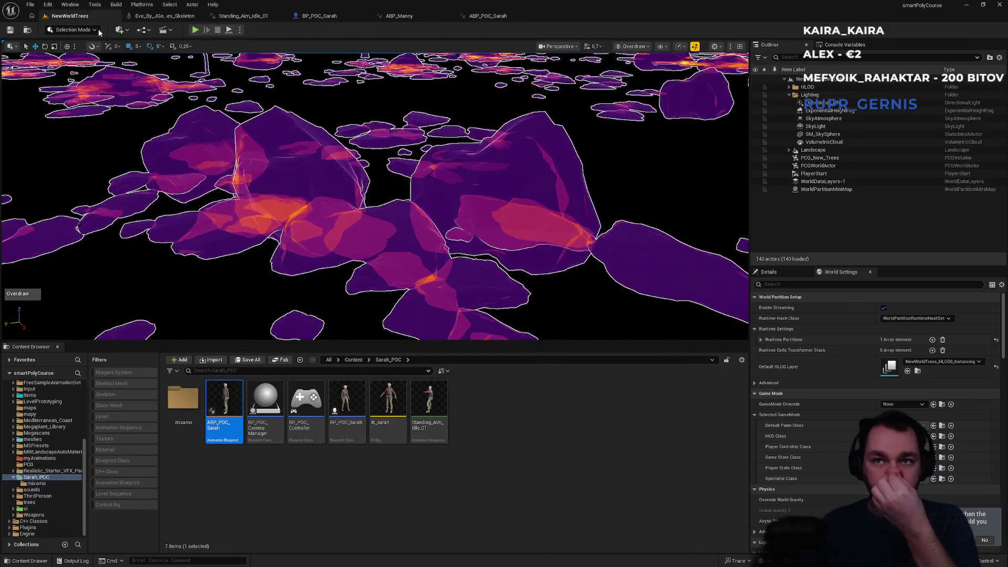
# - Rename the Standing_Aim_Idle_01 animation to sarah_aim_idle in the Content Browser
pyautogui.moveTo(429, 404)
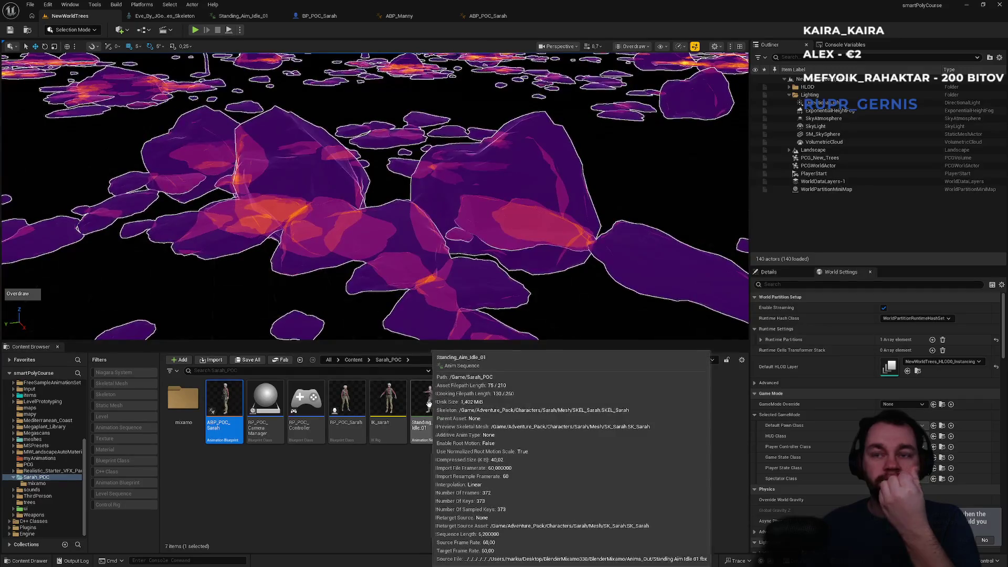
pyautogui.click(428, 405)
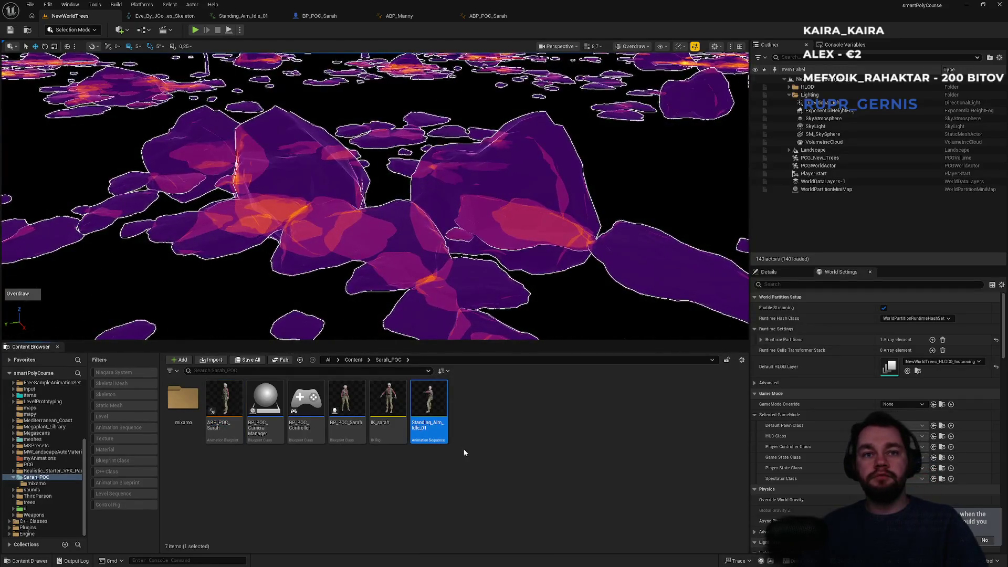
pyautogui.click(477, 460)
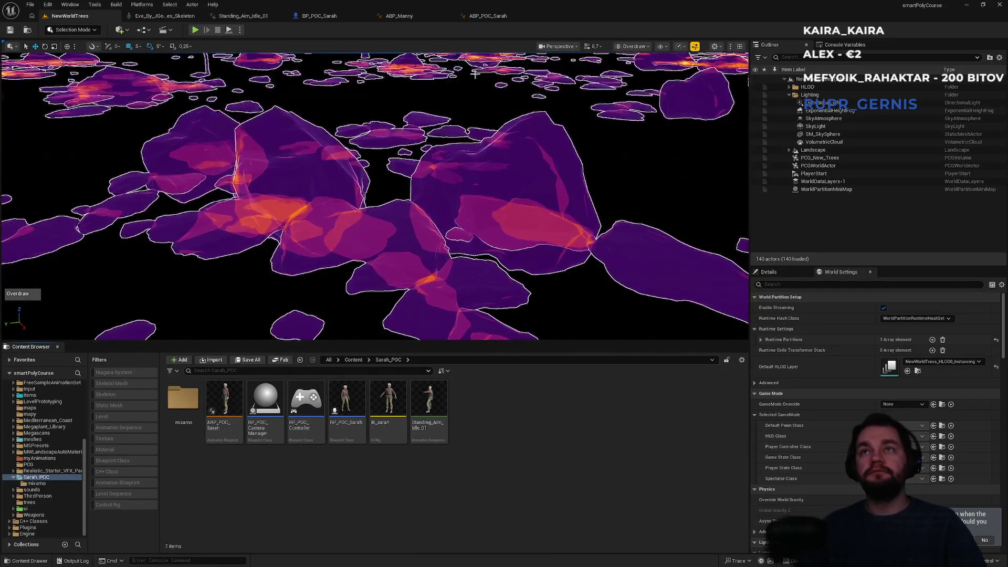
pyautogui.click(505, 17)
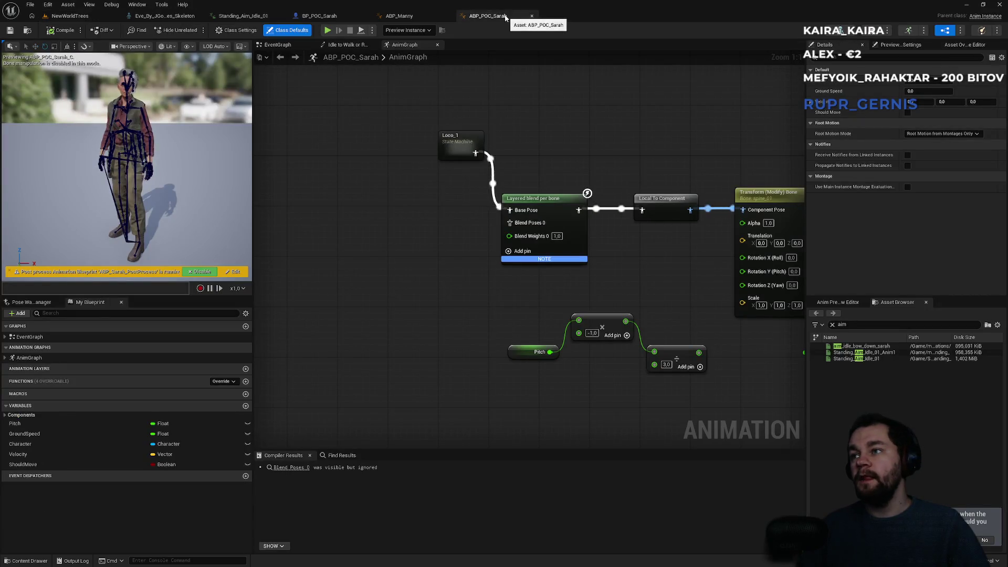
pyautogui.click(69, 16)
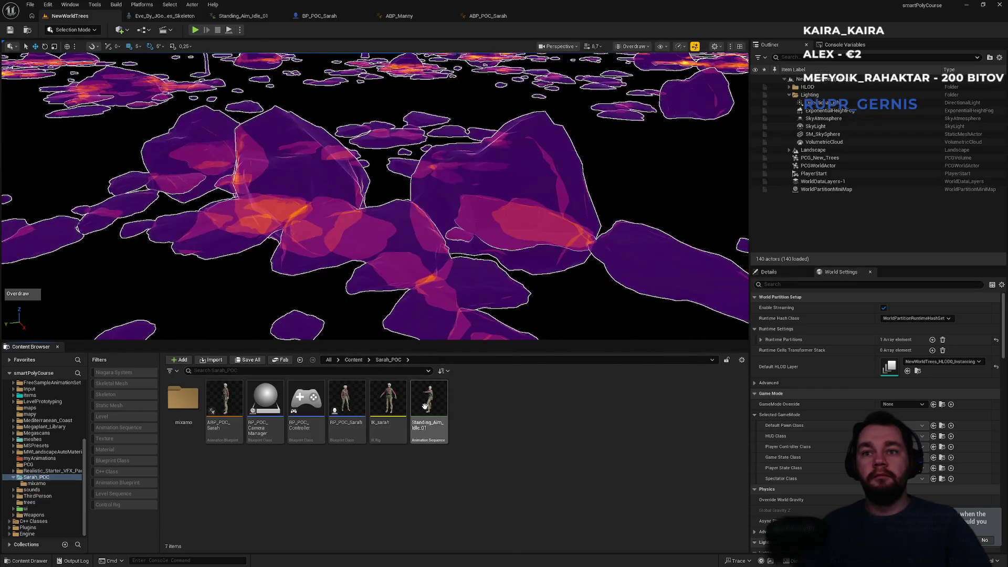
pyautogui.click(428, 408)
pyautogui.press('F2')
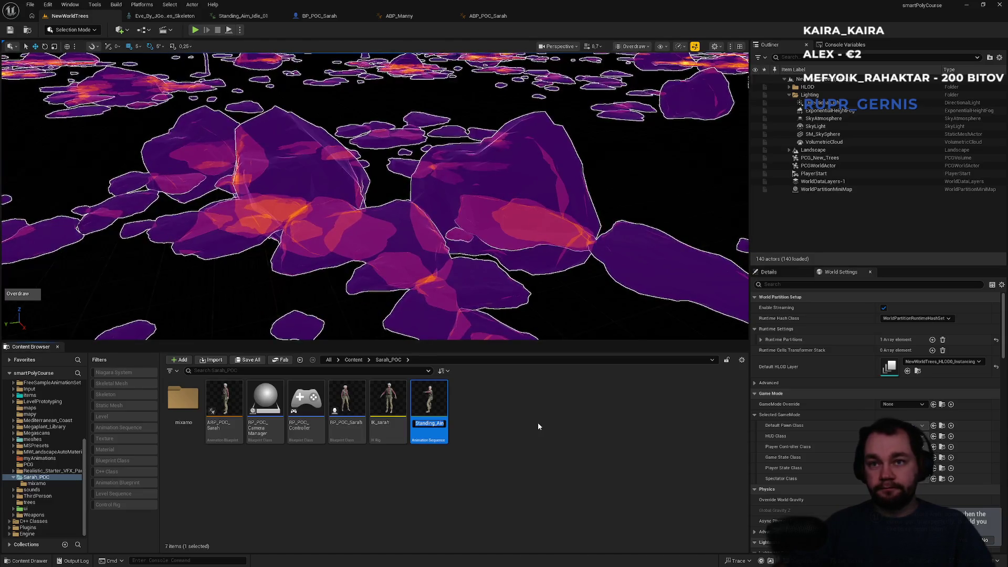
pyautogui.write('sarah_ai')
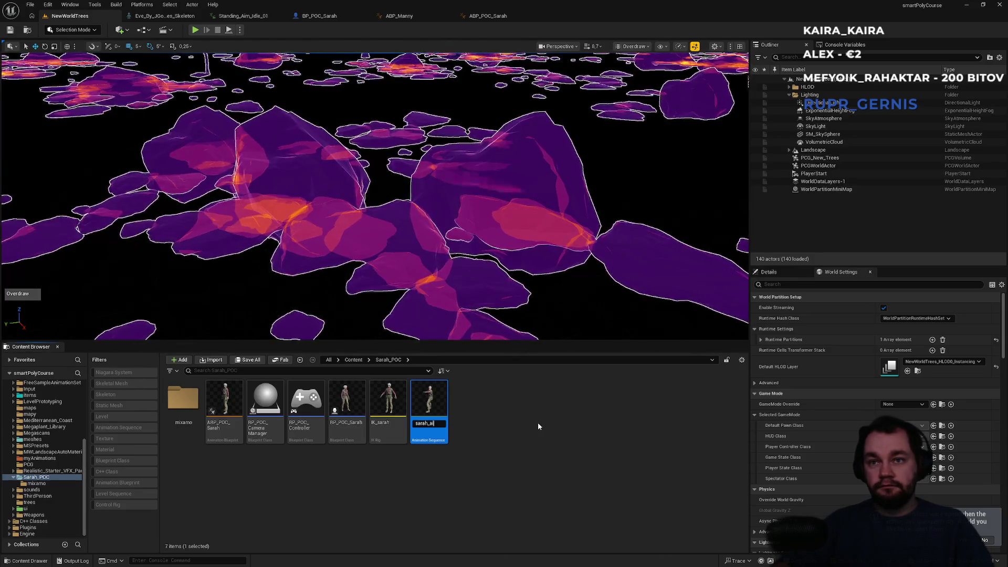
pyautogui.write('m_idle')
pyautogui.press('Return')
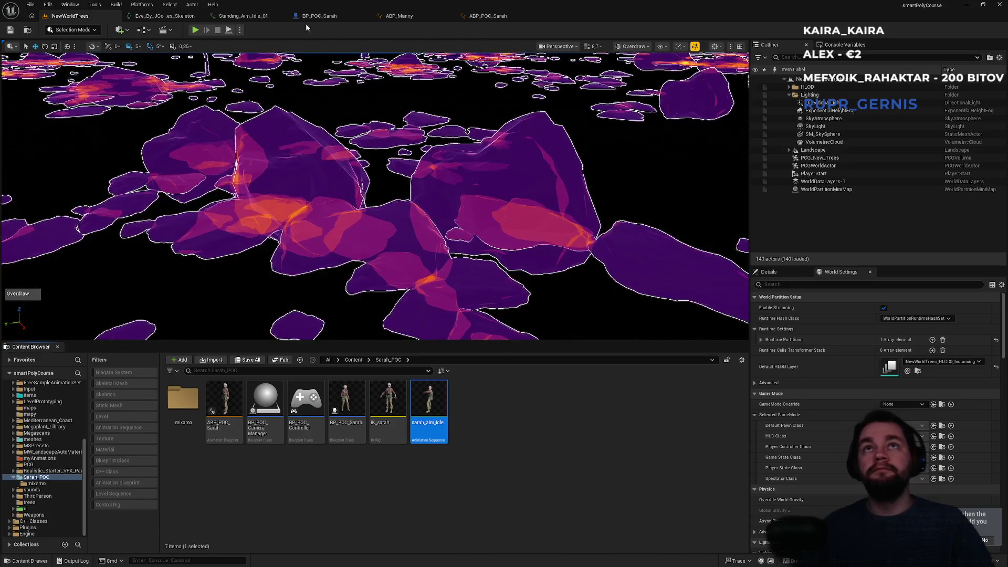
# - Close the skeleton and animation editor tabs and bring up ABP_Manny's AnimGraph
pyautogui.middleClick(149, 14)
pyautogui.middleClick(152, 15)
pyautogui.click(245, 18)
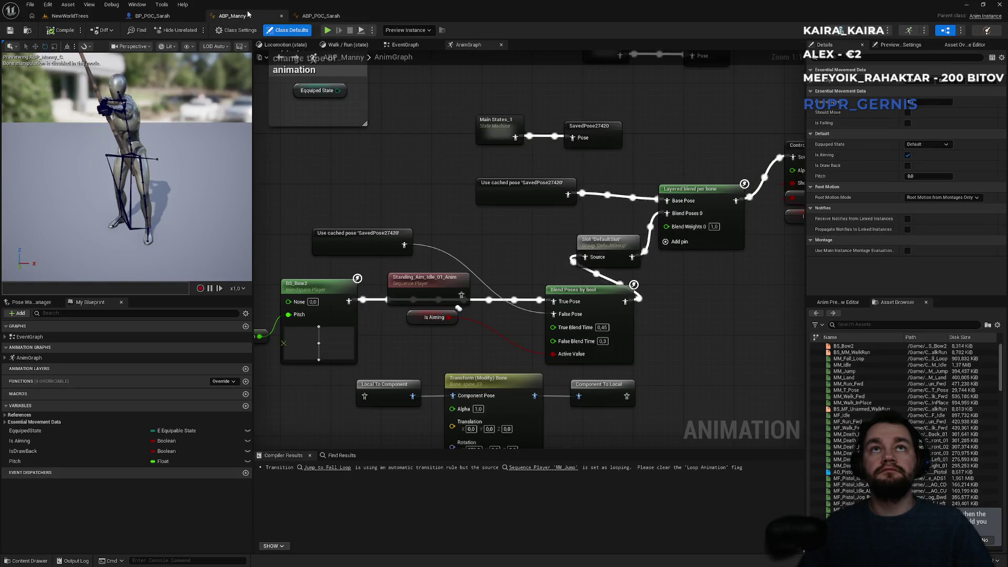
# - Switch back to ABP_POC_Sarah's AnimGraph, where sarah_aim_idle is now listed
pyautogui.click(322, 16)
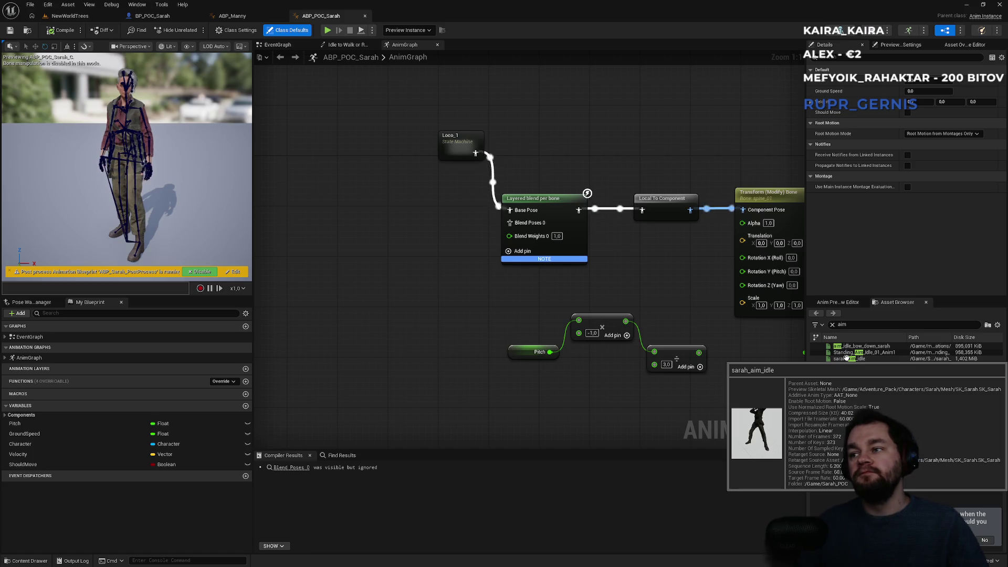
# - Add a sarah_aim_idle player wired to the layered blend, compile, and move Loco_1 up-left
pyautogui.moveTo(840, 360)
pyautogui.mouseDown()
pyautogui.moveTo(412, 270)
pyautogui.moveTo(385, 232)
pyautogui.moveTo(509, 223)
pyautogui.mouseUp()
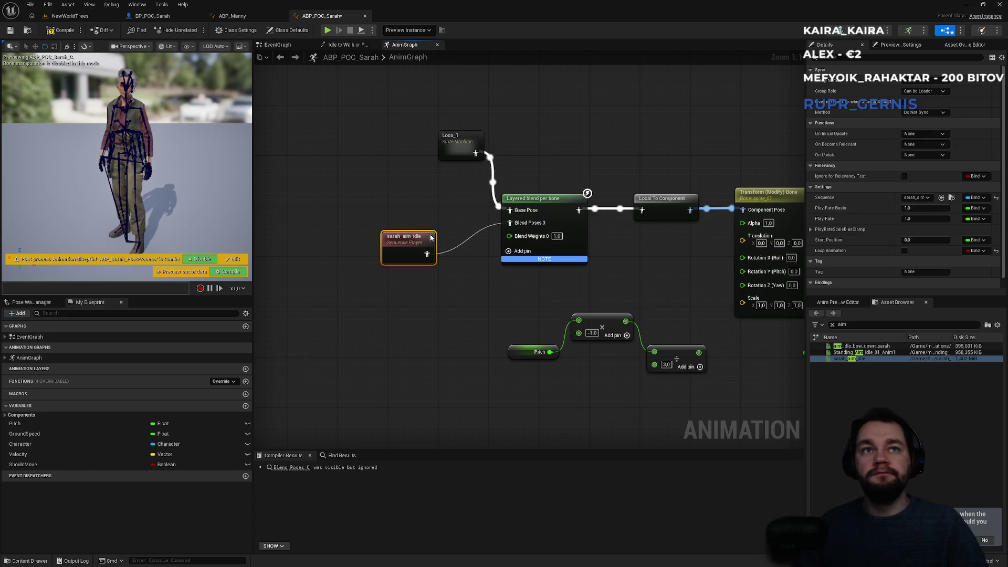
pyautogui.click(229, 272)
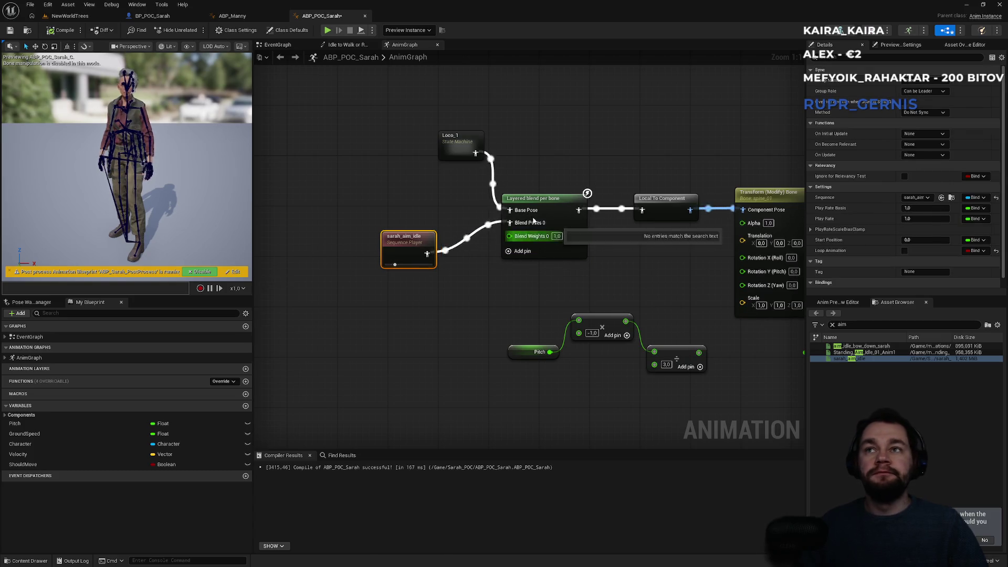
pyautogui.click(572, 211)
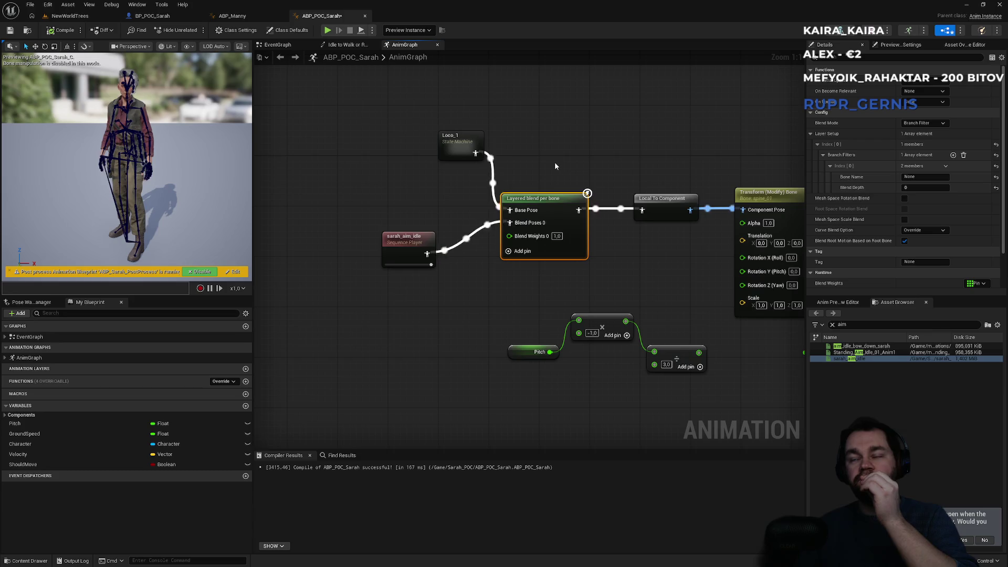
pyautogui.moveTo(555, 166); pyautogui.dragTo(526, 163)
pyautogui.moveTo(432, 143); pyautogui.dragTo(345, 138)
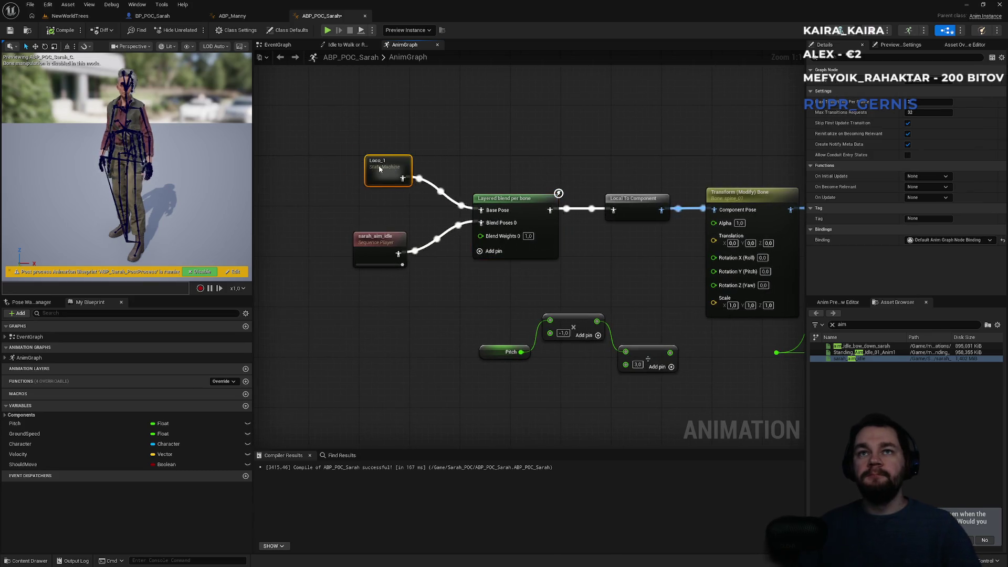
# - Loop sarah_aim_idle, filter the branch from spine_01 at blend depth 3, and compile
pyautogui.click(377, 243)
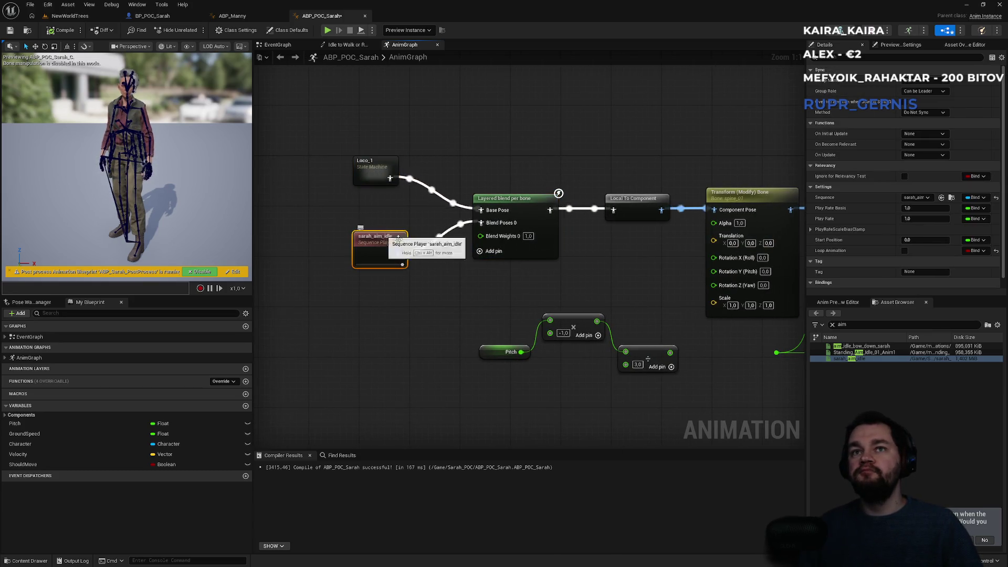
pyautogui.click(904, 251)
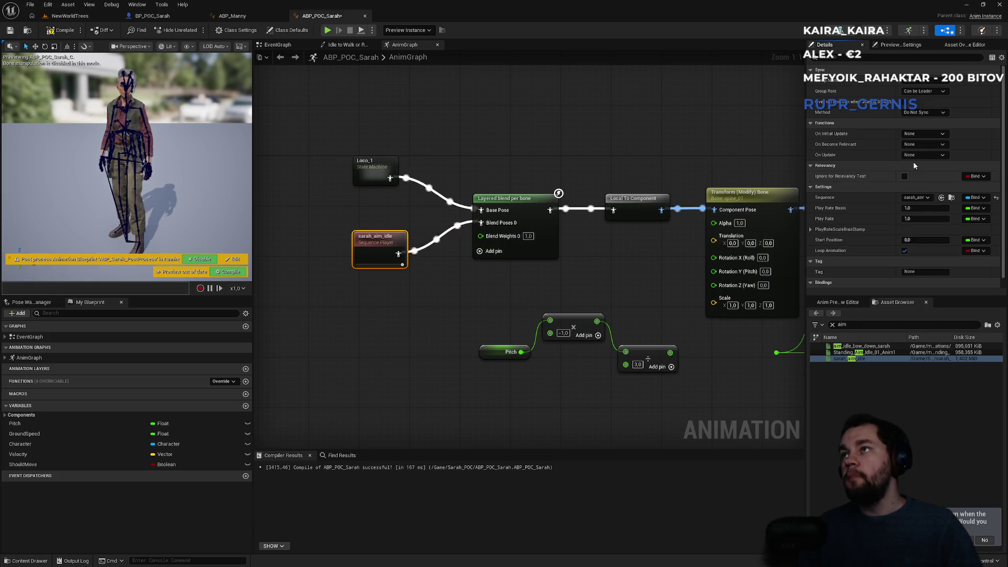
pyautogui.click(517, 212)
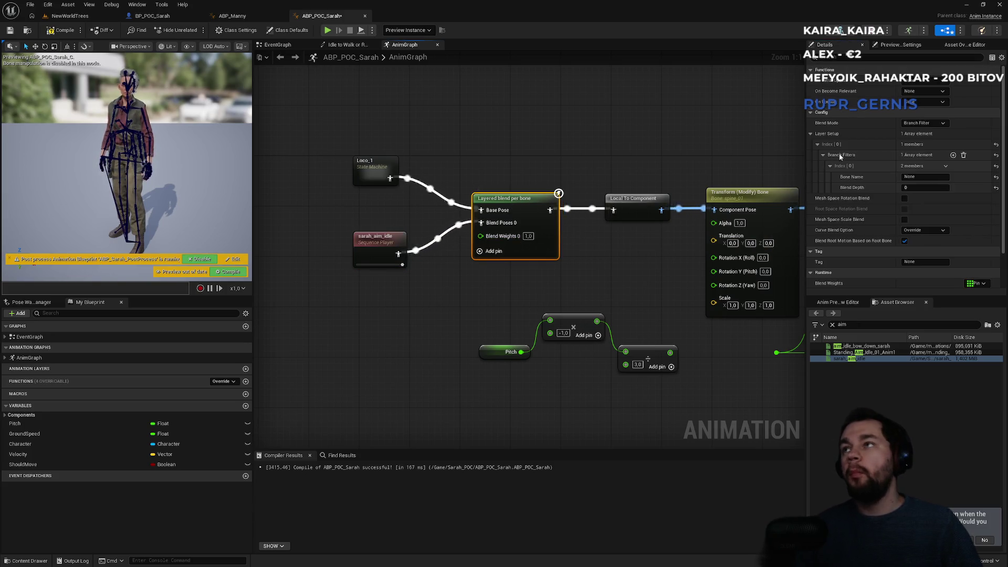
pyautogui.click(917, 177)
pyautogui.write('spine_0')
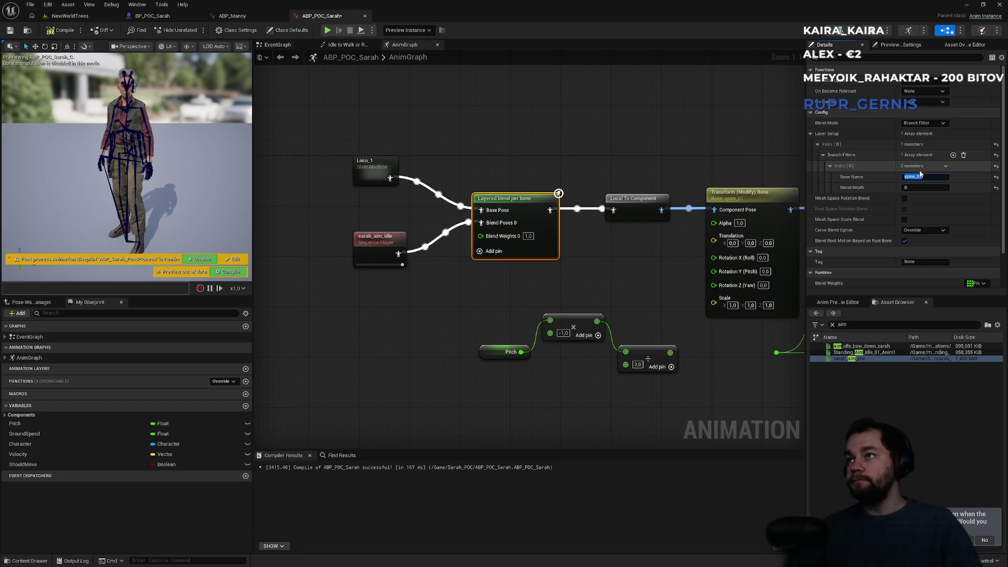
pyautogui.write('1')
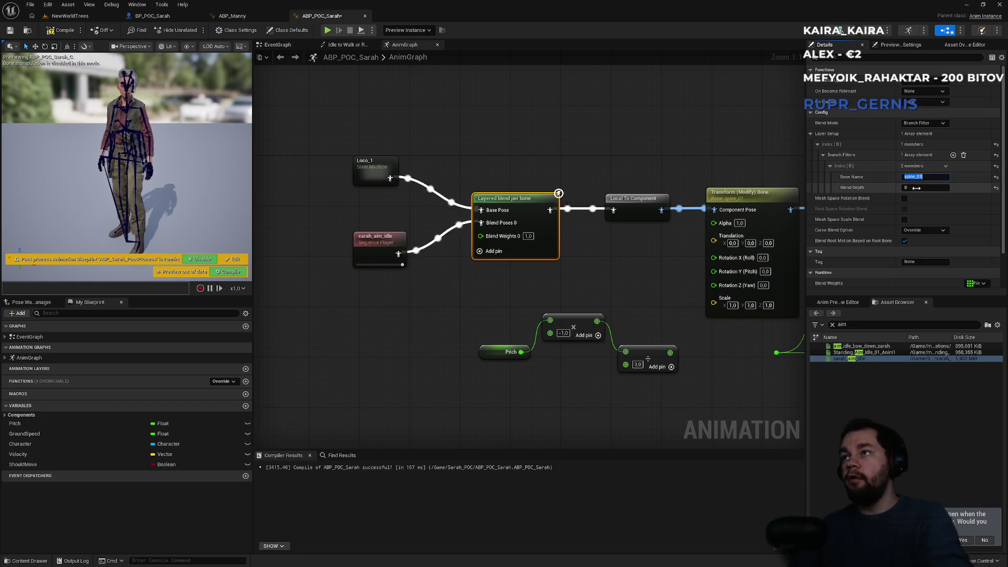
pyautogui.write('3')
pyautogui.click(241, 272)
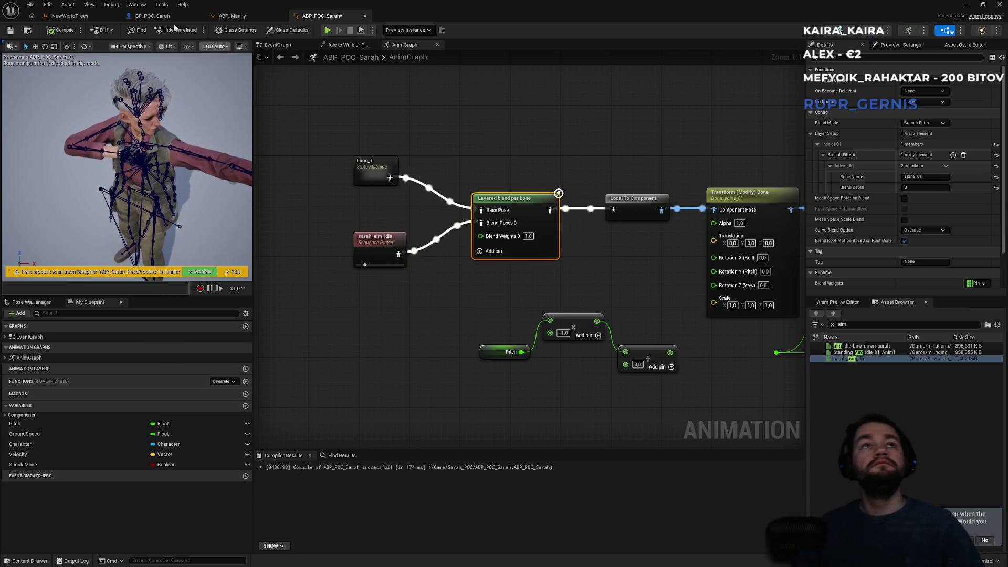
pyautogui.click(91, 19)
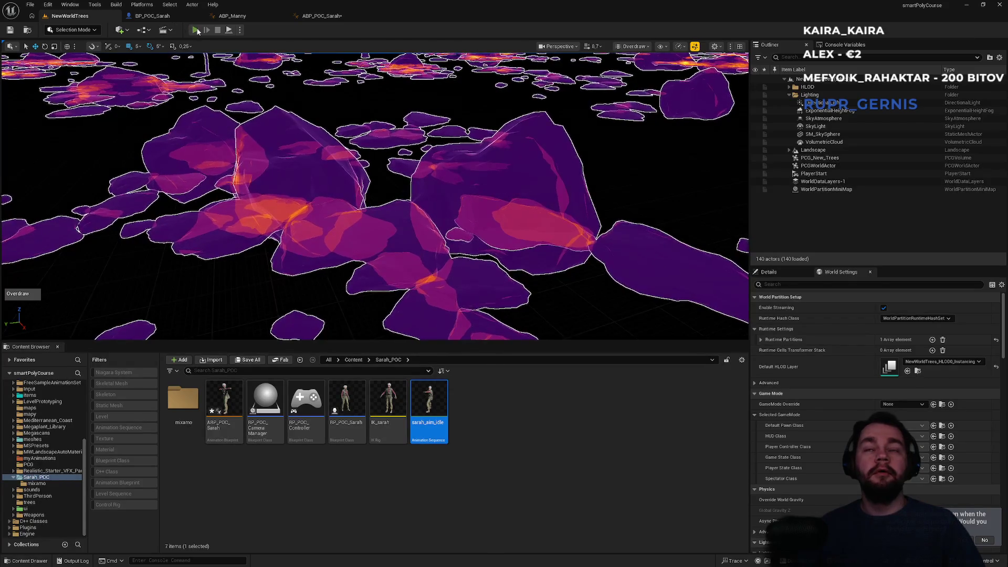
pyautogui.click(196, 30)
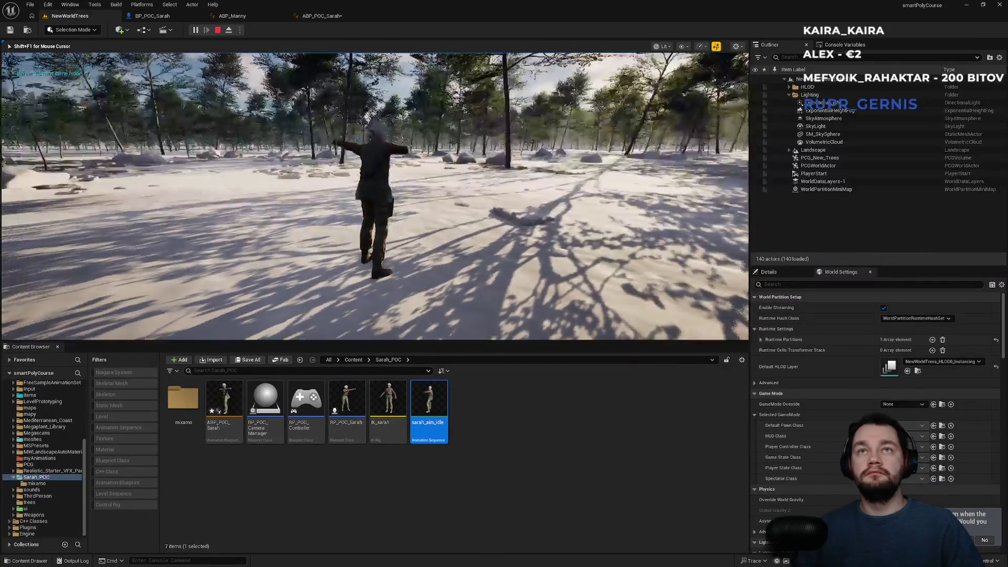
pyautogui.press('F11')
pyautogui.press('w')
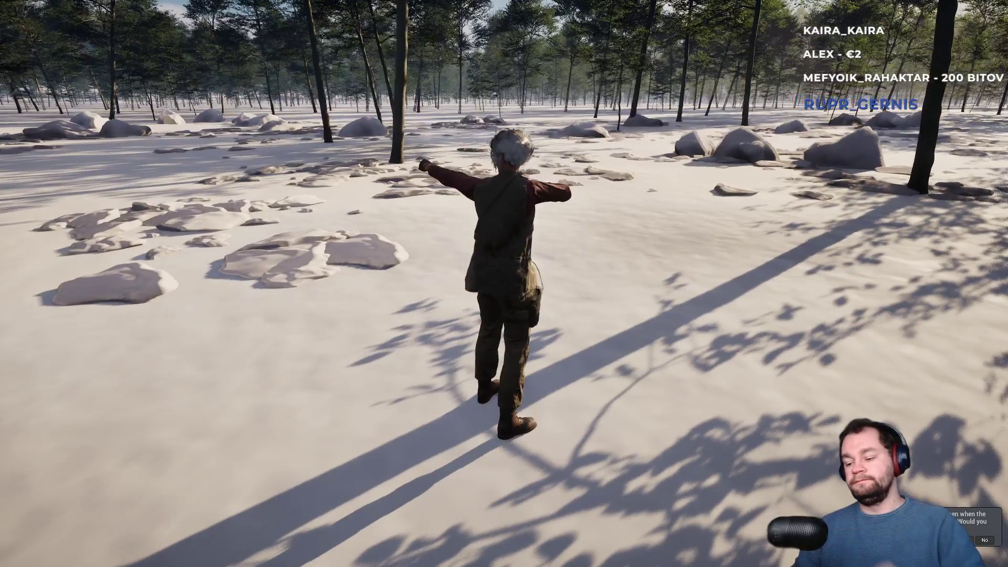
pyautogui.press('w')
pyautogui.press('w')
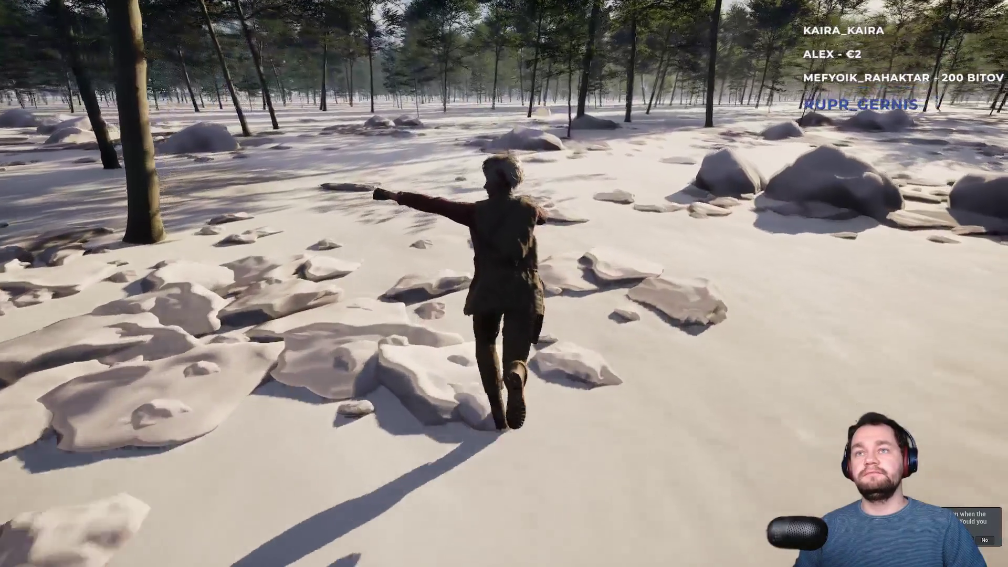
pyautogui.press('w')
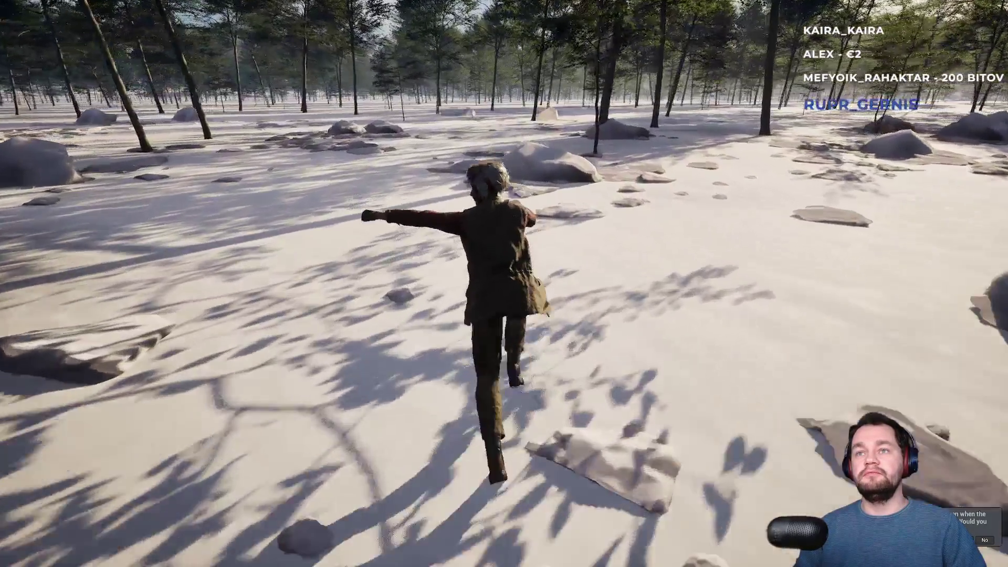
pyautogui.press('w')
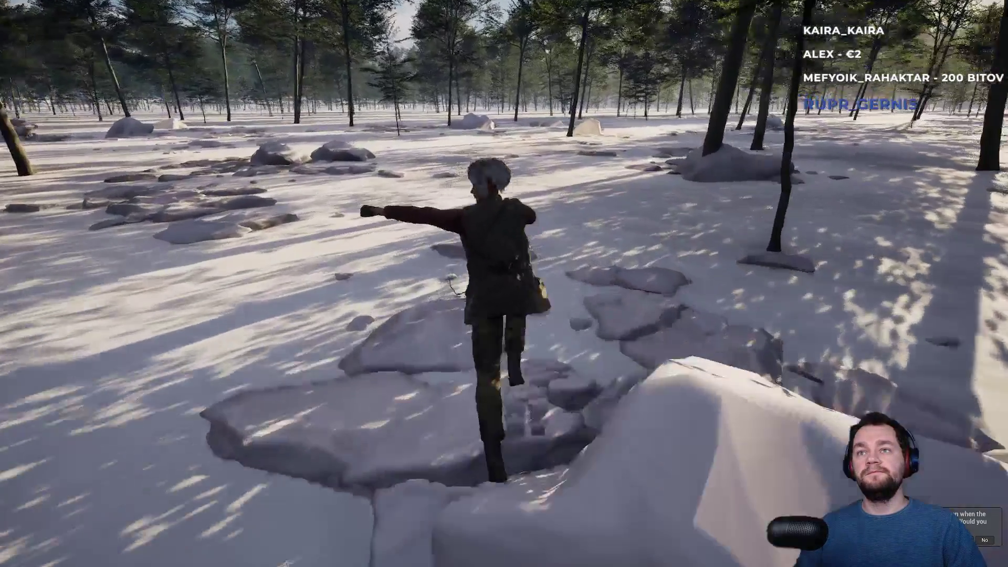
pyautogui.press('w')
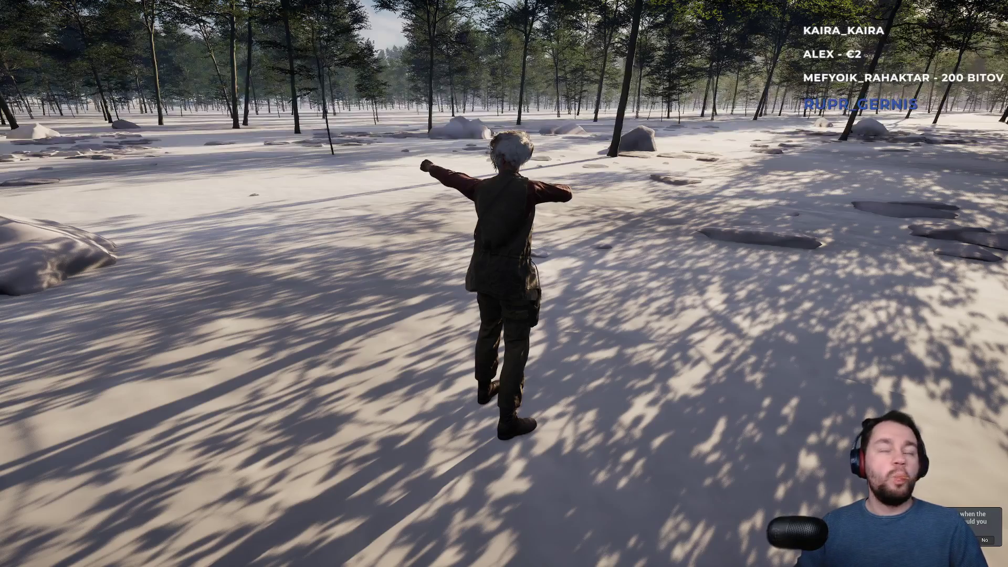
pyautogui.press('w')
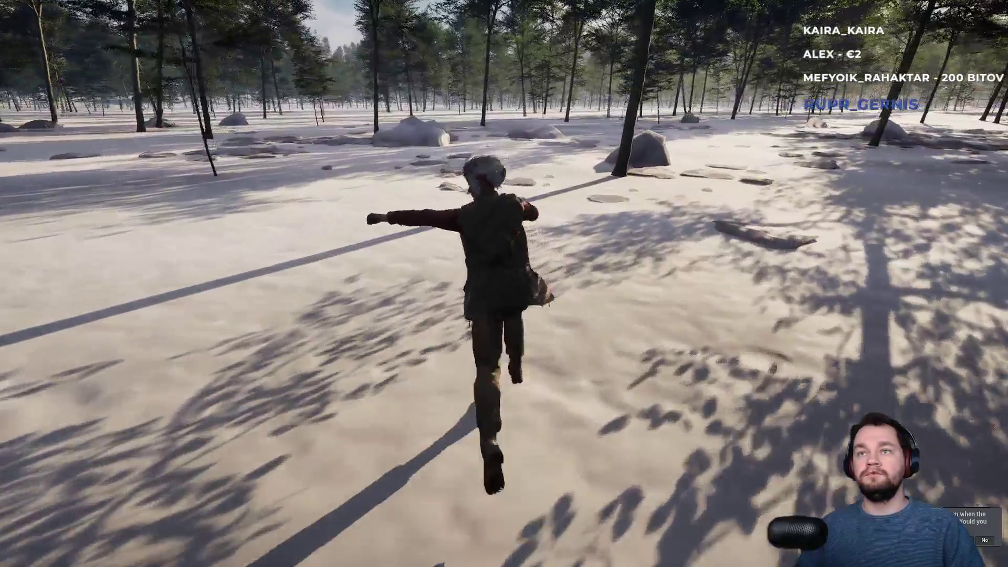
pyautogui.press('w')
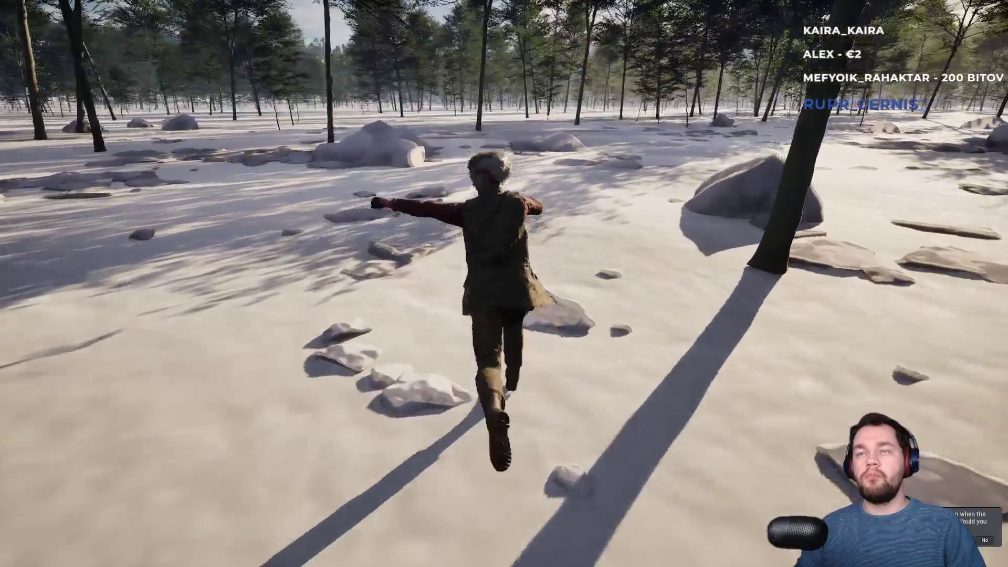
pyautogui.press('w')
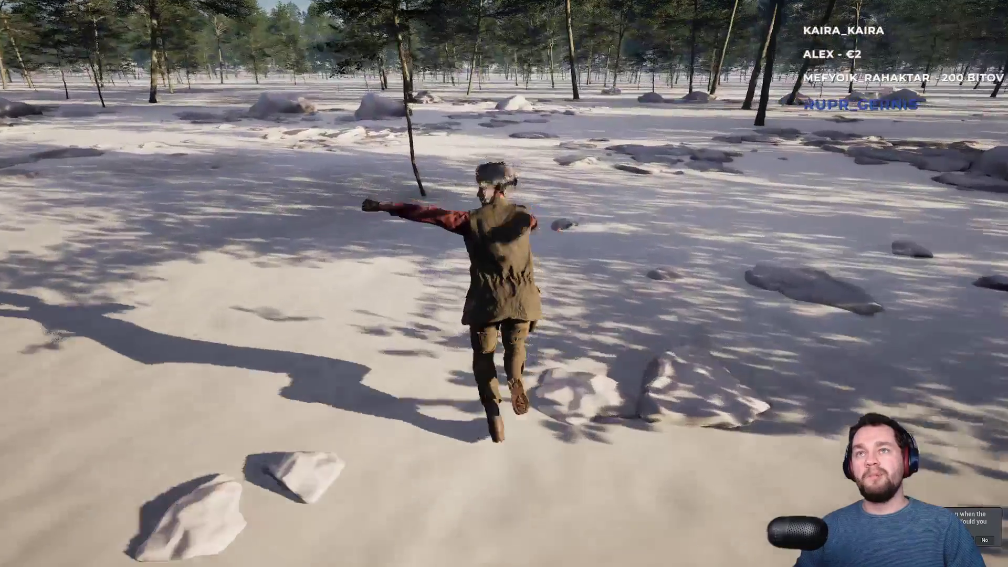
pyautogui.press('w')
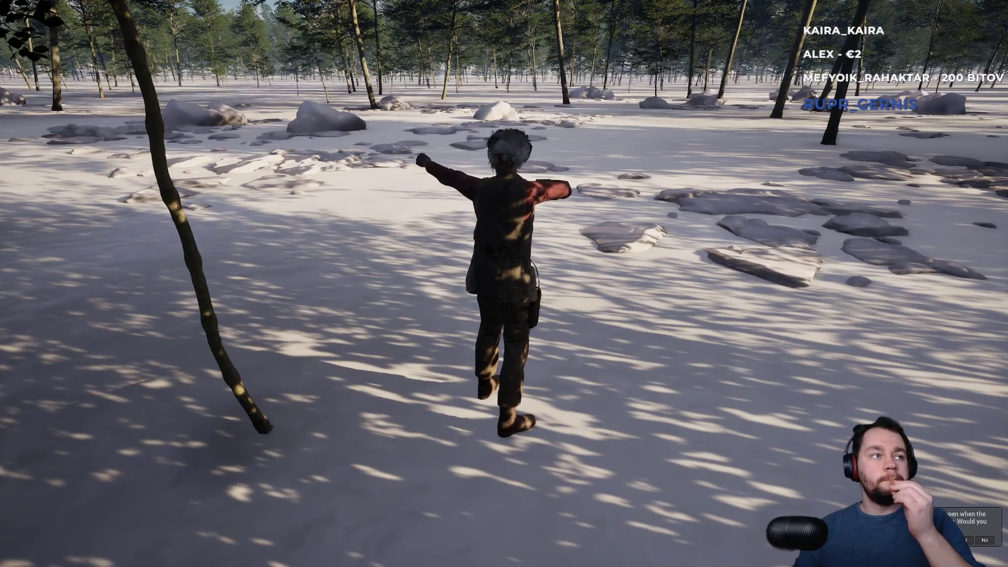
pyautogui.press('Escape')
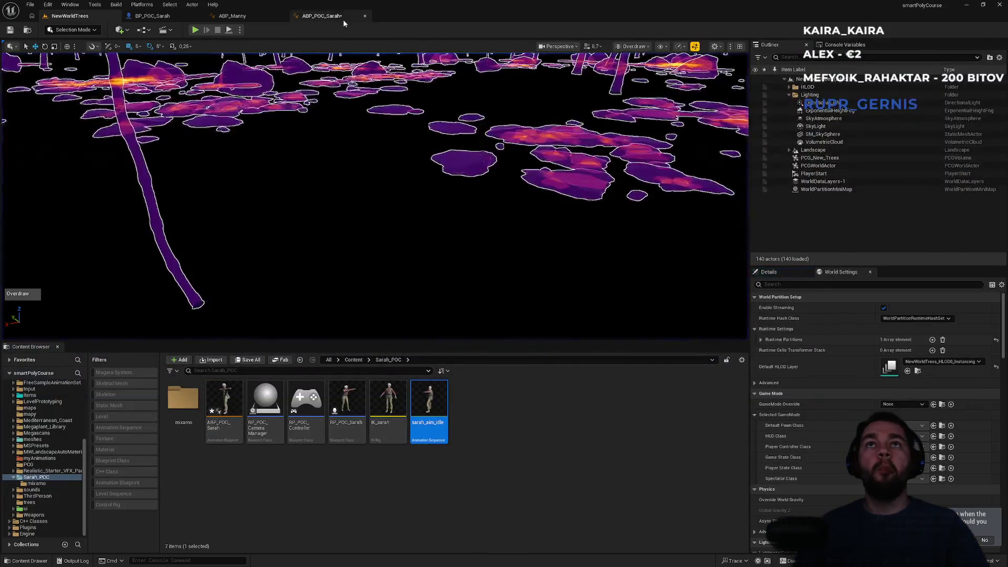
# - In ABP_POC_Sarah, break the wires on the layered blend's Base Pose and Blend Poses 0 pins
pyautogui.click(343, 23)
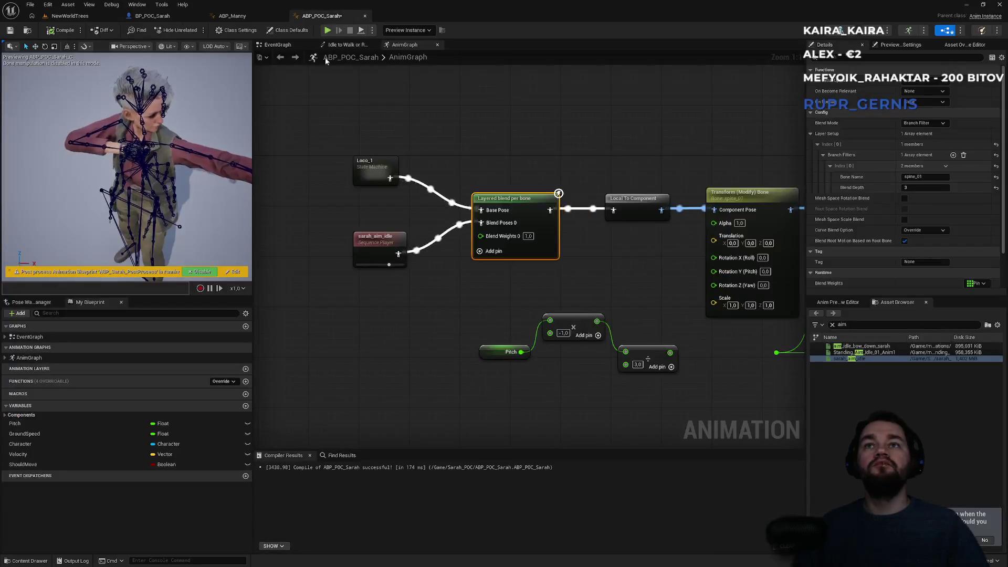
pyautogui.keyDown('alt'); pyautogui.click(414, 183); pyautogui.keyUp('alt')
pyautogui.keyDown('alt'); pyautogui.click(439, 241); pyautogui.keyUp('alt')
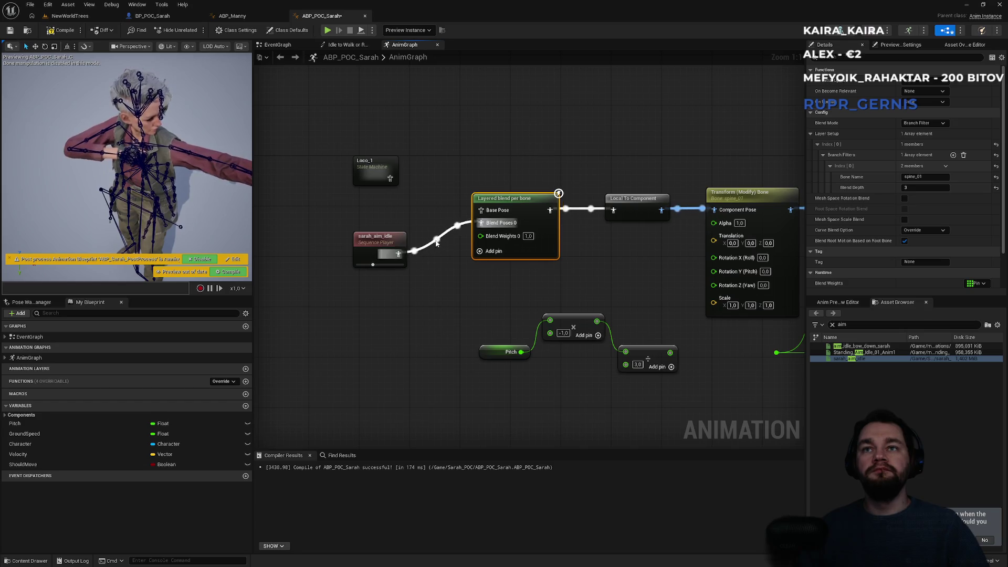
# - Make sarah_aim_idle the base pose and Loco_1 the blended pose, compile, play-test, then unwire sarah_aim_idle
pyautogui.moveTo(480, 210); pyautogui.dragTo(398, 254)
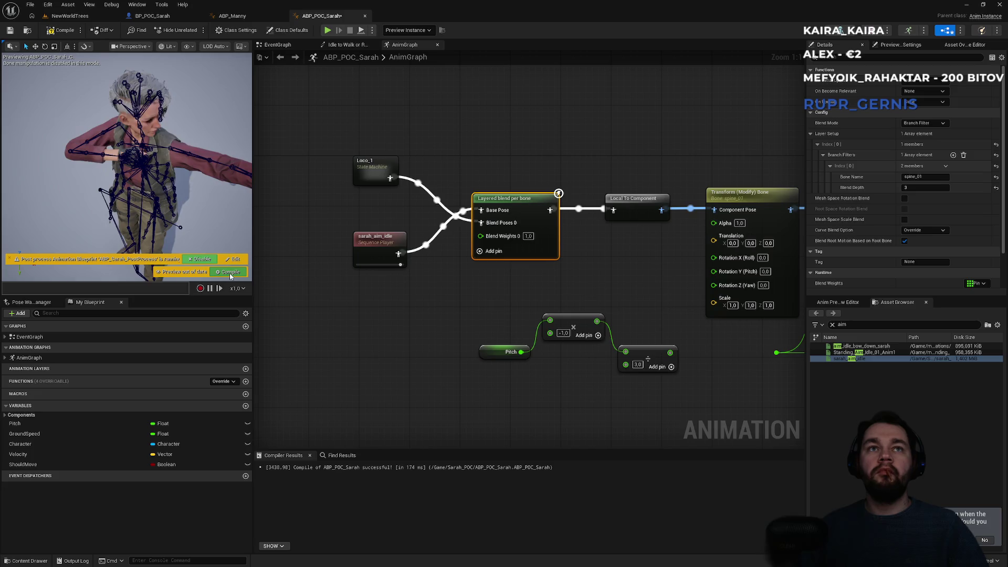
pyautogui.click(229, 272)
pyautogui.click(63, 17)
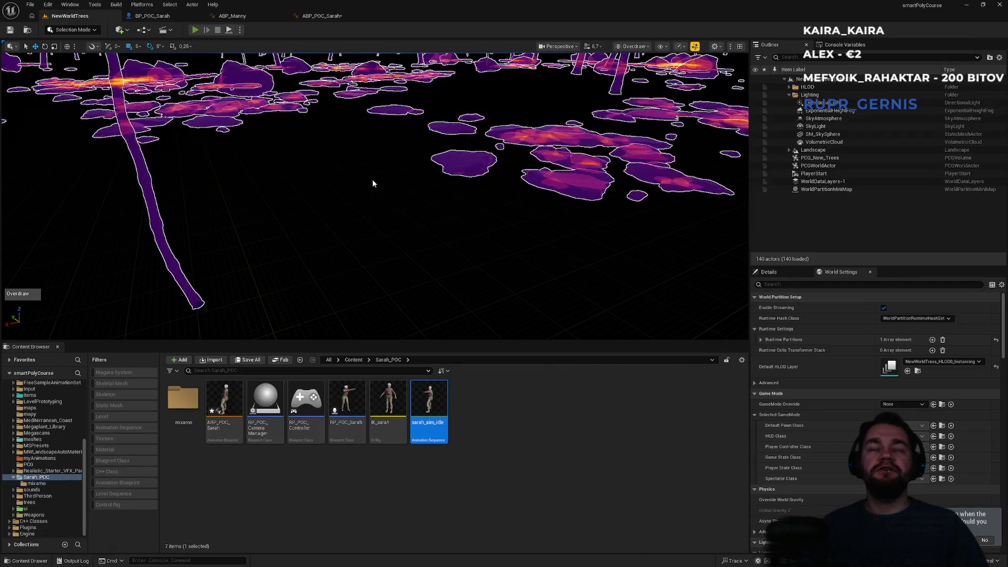
pyautogui.hotkey('alt', 'p')
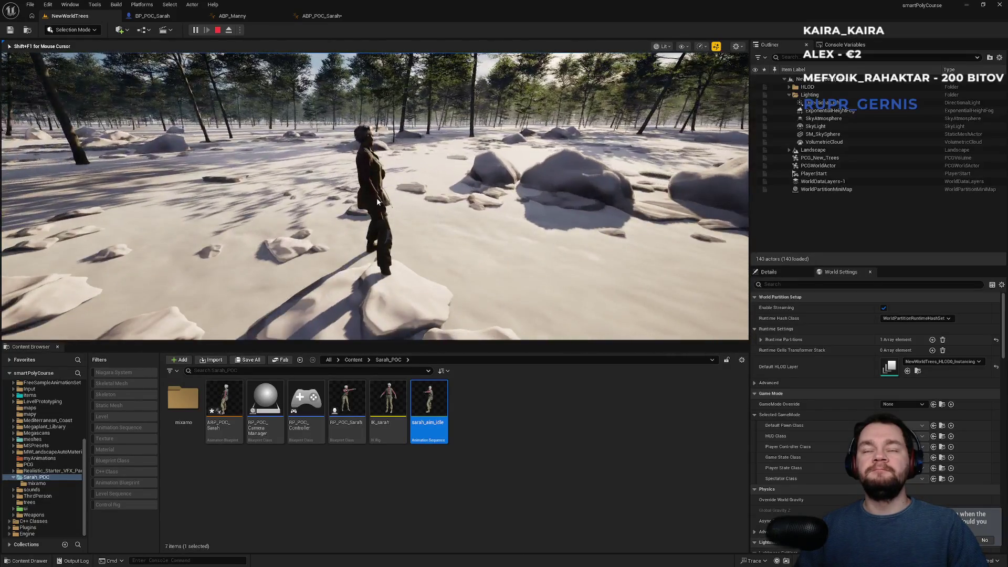
pyautogui.press('Escape')
pyautogui.hotkey('ctrl', 'Tab')
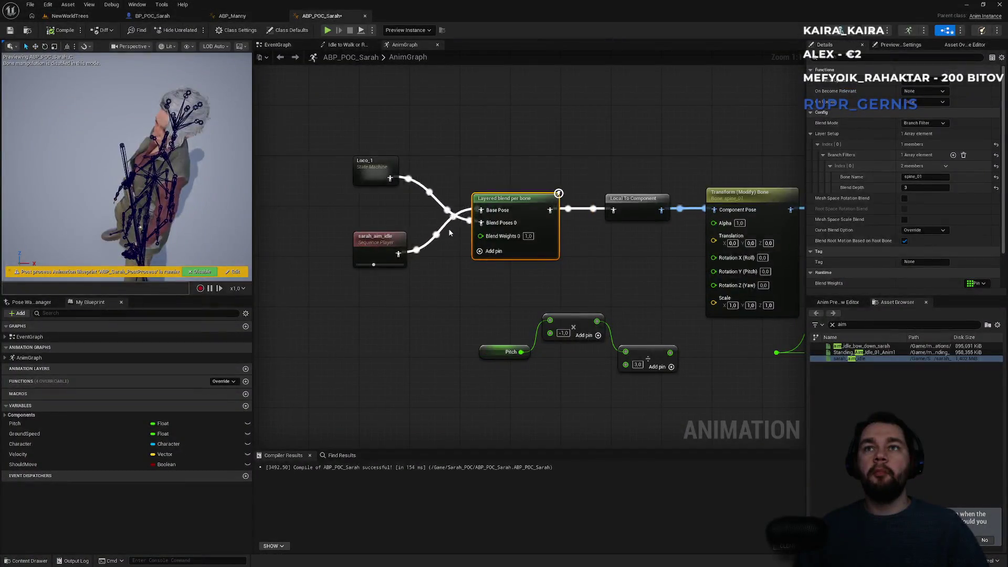
pyautogui.keyDown('alt'); pyautogui.click(442, 228); pyautogui.keyUp('alt')
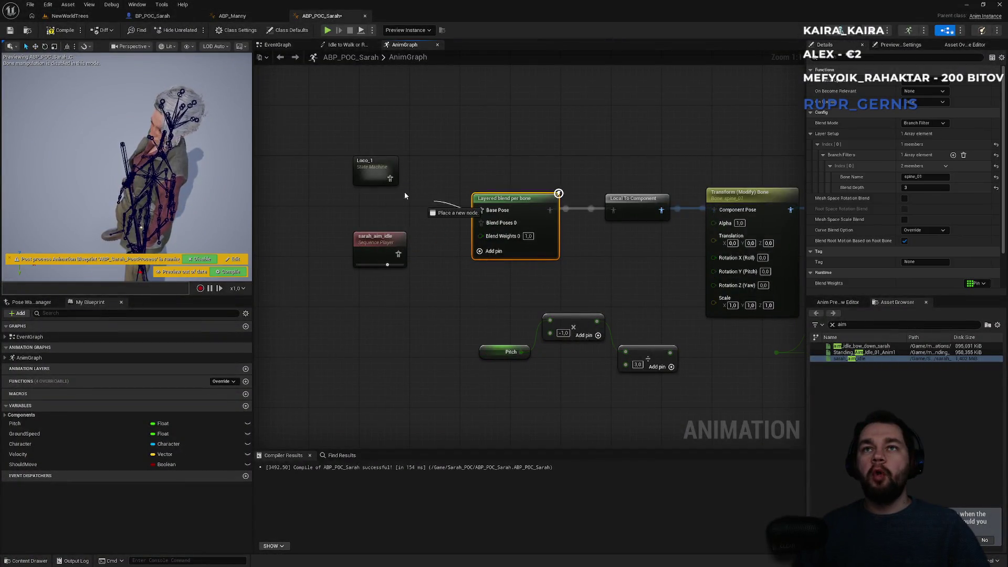
# - Reconnect sarah_aim_idle to the layered blend's Blend Poses 0 input
pyautogui.moveTo(398, 255); pyautogui.dragTo(481, 223)
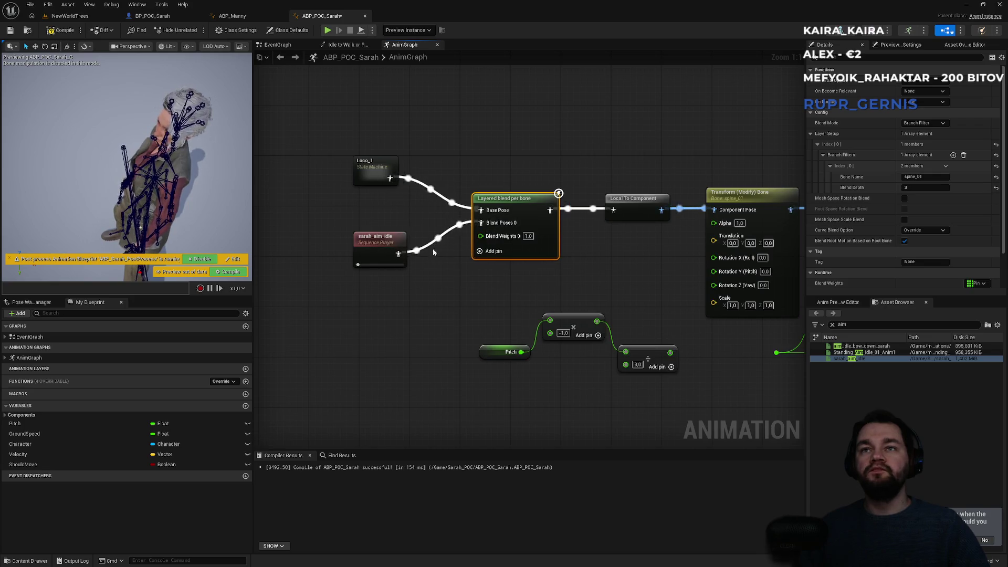
pyautogui.click(382, 242)
pyautogui.click(376, 169)
pyautogui.click(379, 246)
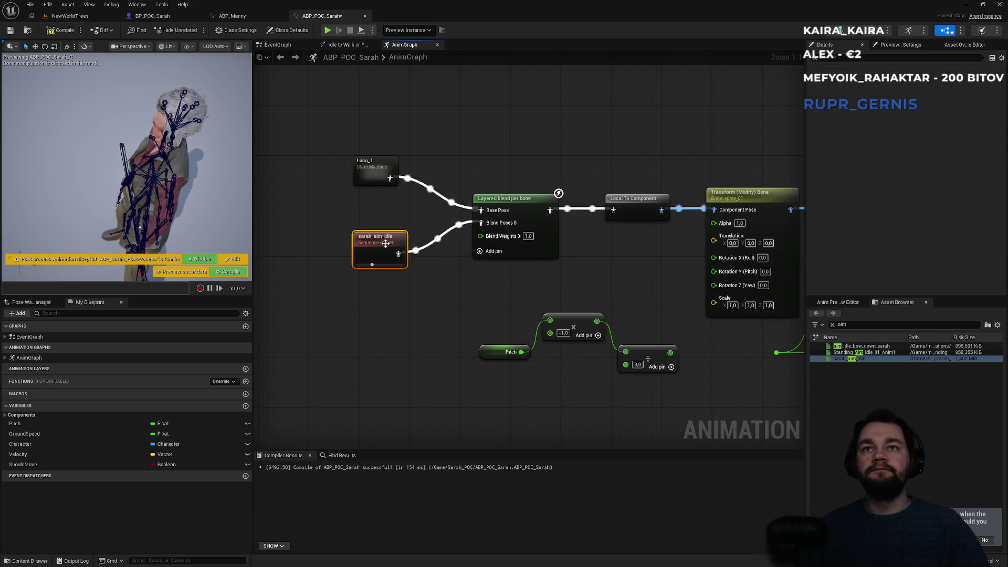
# - Set the layered blend's branch filter bone to spine_02 and play-test the NewWorldTrees level
pyautogui.click(502, 203)
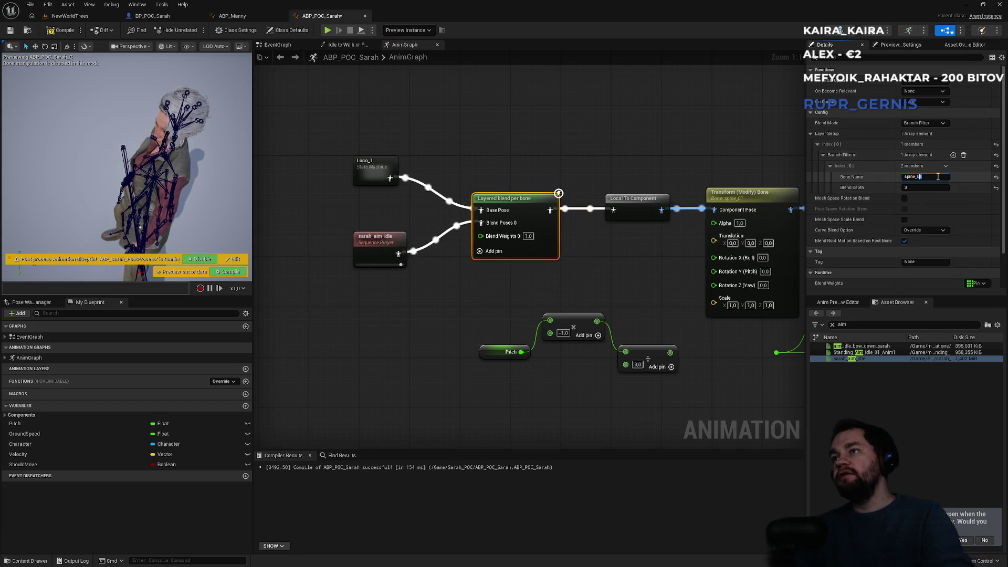
pyautogui.write('2')
pyautogui.press('Return')
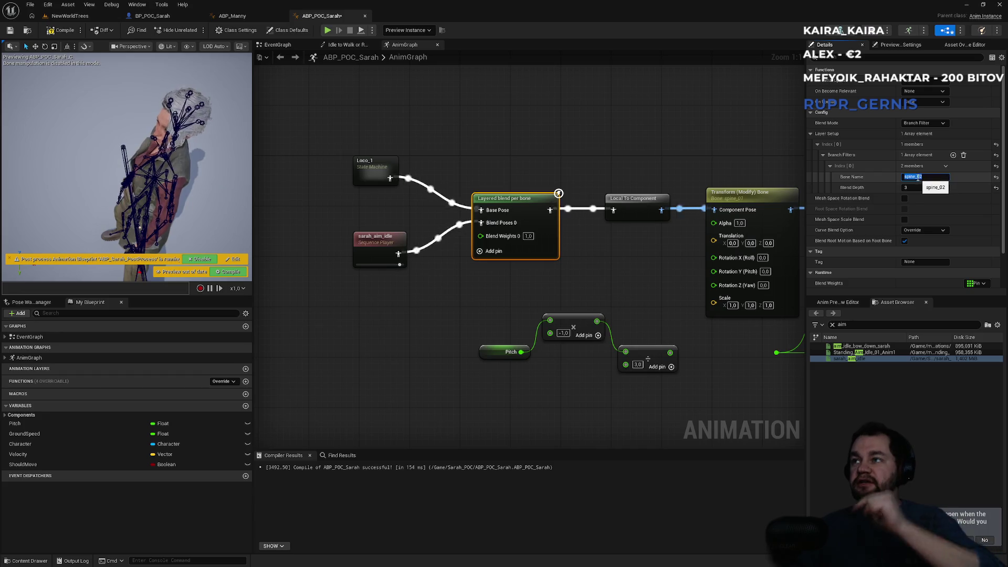
pyautogui.click(69, 15)
pyautogui.click(198, 31)
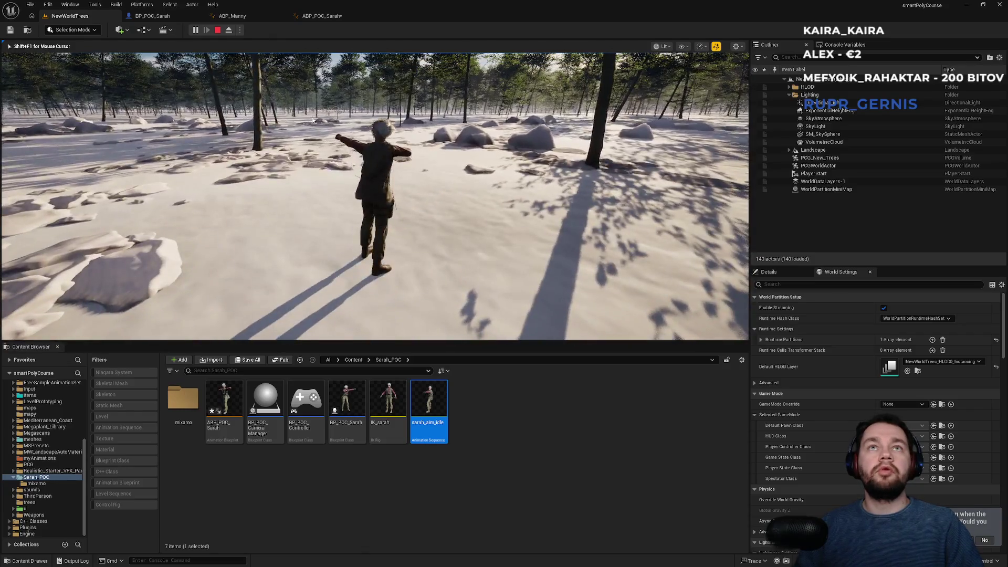
# - Stop the play test and set the layered blend's Blend Depth to 8 in ABP_POC_Sarah
pyautogui.press('Escape')
pyautogui.click(331, 17)
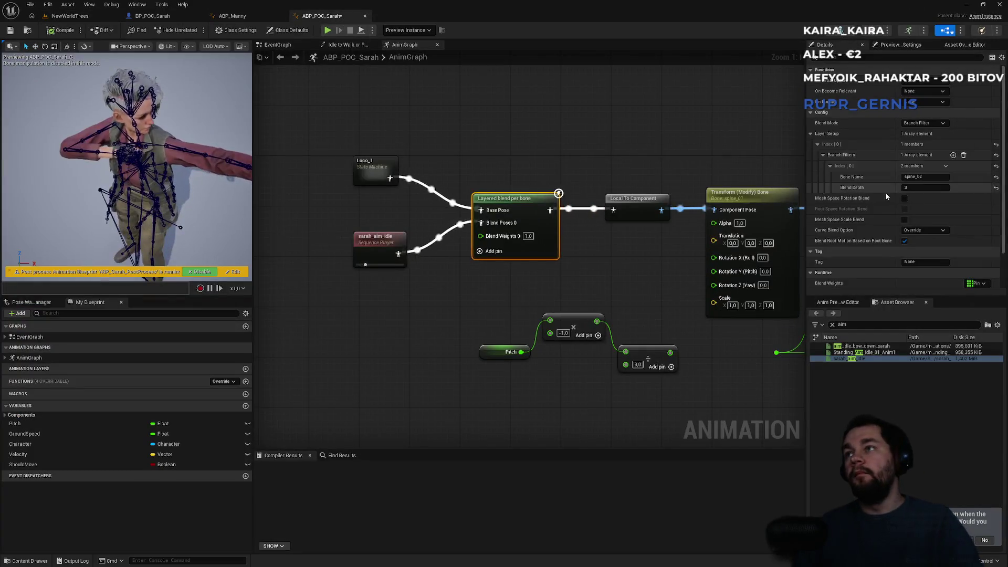
pyautogui.click(924, 188)
pyautogui.write('8')
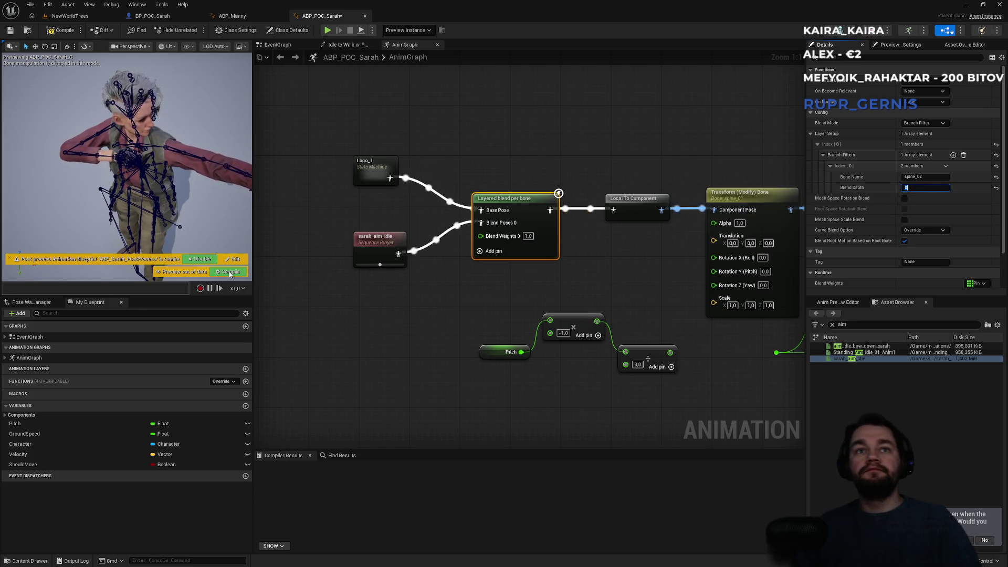
# - Recompile ABP_POC_Sarah and open ABP_Manny's AnimGraph for comparison
pyautogui.click(230, 272)
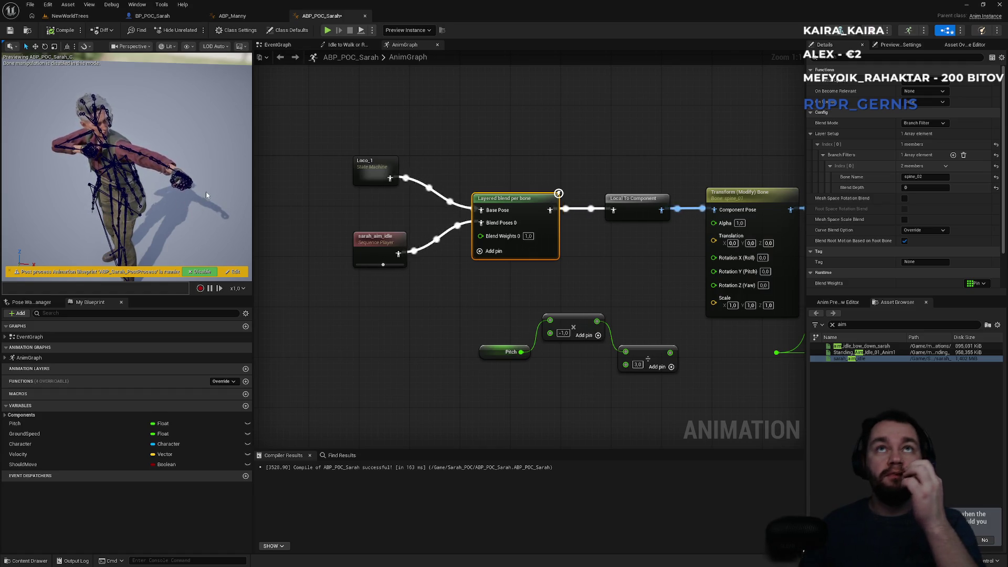
pyautogui.click(232, 15)
pyautogui.scroll(-2, 431, 193)
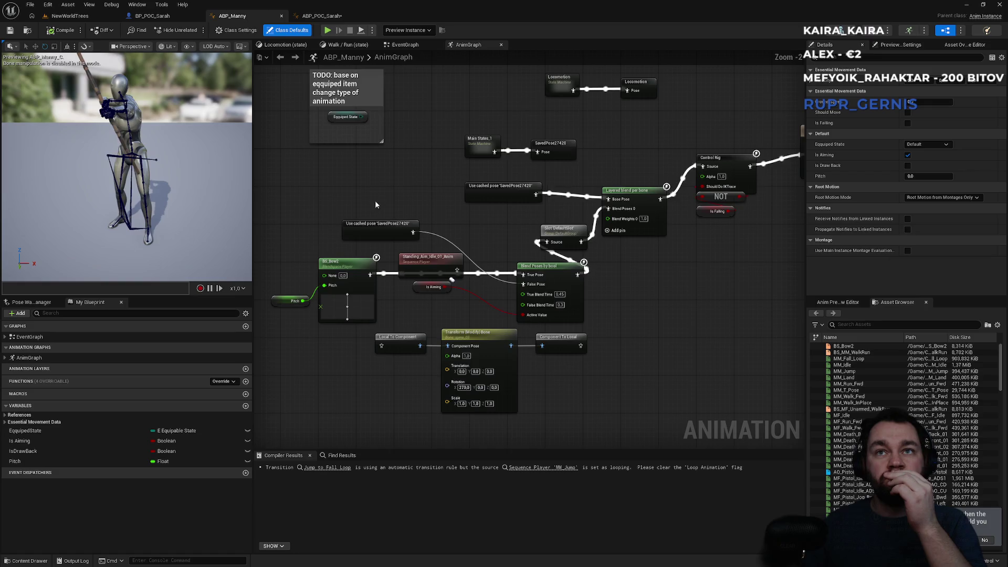
# - Reveal ABP_Manny's Control Rig and NOT nodes, inspect its Layered blend per bone, then return to NewWorldTrees
pyautogui.scroll(3, 451, 262)
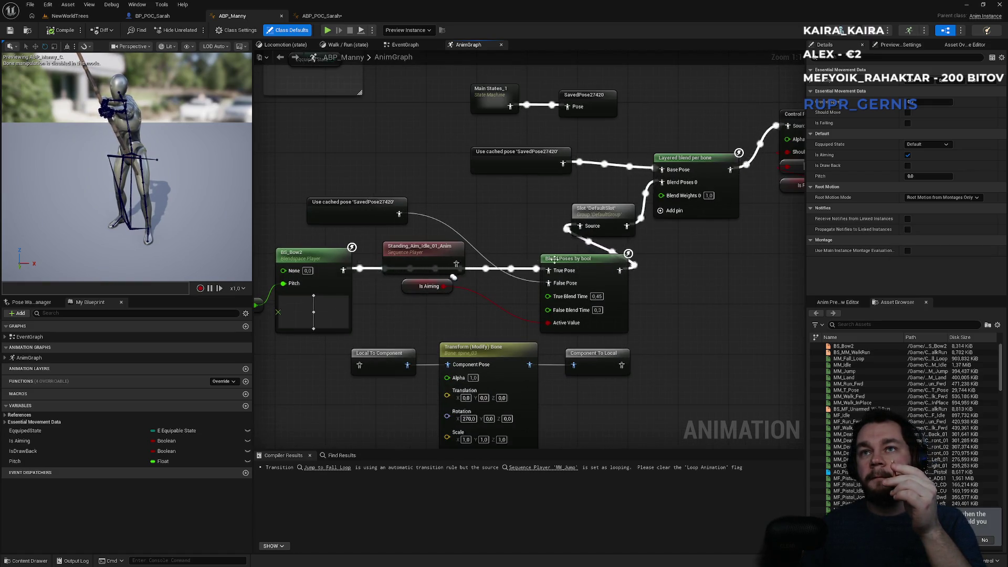
pyautogui.moveTo(434, 250); pyautogui.dragTo(463, 226)
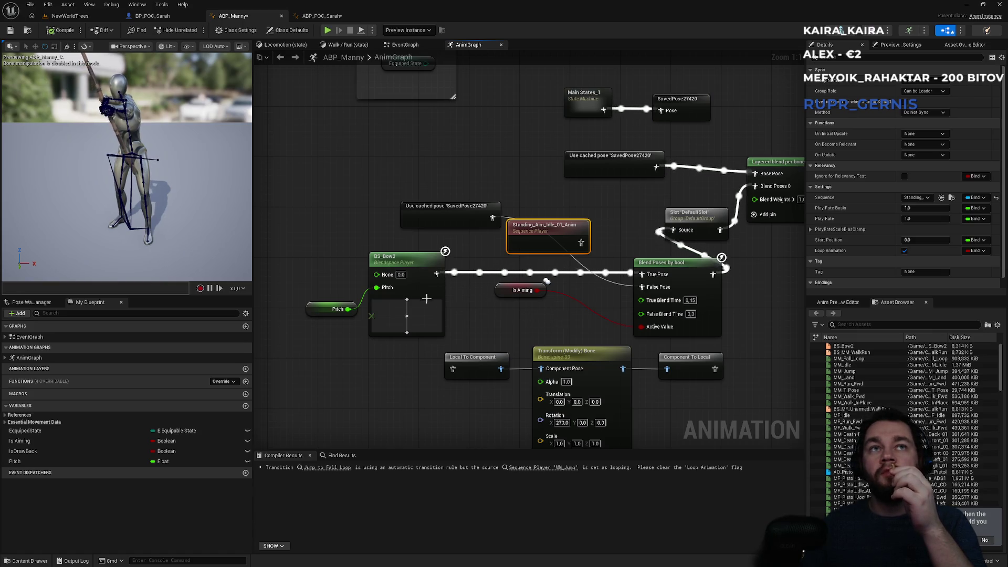
pyautogui.moveTo(614, 293); pyautogui.dragTo(484, 311)
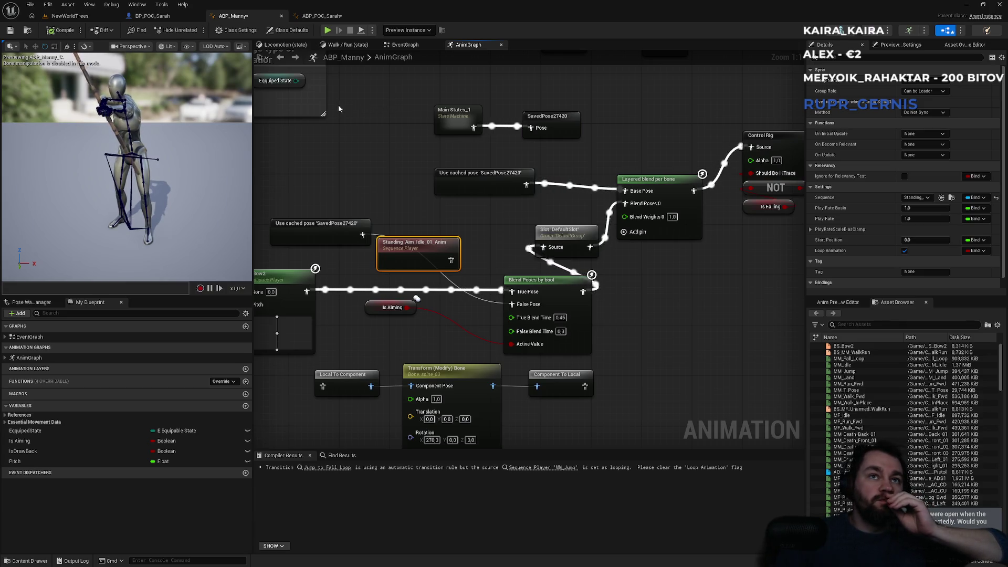
pyautogui.click(675, 190)
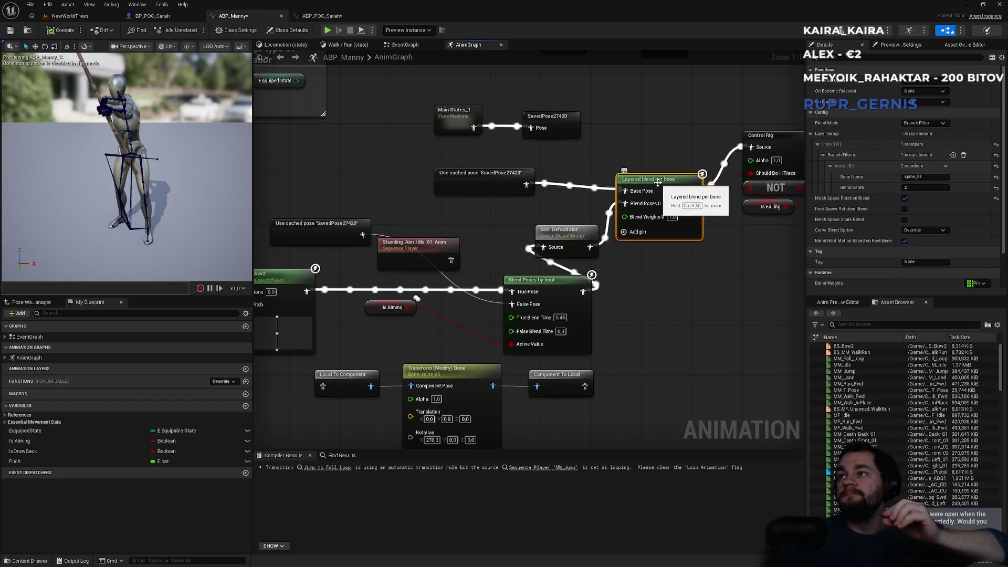
pyautogui.click(100, 17)
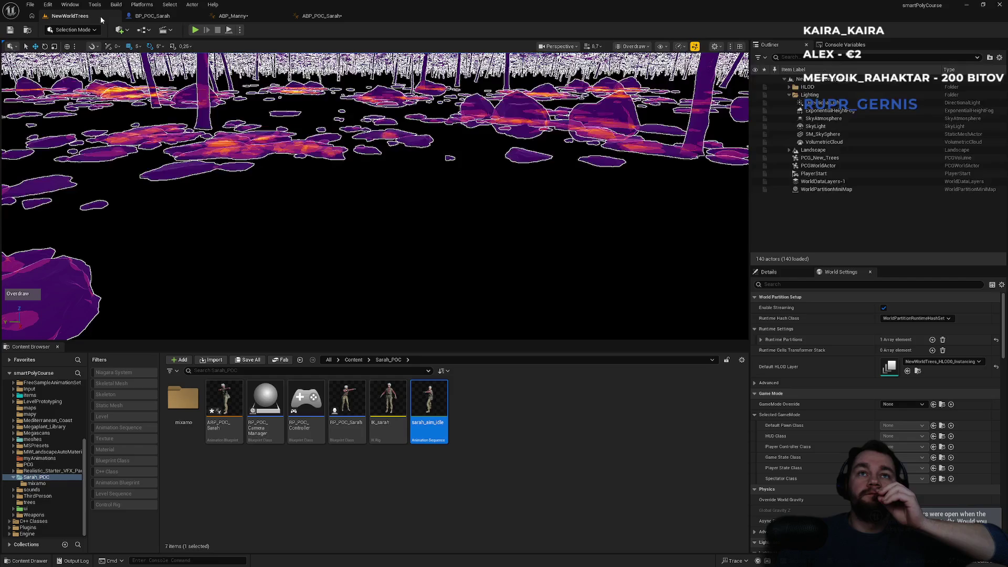
# - Bring ABP_POC_Sarah's Layered blend per bone node into view in its AnimGraph
pyautogui.click(178, 18)
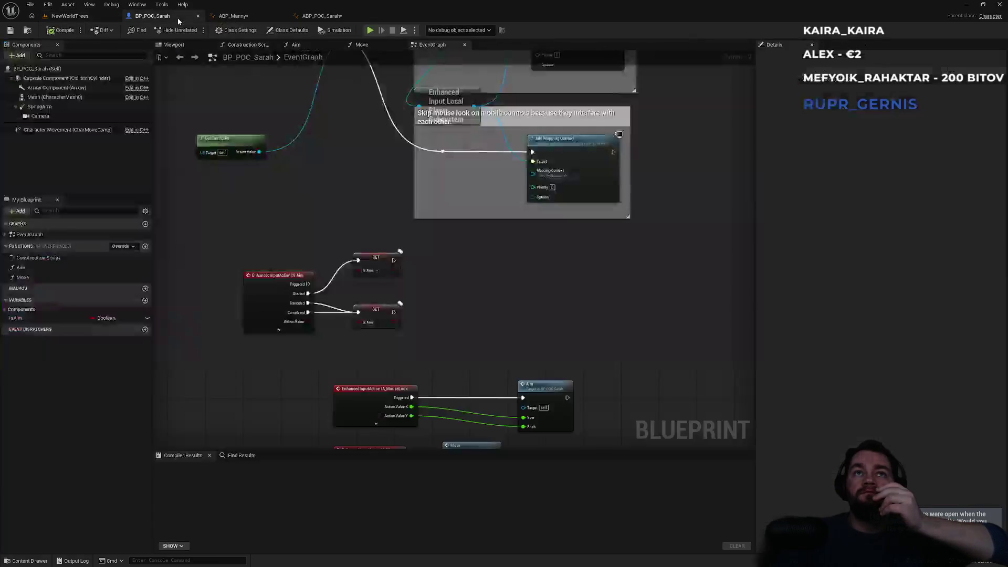
pyautogui.click(234, 16)
pyautogui.click(334, 18)
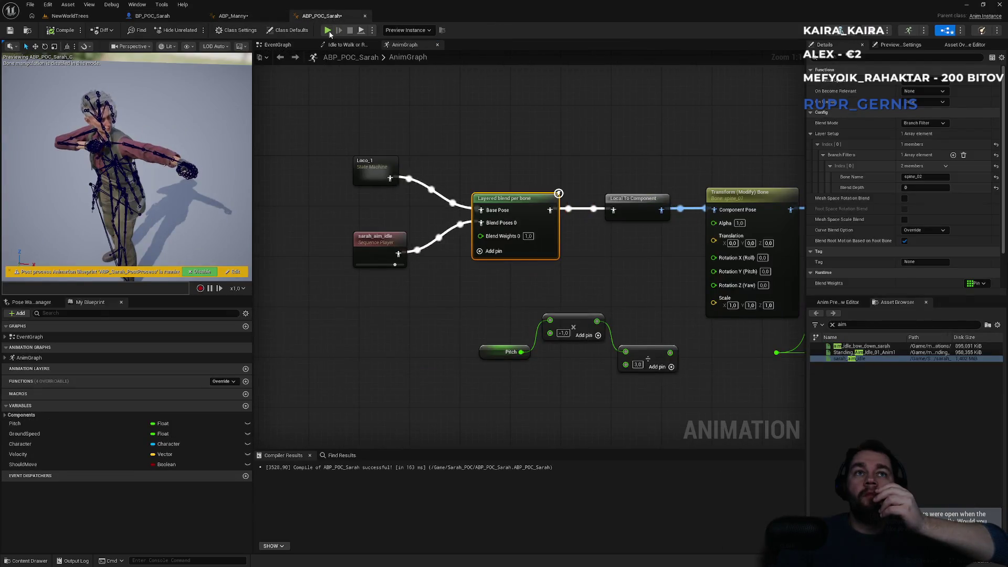
pyautogui.scroll(-2, 387, 155)
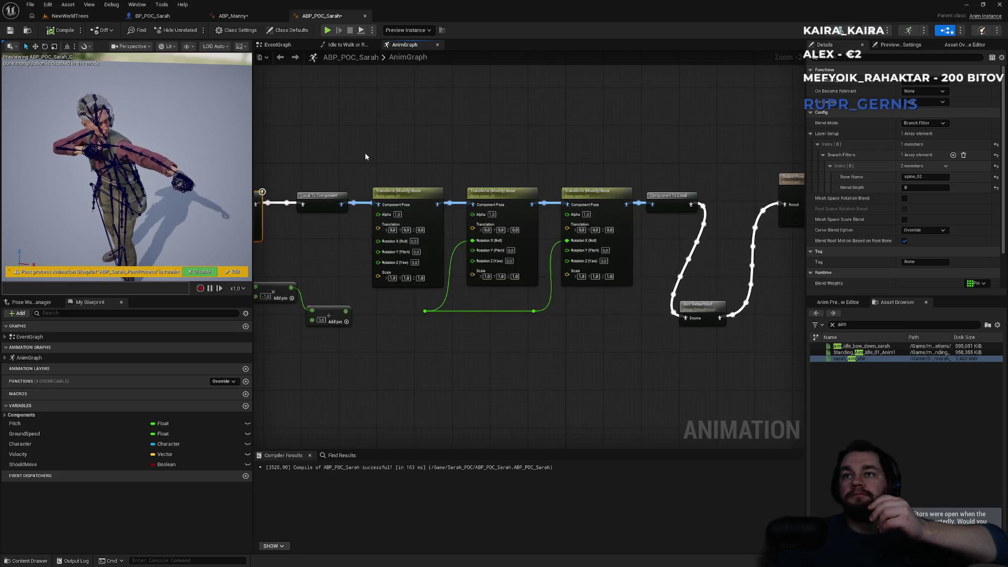
pyautogui.moveTo(367, 153); pyautogui.dragTo(522, 158)
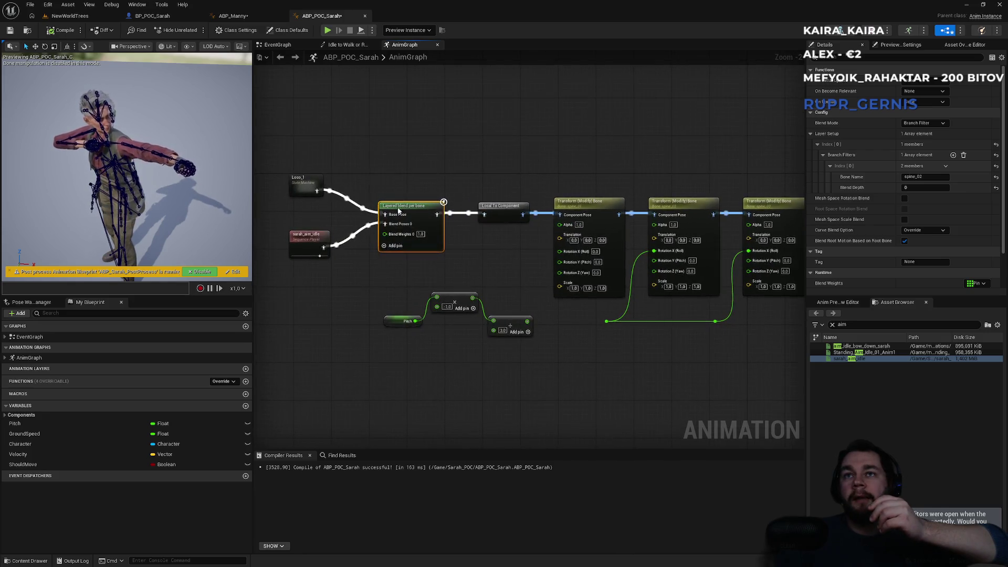
pyautogui.scroll(2, 368, 195)
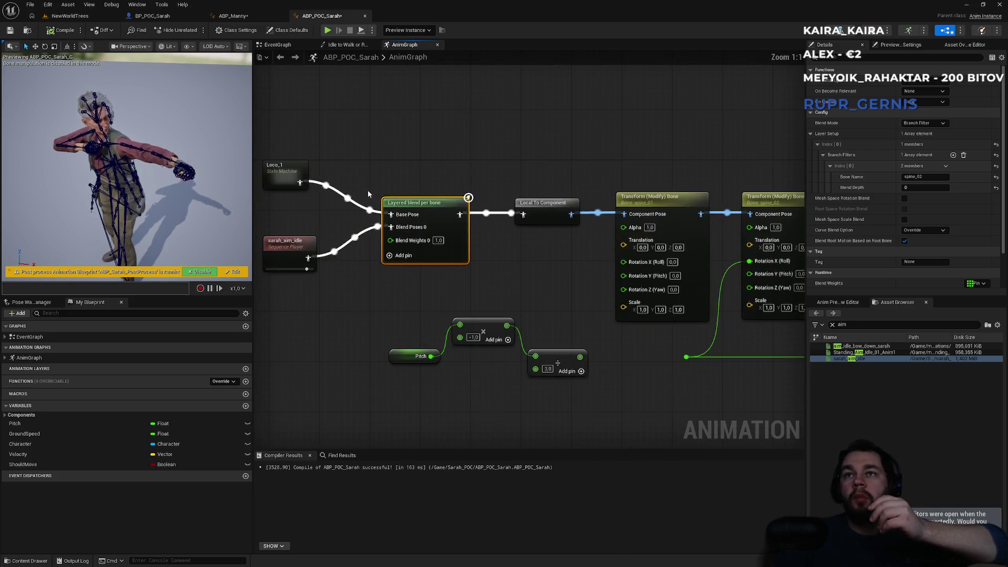
# - Set the branch bone to spine_01 with blend depth 2 and recompile ABP_POC_Sarah
pyautogui.write('1')
pyautogui.click(918, 187)
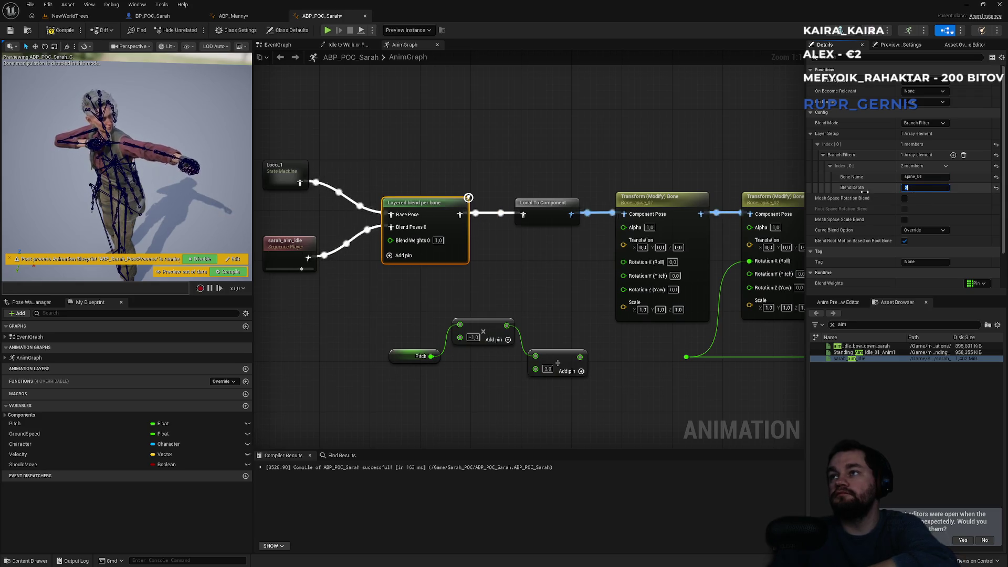
pyautogui.write('2')
pyautogui.click(229, 272)
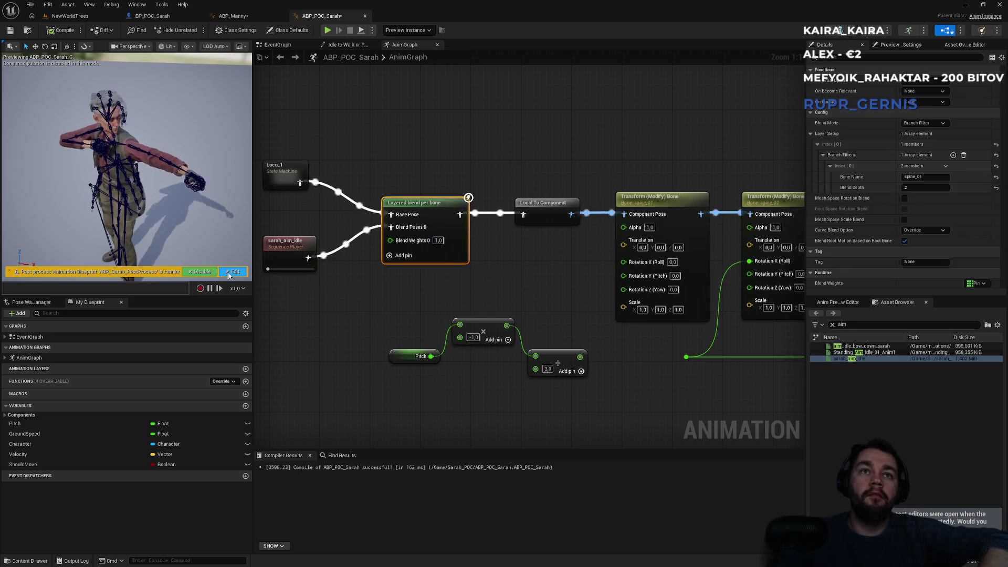
# - Play-test in NewWorldTrees, running Sarah forward to watch the upper body, then reopen ABP_POC_Sarah
pyautogui.click(77, 17)
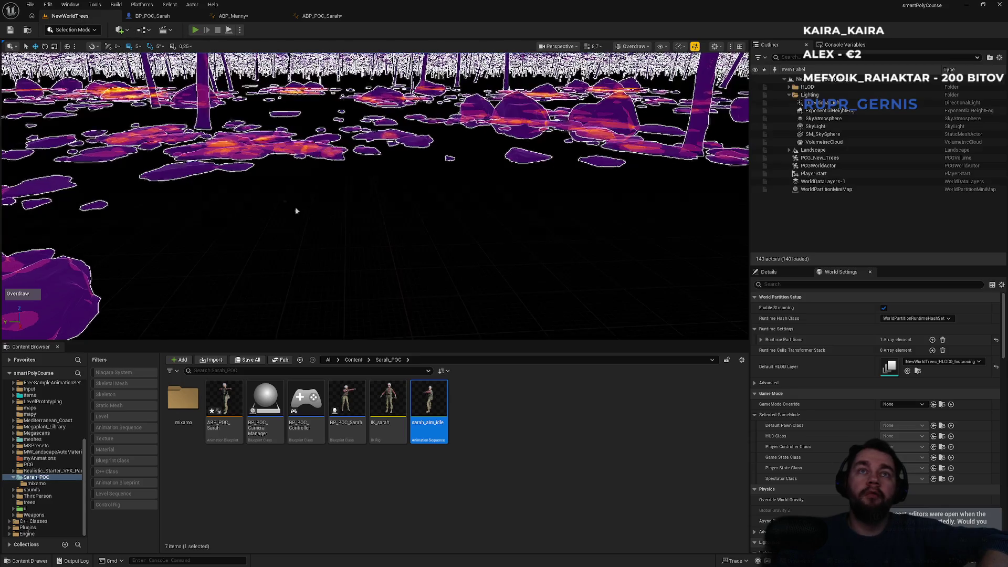
pyautogui.press('w')
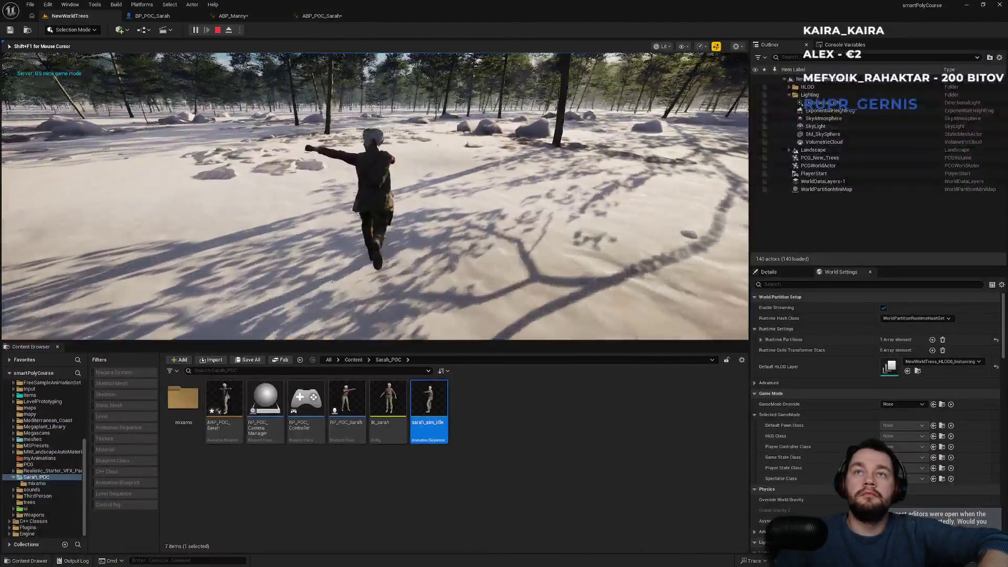
pyautogui.press('w')
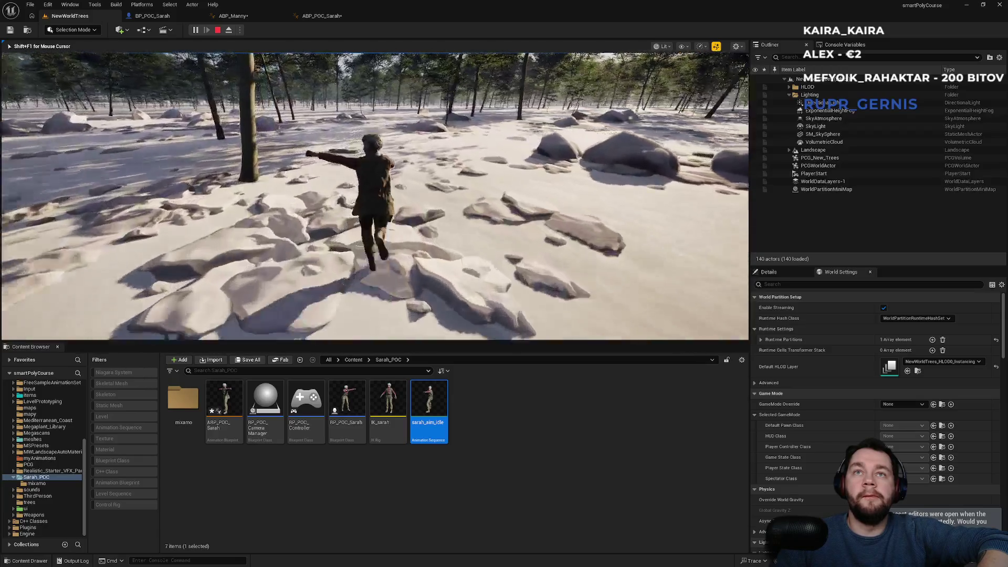
pyautogui.press('w')
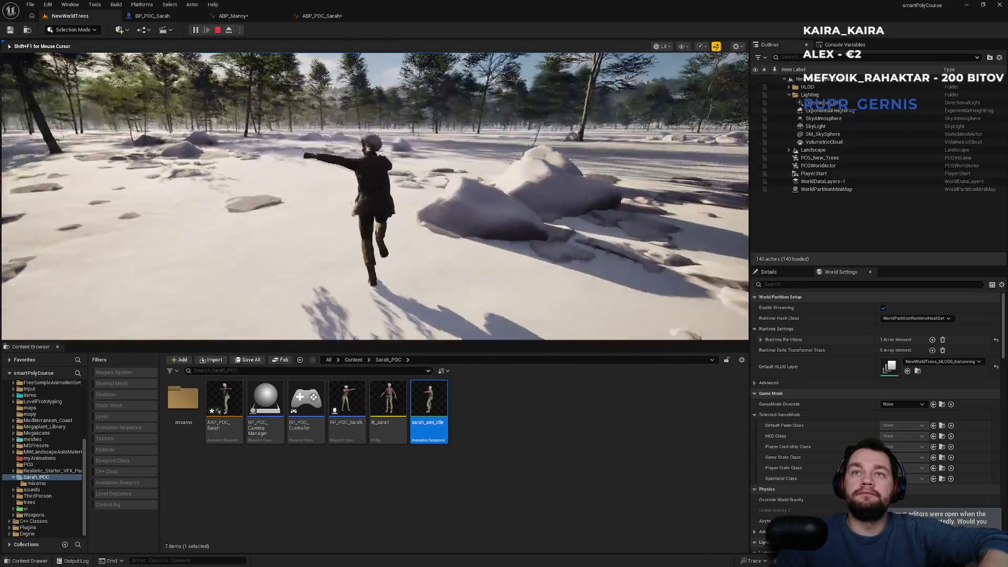
pyautogui.press('w')
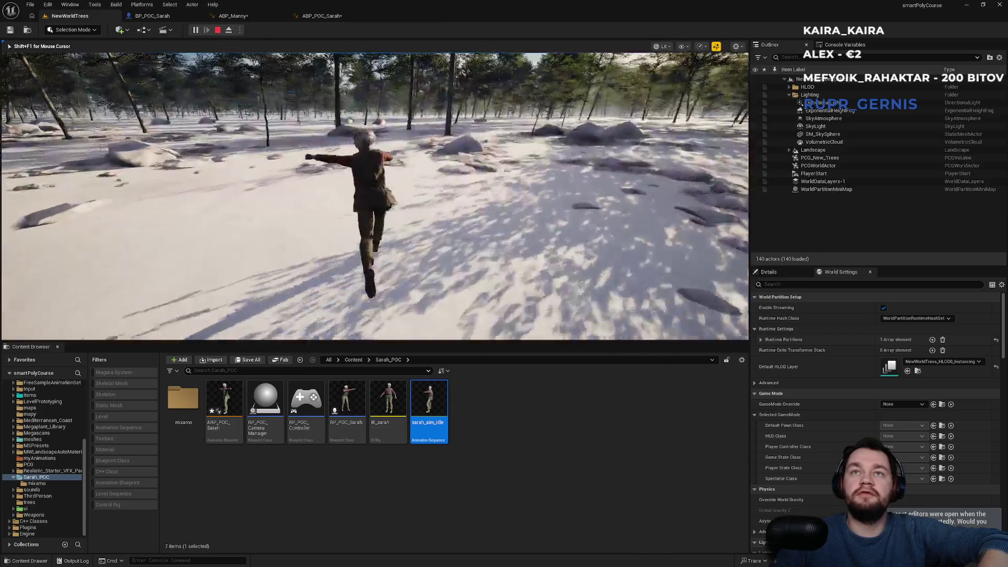
pyautogui.press('w')
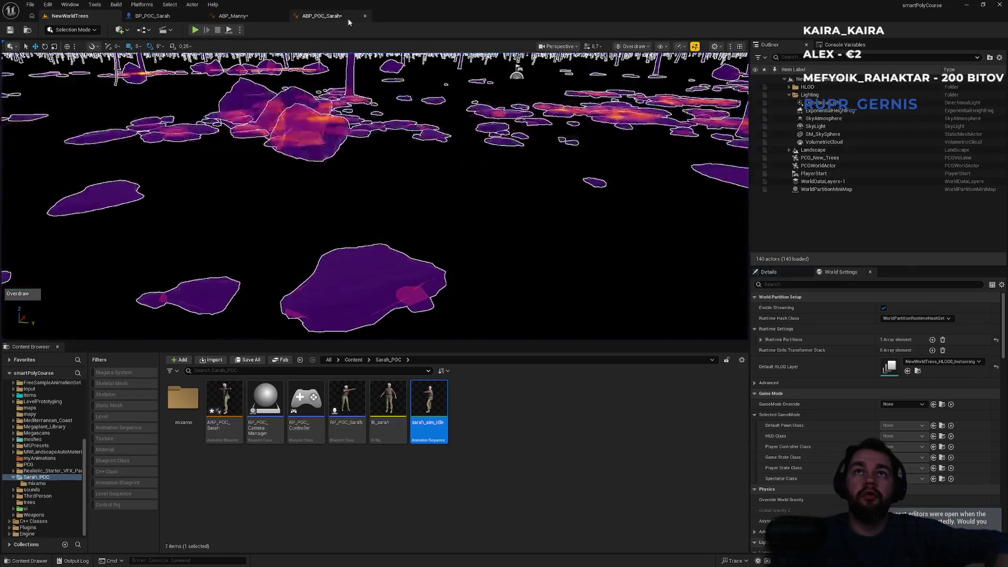
pyautogui.click(322, 16)
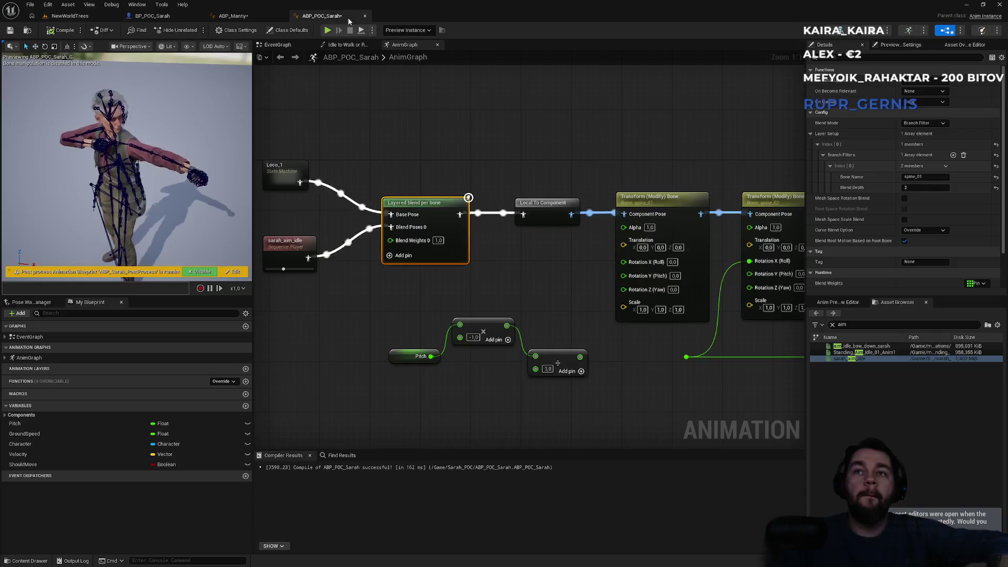
# - View ABP_Manny's BS_Bow2 blend space and Pitch nodes, then go back to the NewWorldTrees level
pyautogui.click(256, 16)
pyautogui.moveTo(404, 231); pyautogui.dragTo(489, 176)
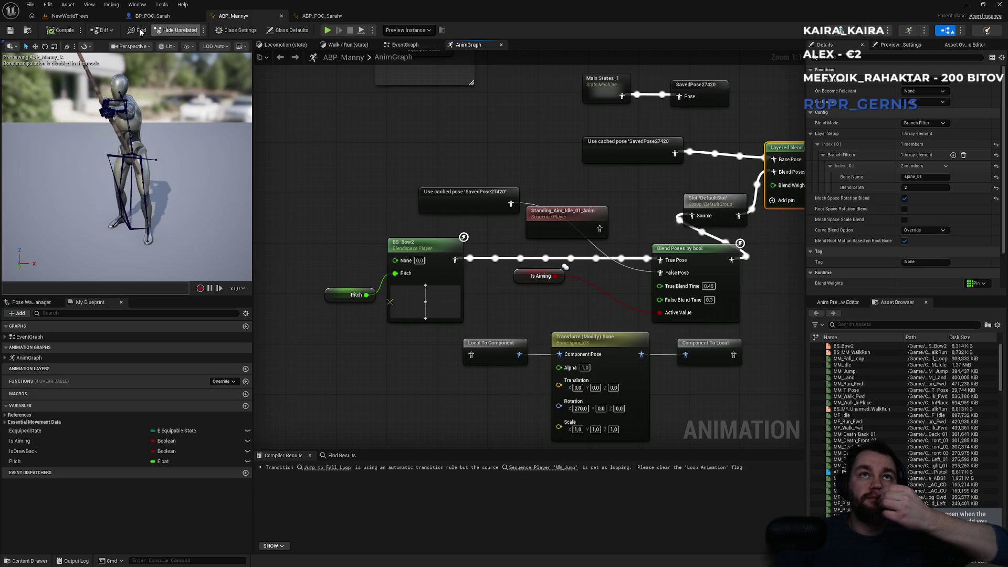
pyautogui.click(69, 16)
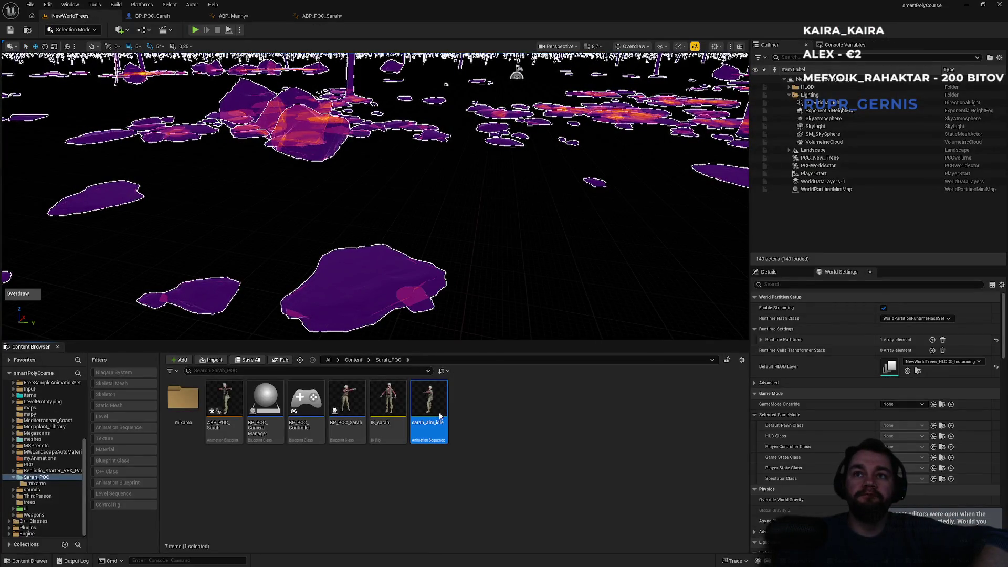
# - Open sarah_aim_idle and tick Enable Root Motion and Force Root Lock in its Asset Details
pyautogui.doubleClick(440, 416)
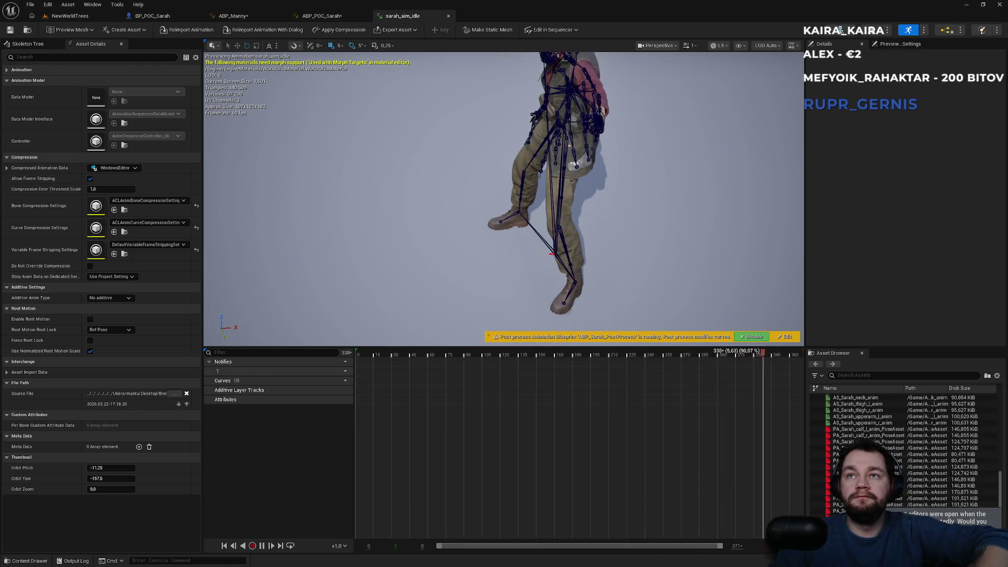
pyautogui.click(90, 320)
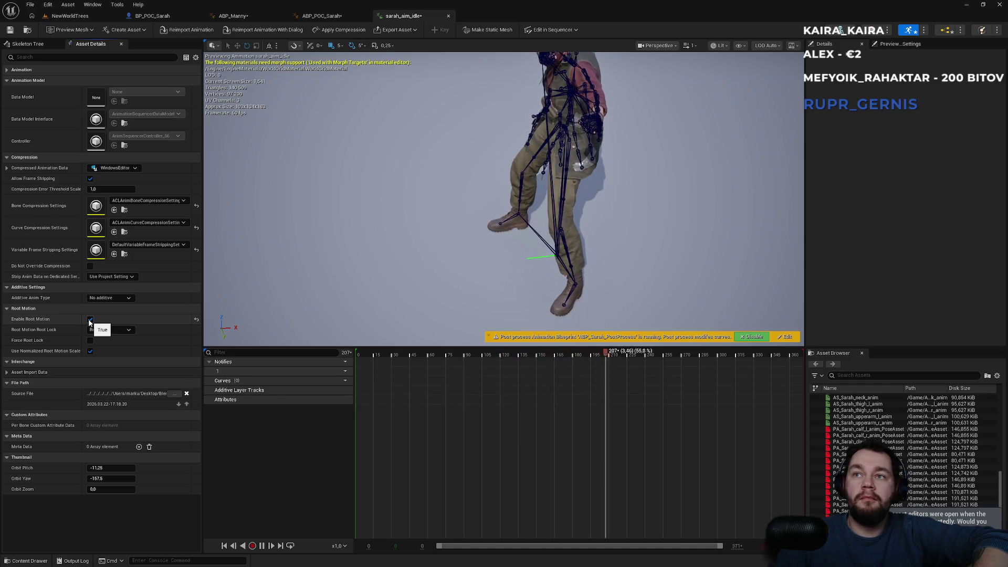
pyautogui.click(90, 341)
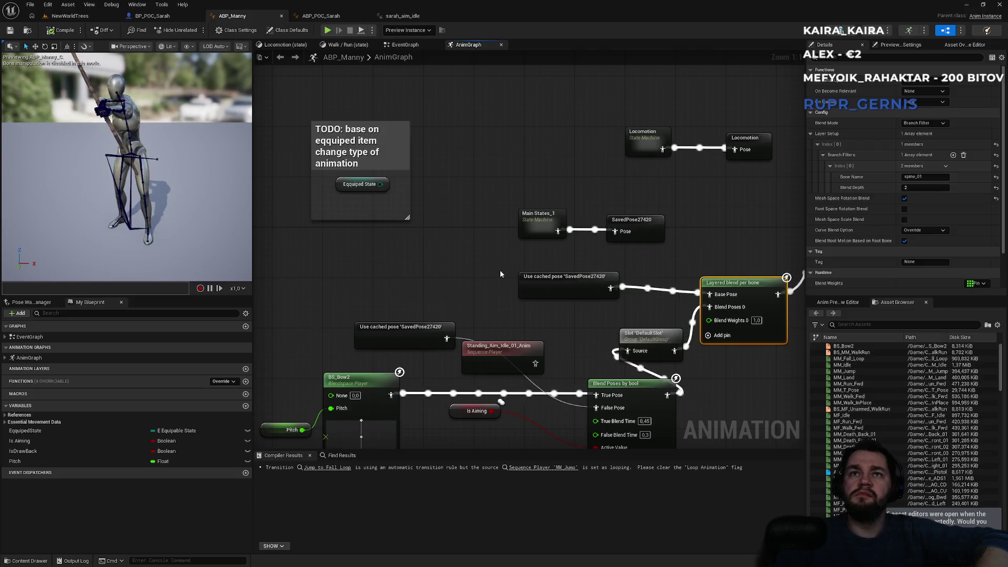
pyautogui.scroll(2, 500, 270)
pyautogui.moveTo(359, 168)
pyautogui.mouseDown()
pyautogui.moveTo(336, 162)
pyautogui.moveTo(399, 174)
pyautogui.moveTo(561, 246)
pyautogui.mouseUp()
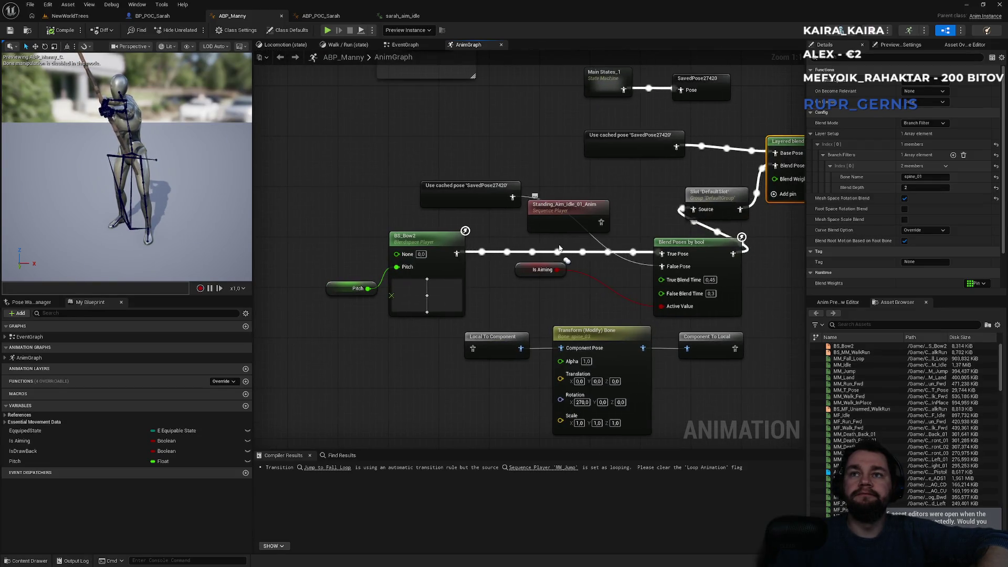
pyautogui.keyDown('alt'); pyautogui.click(543, 256); pyautogui.keyUp('alt')
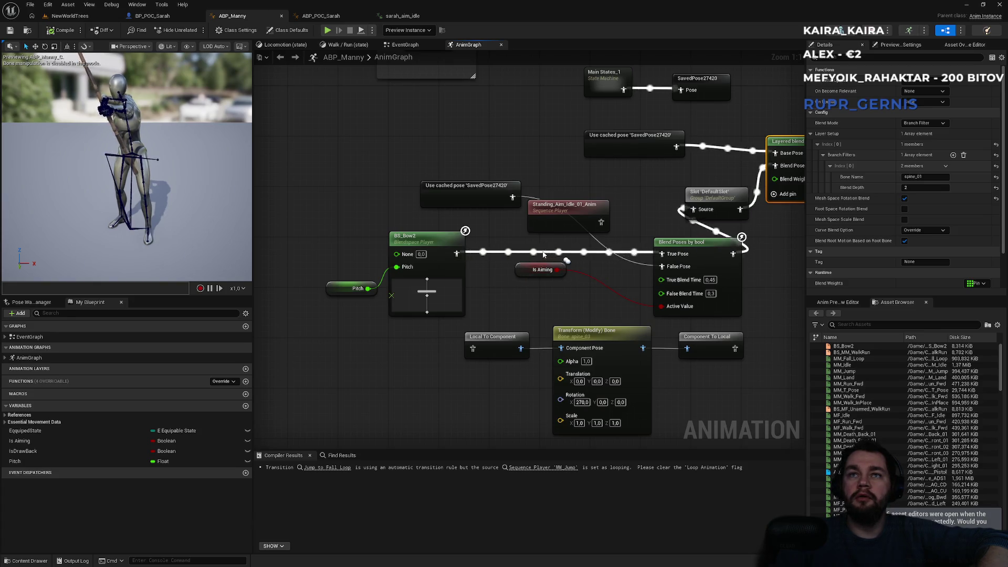
pyautogui.click(233, 272)
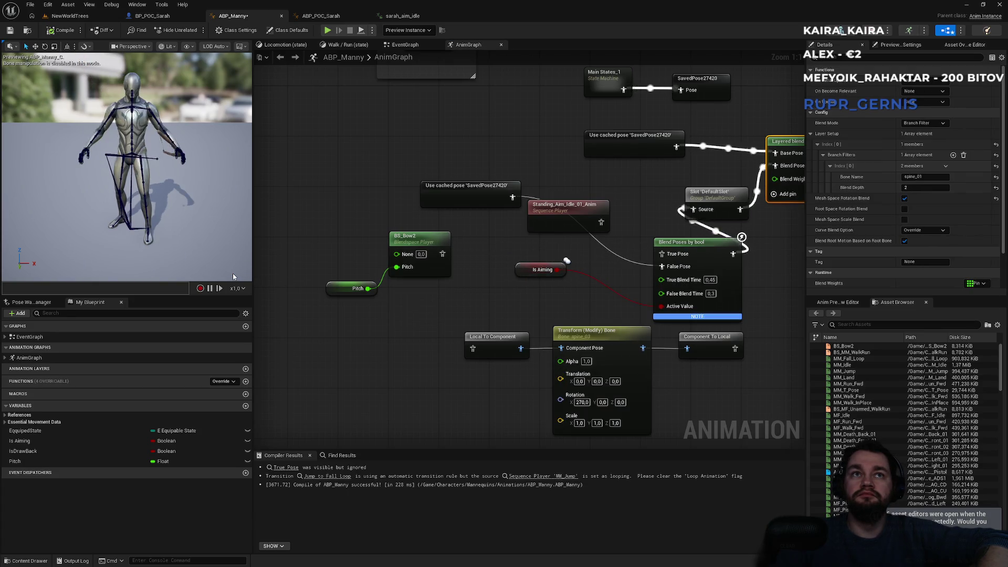
pyautogui.moveTo(447, 259); pyautogui.dragTo(664, 254)
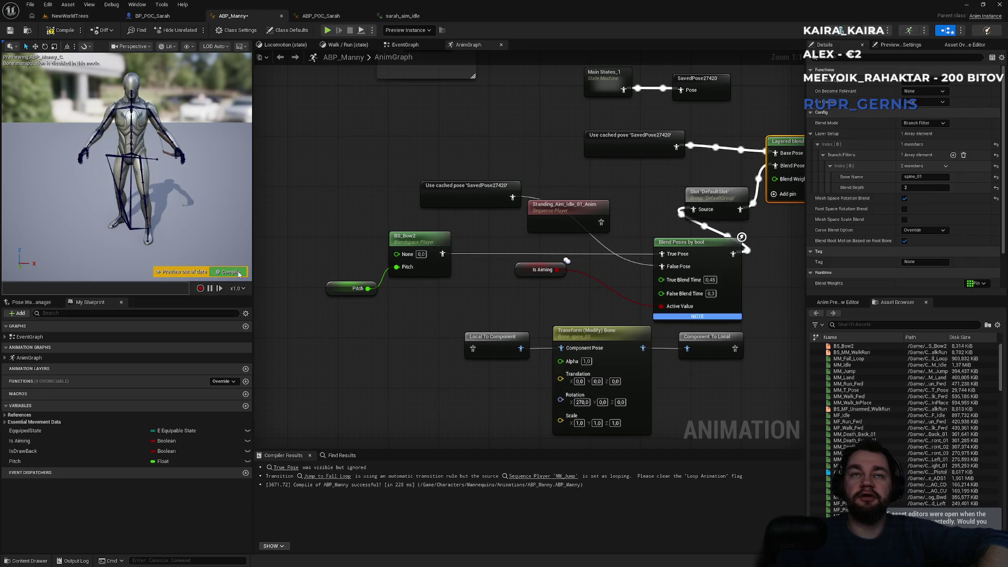
pyautogui.click(239, 273)
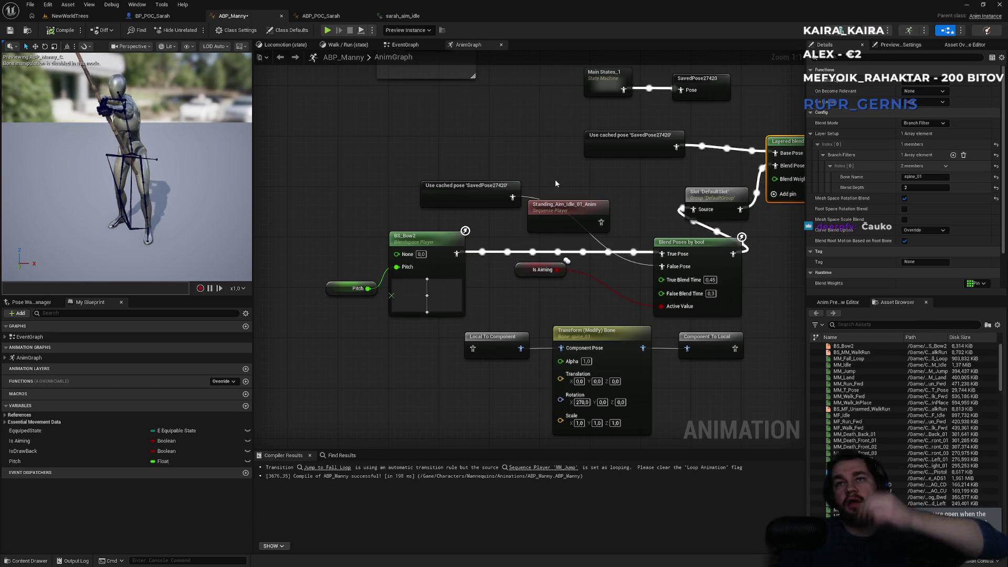
pyautogui.moveTo(594, 192); pyautogui.dragTo(479, 219)
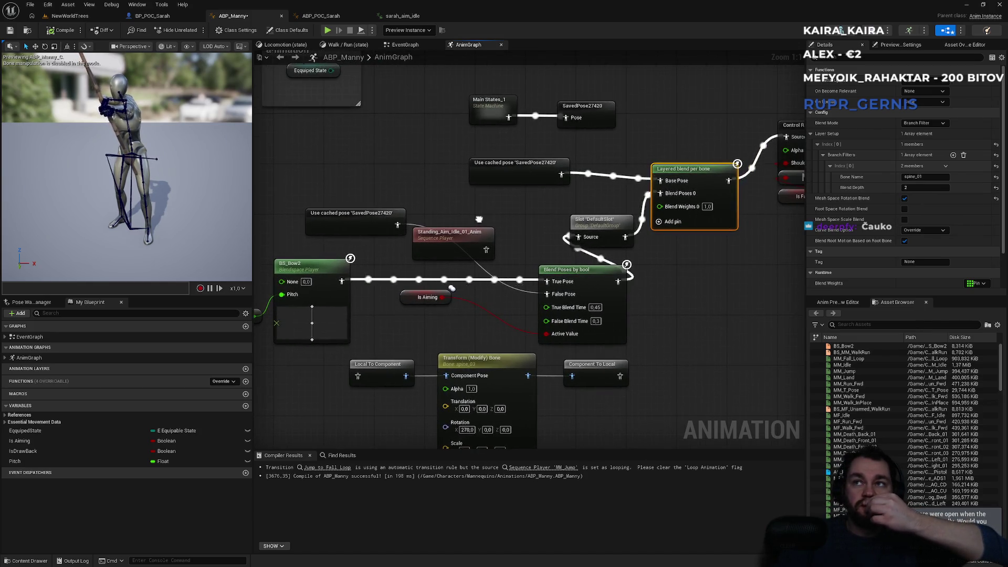
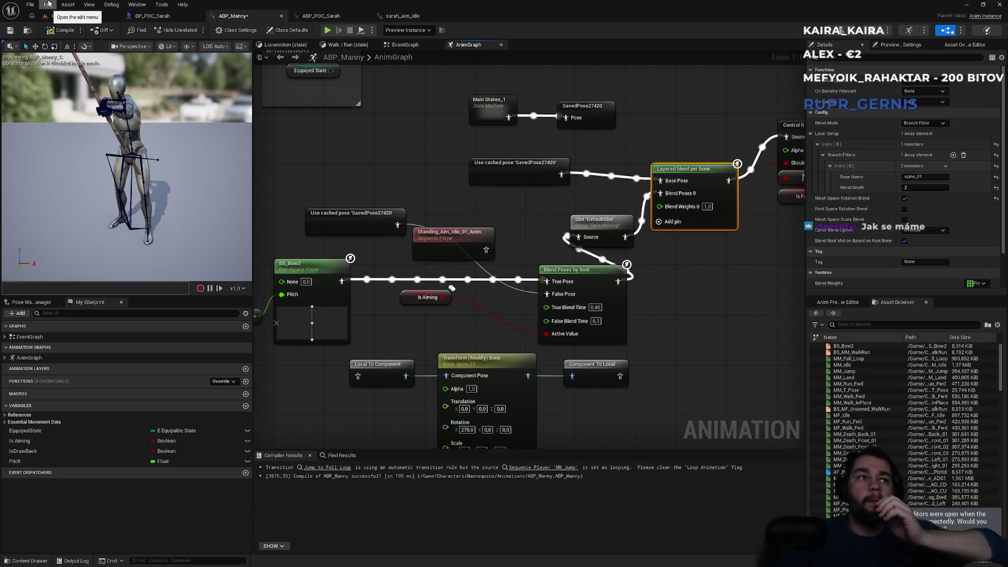
# - Shift the Blend Poses by bool node group left in the ABP_Manny AnimGraph
pyautogui.moveTo(282, 101); pyautogui.dragTo(351, 81)
pyautogui.moveTo(668, 266); pyautogui.dragTo(291, 303)
pyautogui.moveTo(381, 251); pyautogui.dragTo(305, 252)
# - Move the Layered blend per bone and Slot nodes to the right
pyautogui.moveTo(591, 200); pyautogui.dragTo(506, 189)
pyautogui.moveTo(568, 244); pyautogui.dragTo(587, 245)
pyautogui.moveTo(496, 305); pyautogui.dragTo(638, 324)
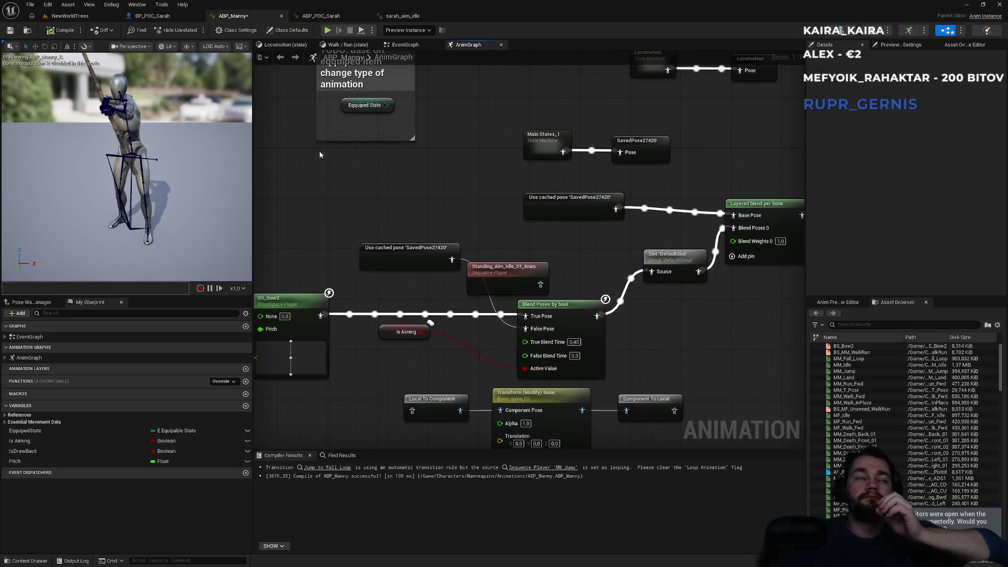
pyautogui.click(71, 16)
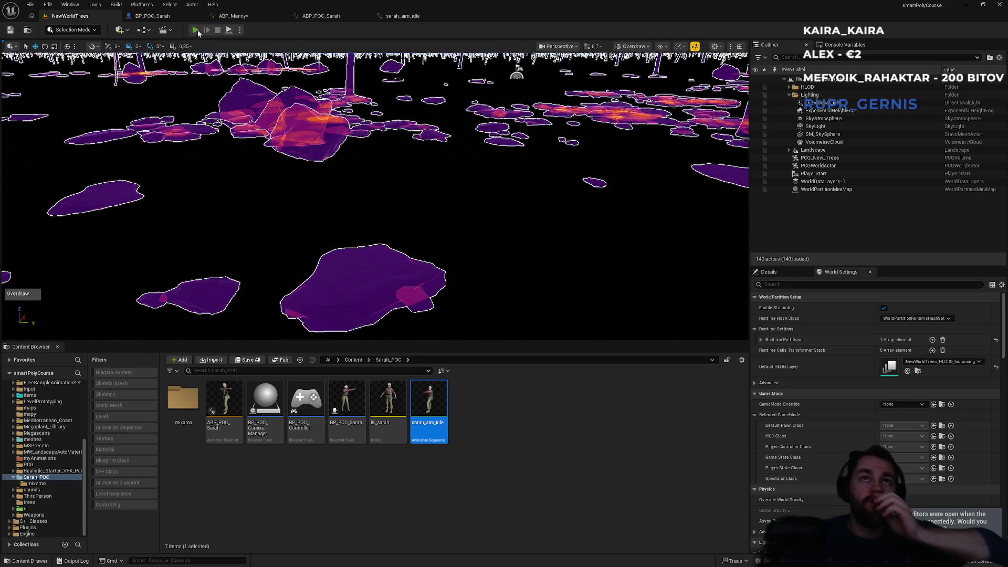
# - Run a Play-In-Editor session, walk the character forward through the forest, then exit with Esc
pyautogui.hotkey('alt', 'p')
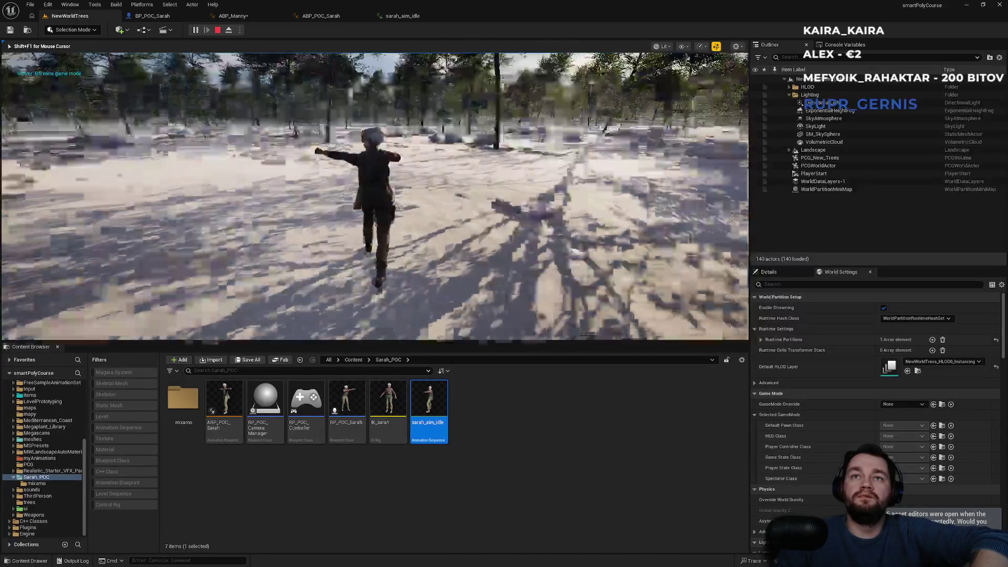
pyautogui.press('w')
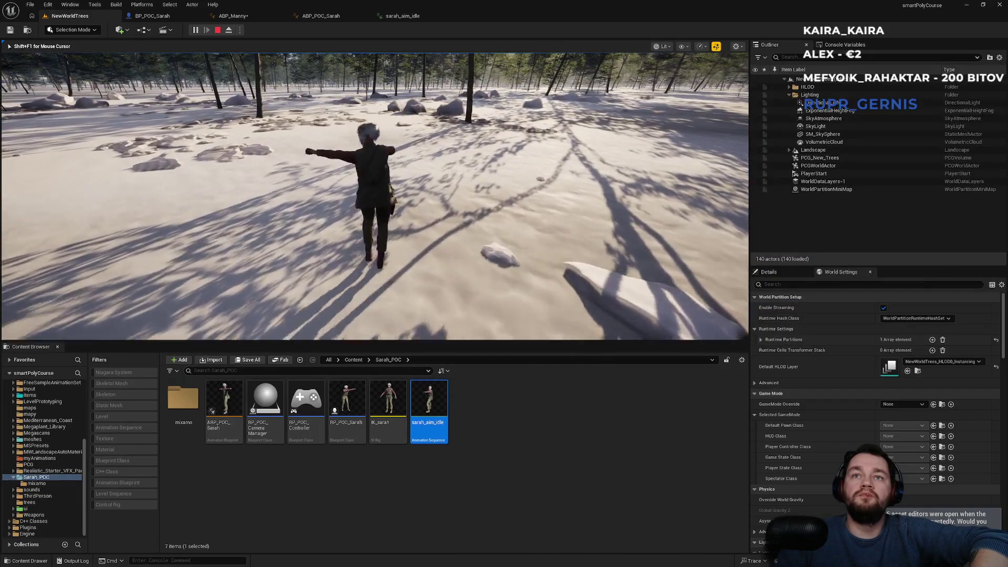
pyautogui.press('w')
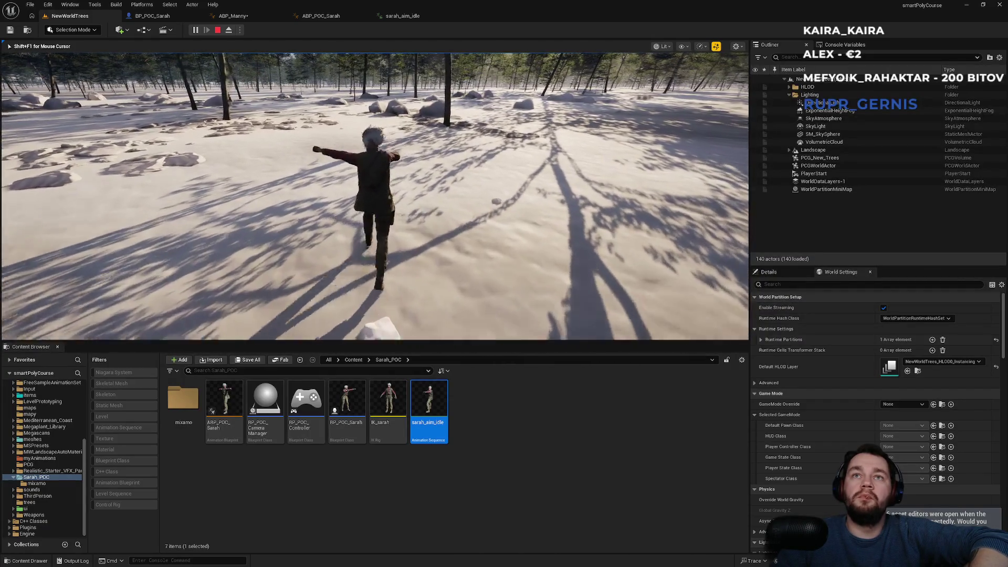
pyautogui.press('Escape')
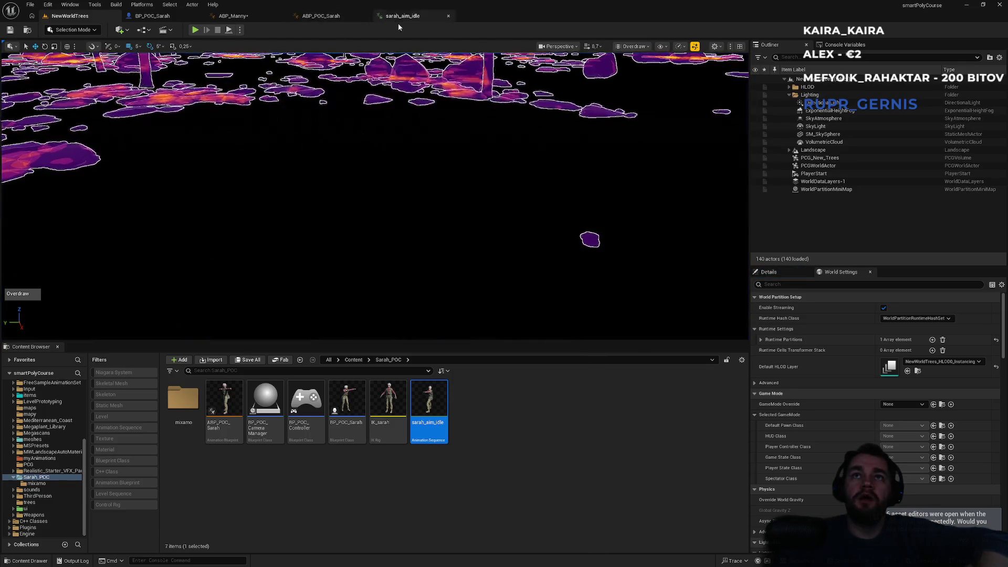
# - Open ABP_POC_Sarah and survey its Transform (Modify) Bone chain through to Slot and Output Pose
pyautogui.click(158, 16)
pyautogui.click(251, 19)
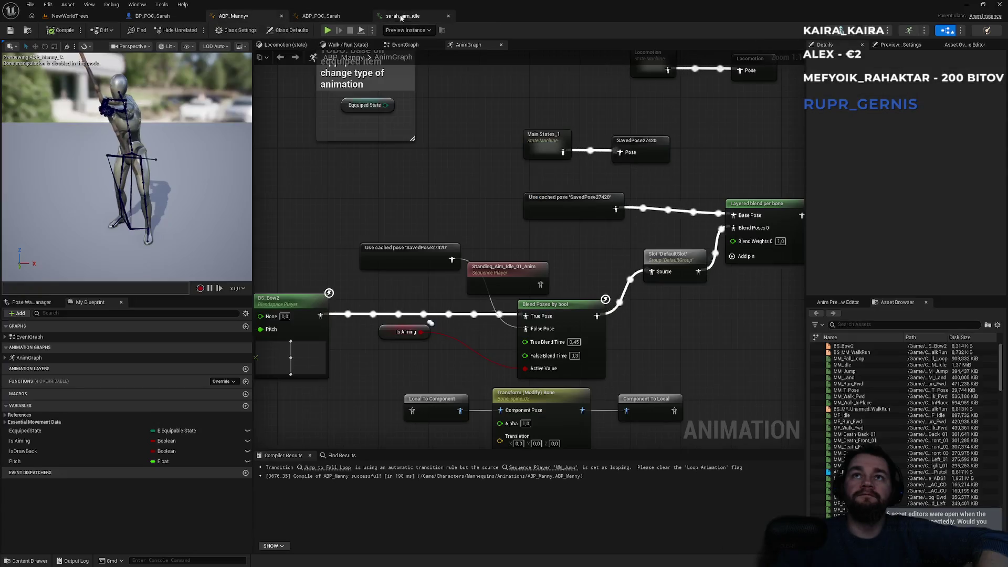
pyautogui.click(399, 15)
pyautogui.click(336, 20)
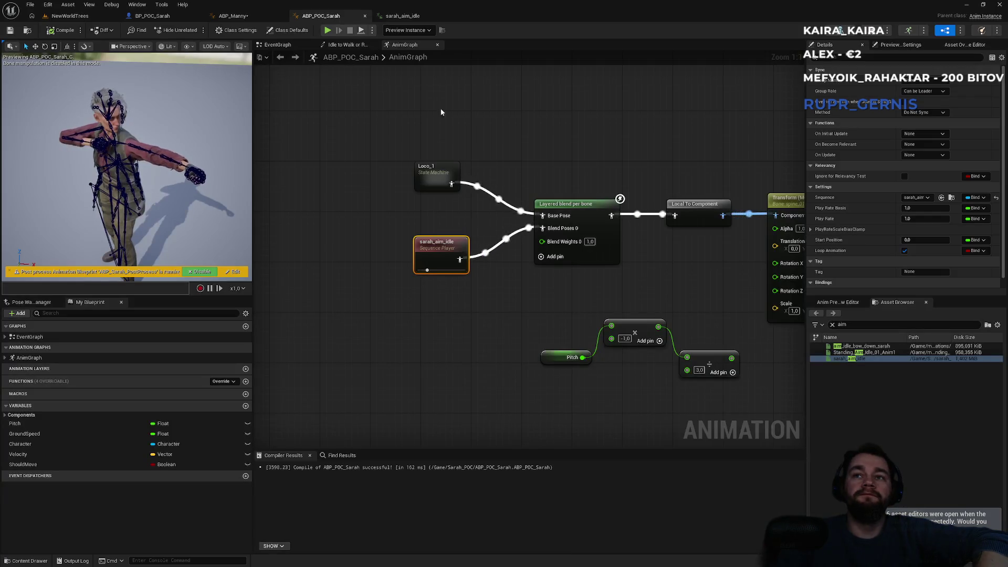
pyautogui.moveTo(626, 166)
pyautogui.mouseDown()
pyautogui.moveTo(387, 164)
pyautogui.moveTo(547, 156)
pyautogui.mouseUp()
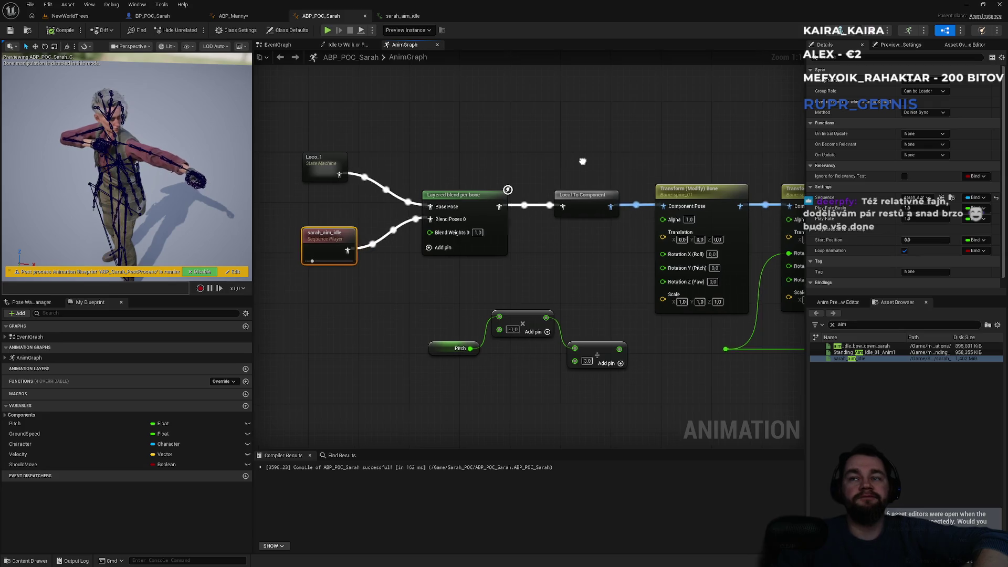
pyautogui.moveTo(582, 162); pyautogui.dragTo(527, 163)
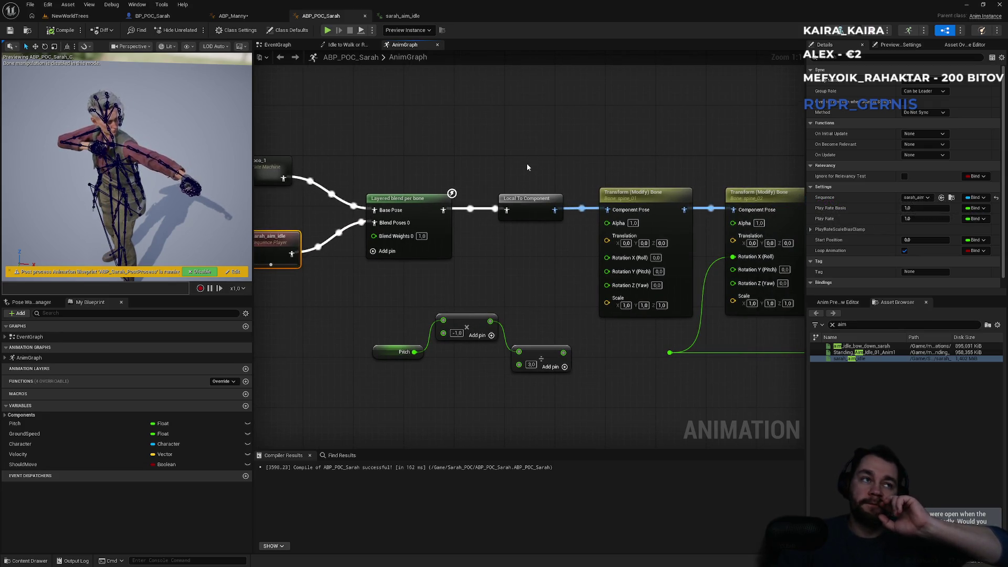
pyautogui.moveTo(526, 170)
pyautogui.mouseDown()
pyautogui.moveTo(426, 179)
pyautogui.moveTo(330, 170)
pyautogui.mouseUp()
pyautogui.scroll(-2, 426, 179)
pyautogui.moveTo(577, 294); pyautogui.dragTo(605, 233)
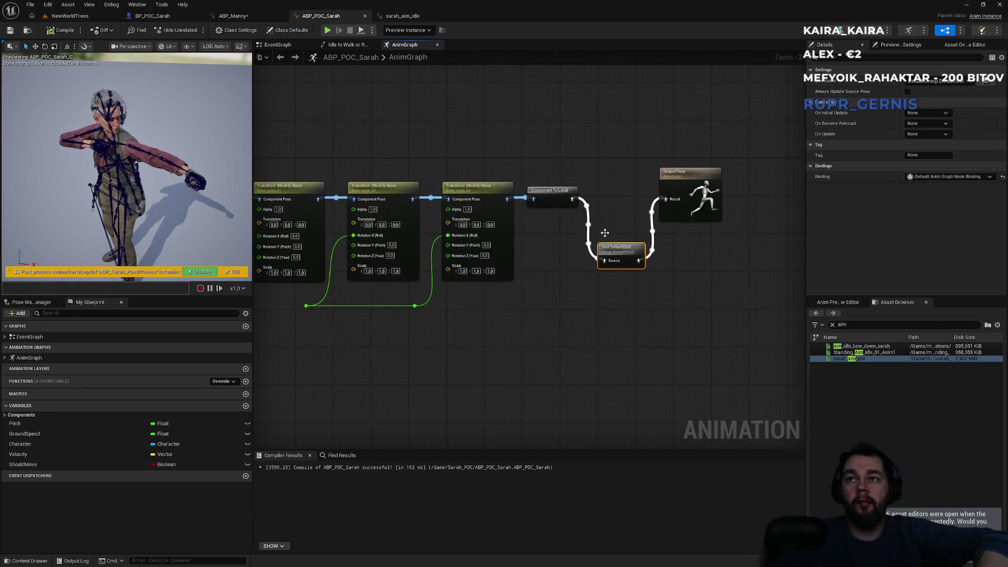
# - Compare with ABP_Manny, then back in ABP_POC_Sarah nudge Loco_1 down and select sarah_aim_idle
pyautogui.click(254, 17)
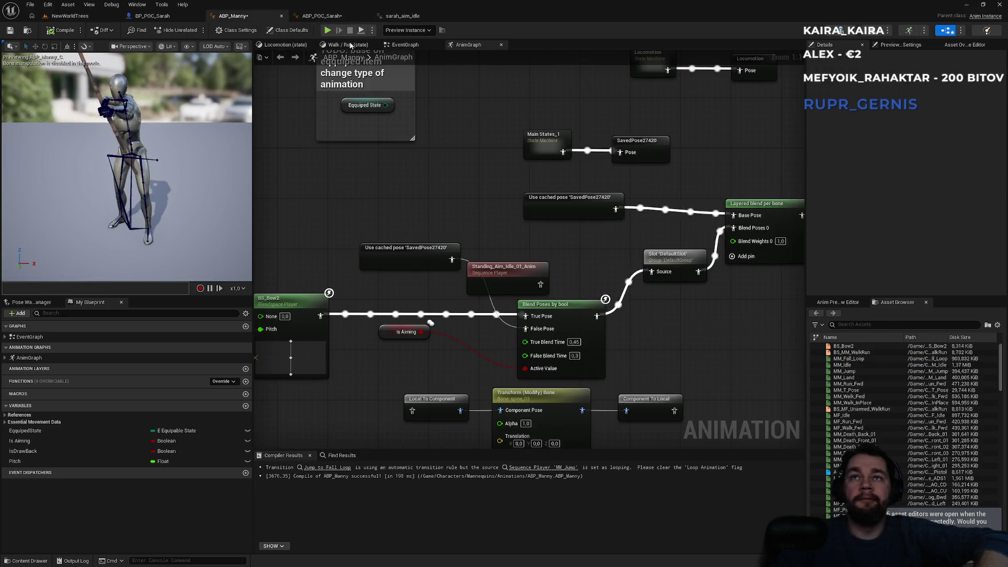
pyautogui.click(402, 16)
pyautogui.click(349, 17)
pyautogui.moveTo(469, 148); pyautogui.dragTo(701, 142)
pyautogui.scroll(2, 368, 220)
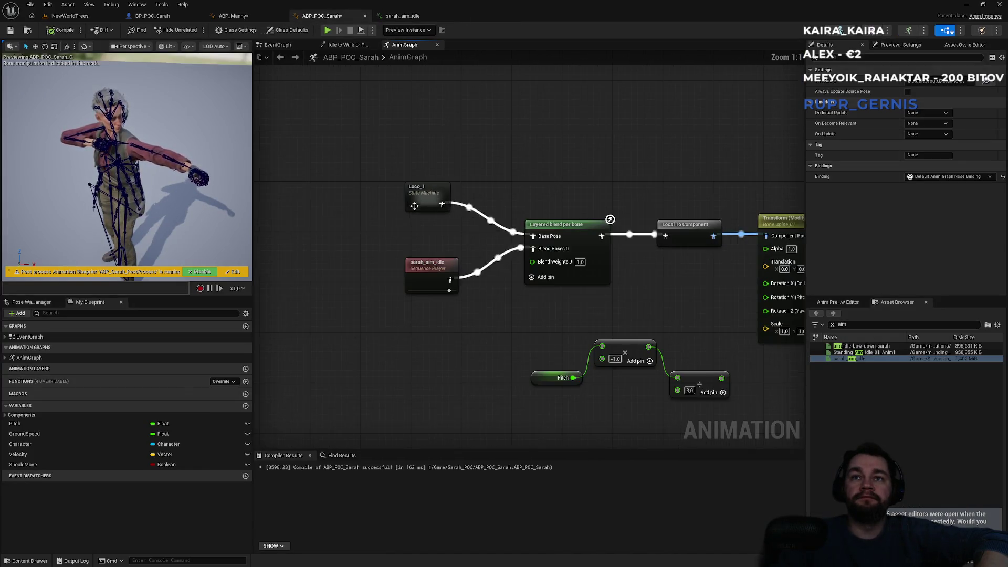
pyautogui.click(422, 250)
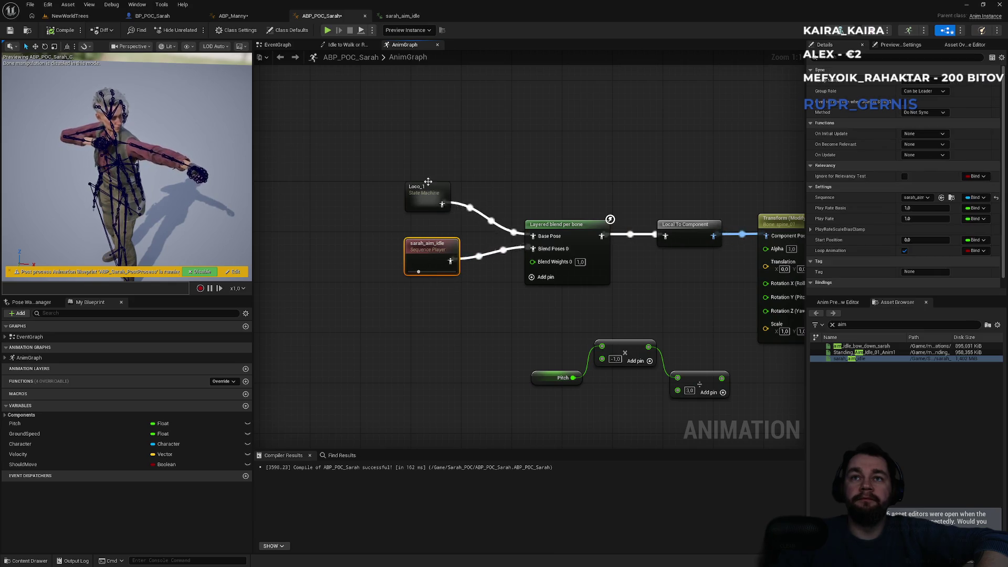
pyautogui.moveTo(428, 182); pyautogui.dragTo(428, 194)
pyautogui.click(341, 74)
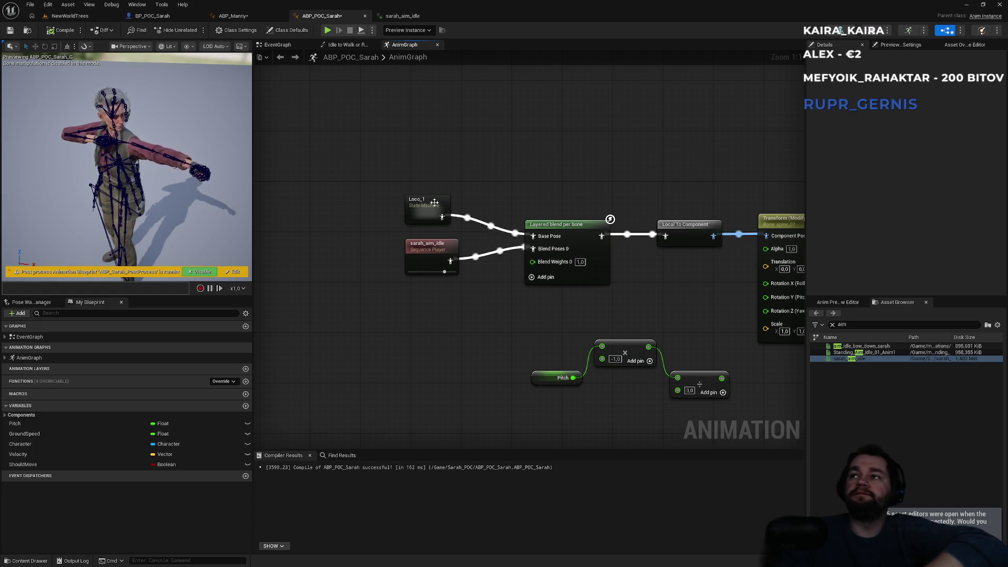
pyautogui.click(426, 252)
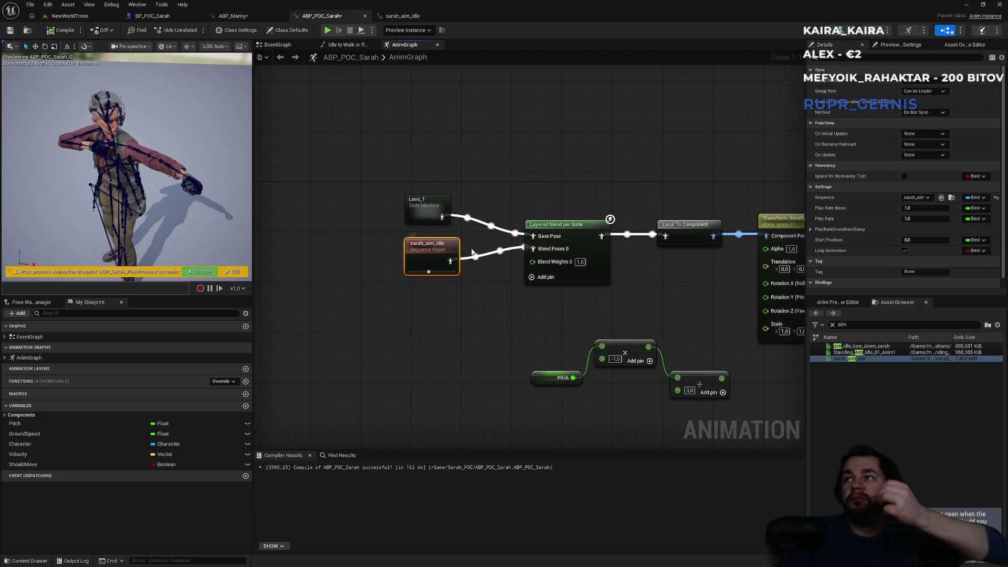
# - Enable Blend Root Motion and Mesh Space Scale Blend on Layered blend per bone, compile, then untick Mesh Space Scale Blend
pyautogui.click(587, 270)
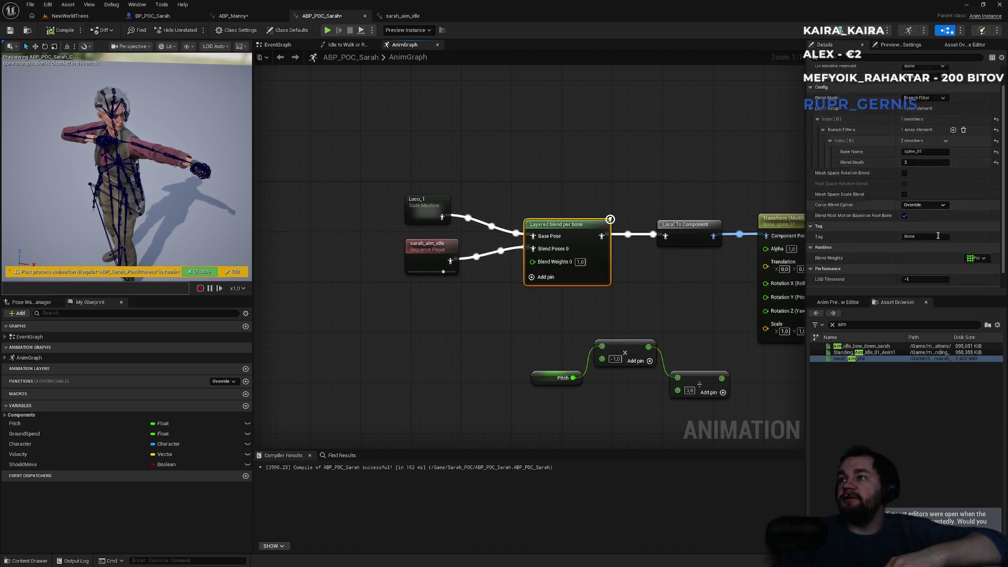
pyautogui.scroll(3, 936, 226)
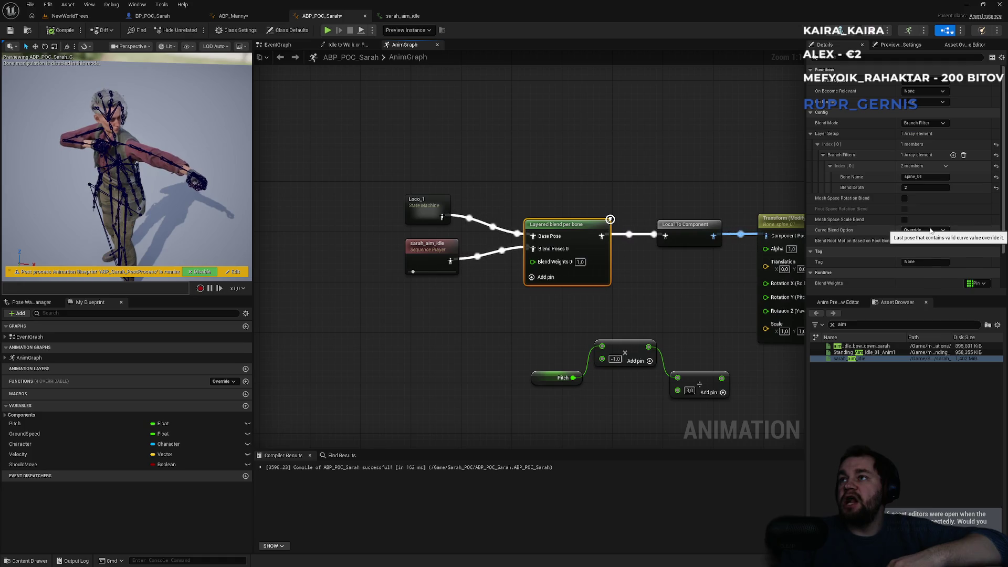
pyautogui.click(904, 241)
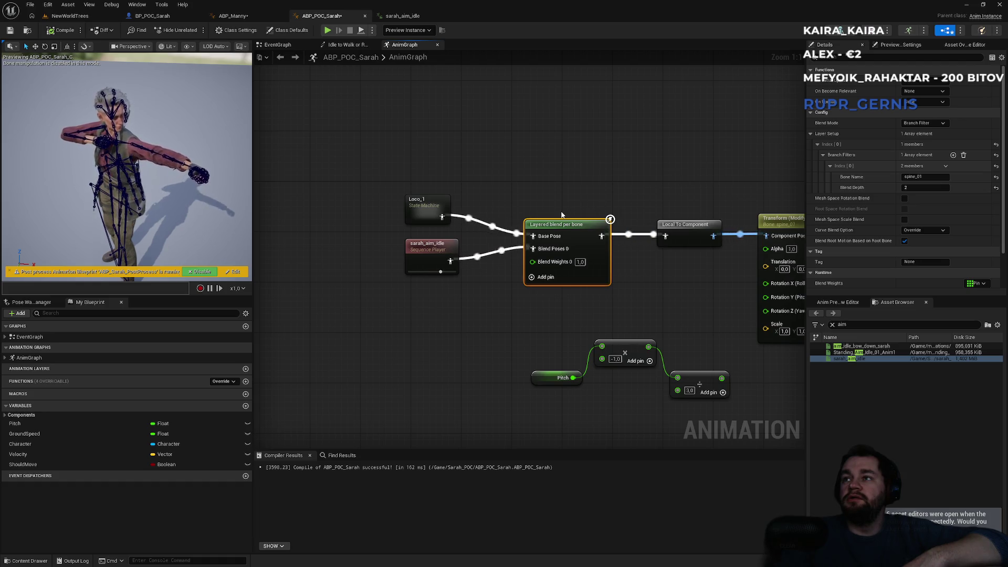
pyautogui.click(904, 219)
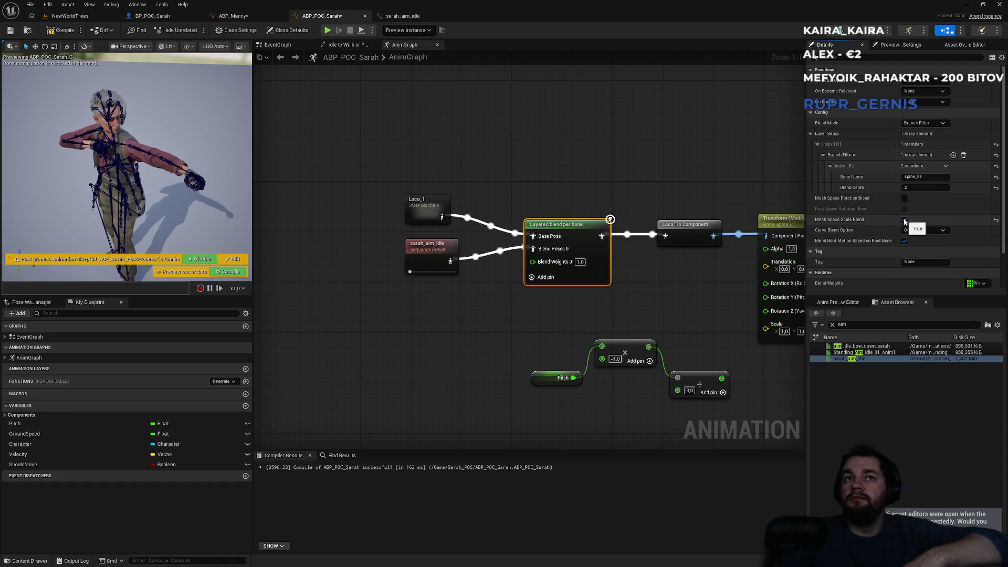
pyautogui.click(243, 273)
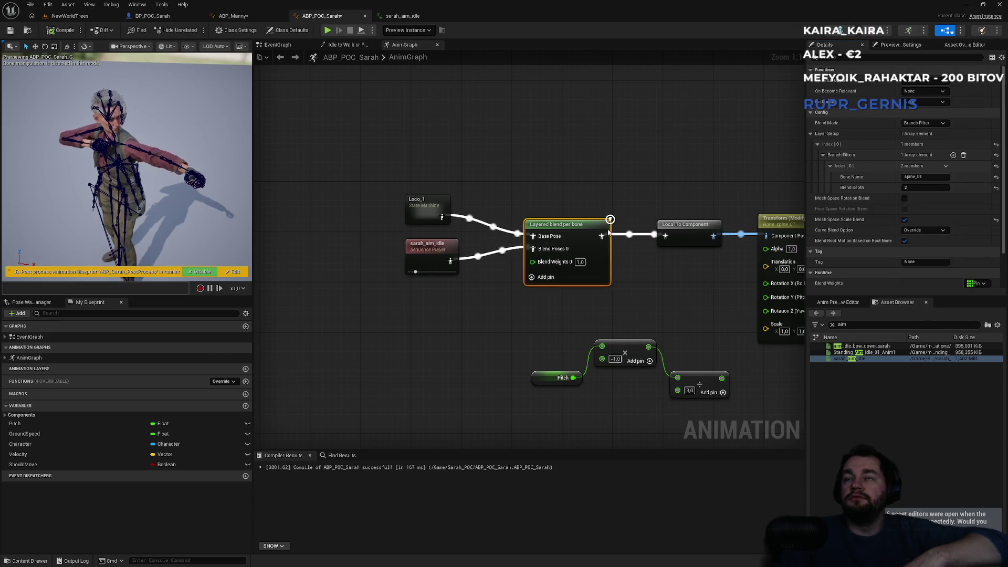
pyautogui.click(904, 219)
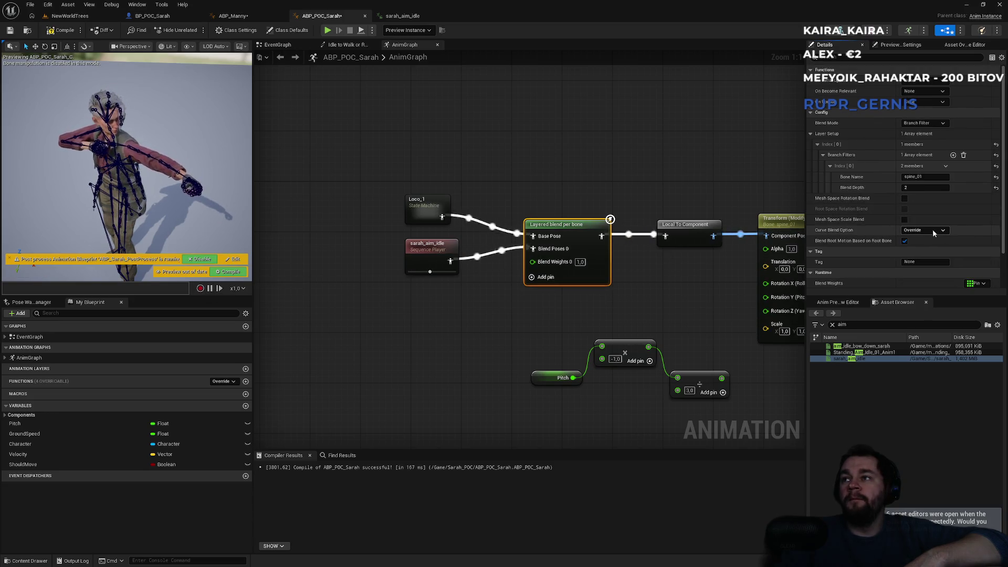
pyautogui.scroll(-2, 929, 231)
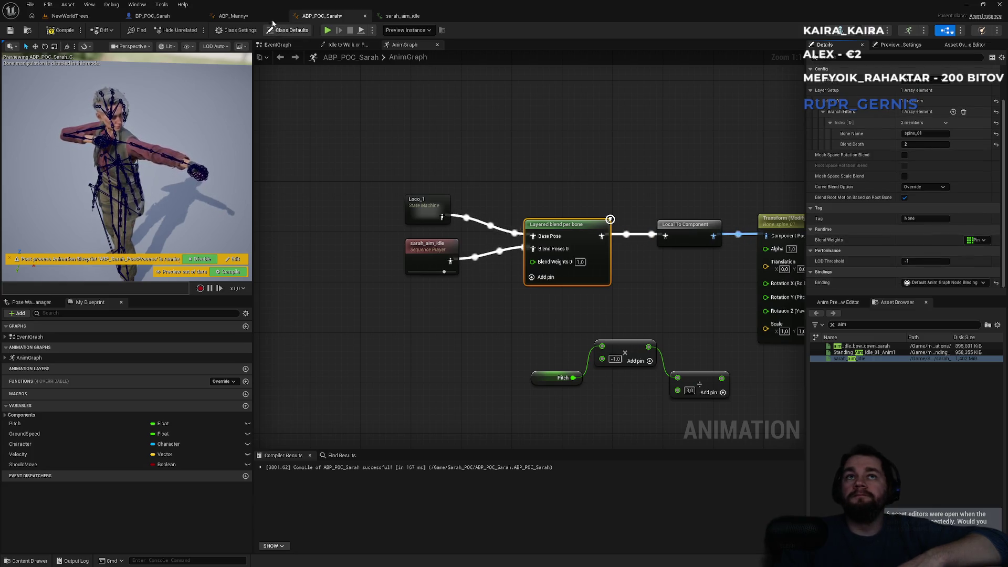
pyautogui.click(252, 16)
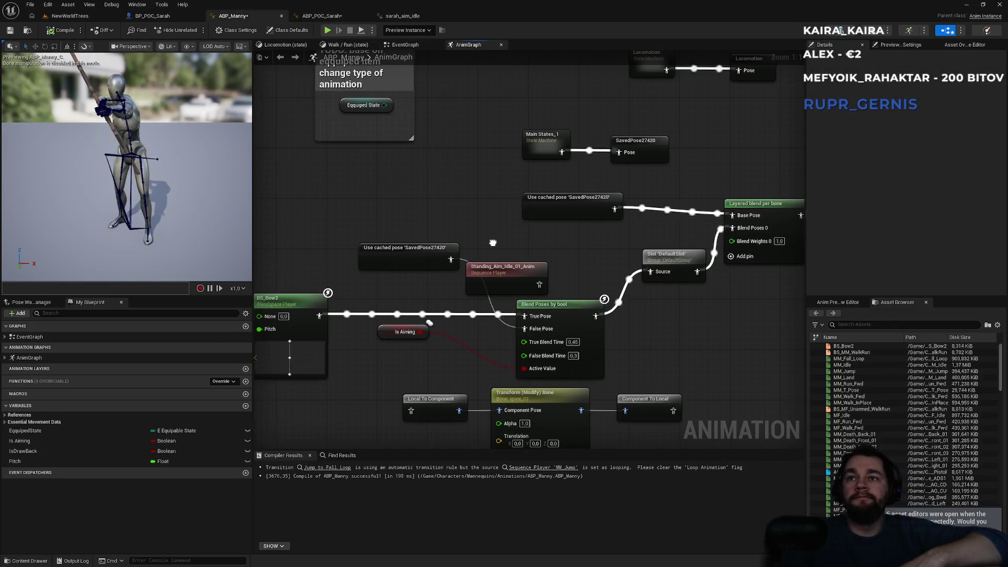
# - Select ABP_Manny's BS_Bow2 blend space and inspect its Layered blend per bone settings
pyautogui.moveTo(493, 242); pyautogui.dragTo(561, 197)
pyautogui.click(357, 257)
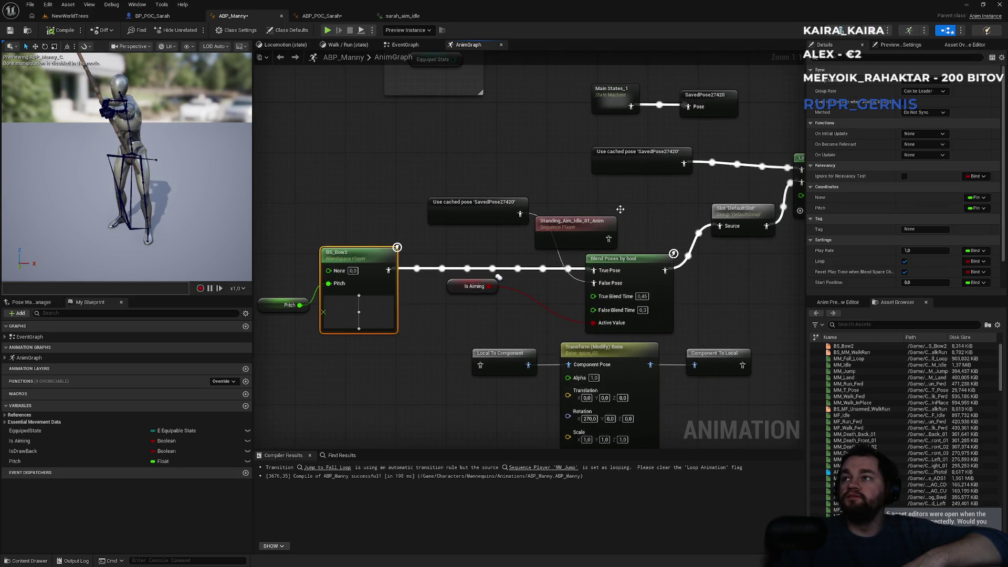
pyautogui.moveTo(641, 227); pyautogui.dragTo(451, 292)
pyautogui.click(641, 227)
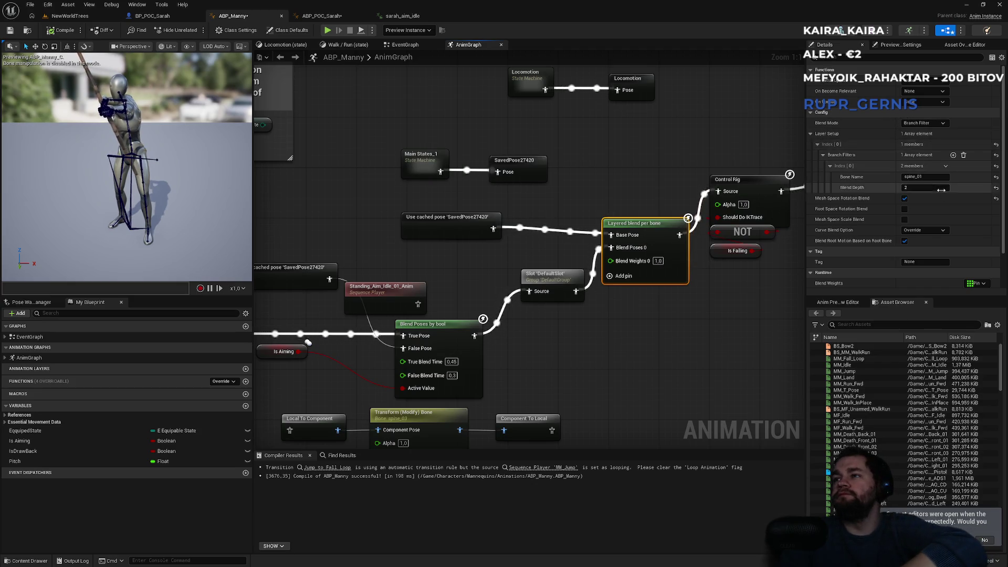
pyautogui.scroll(-2, 941, 192)
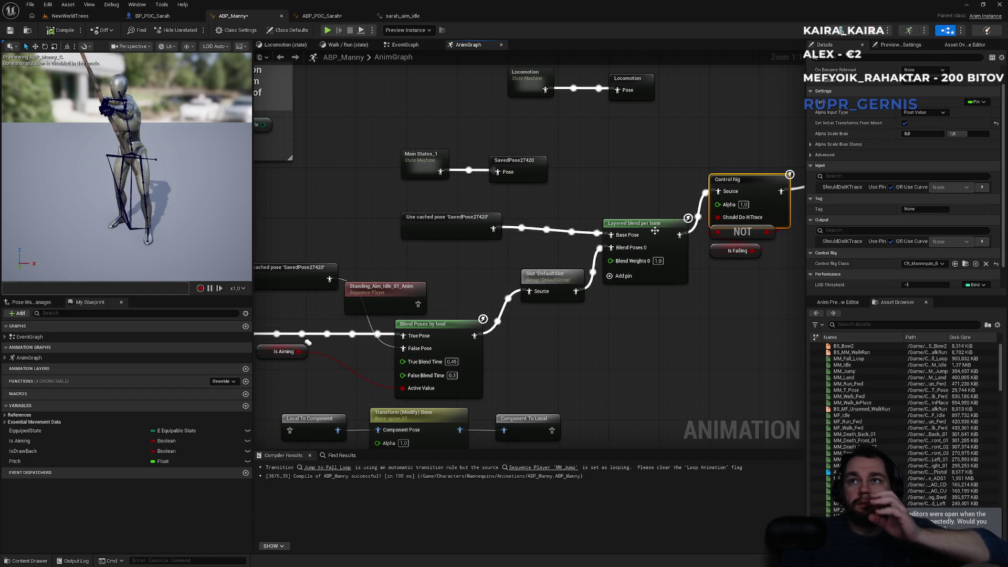
# - Look over the Output Pose, DefaultSlot slot and aim blending nodes back to BS_Bow2
pyautogui.moveTo(650, 196)
pyautogui.mouseDown()
pyautogui.moveTo(443, 234)
pyautogui.moveTo(595, 242)
pyautogui.mouseUp()
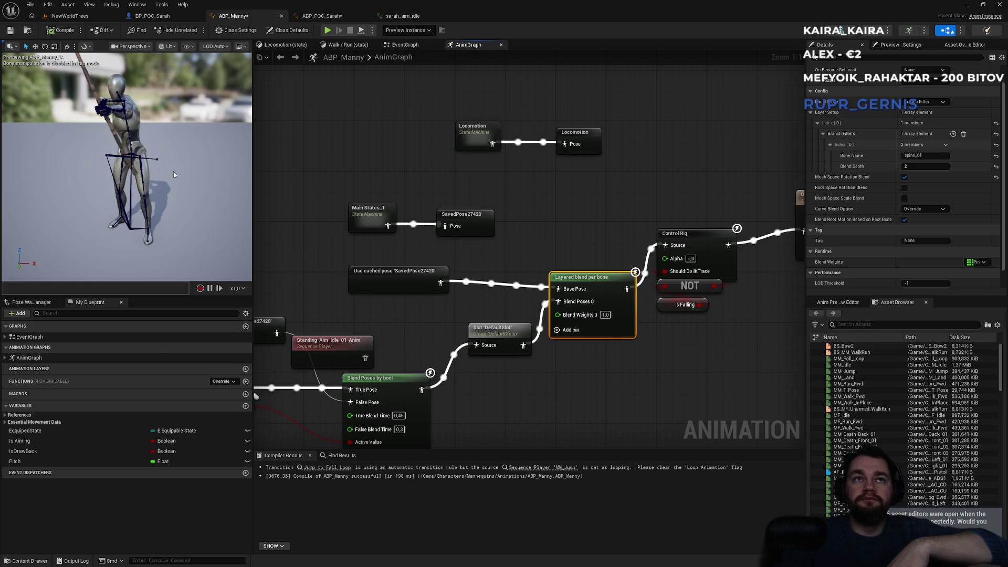
pyautogui.moveTo(430, 353)
pyautogui.mouseDown()
pyautogui.moveTo(454, 331)
pyautogui.moveTo(496, 248)
pyautogui.mouseUp()
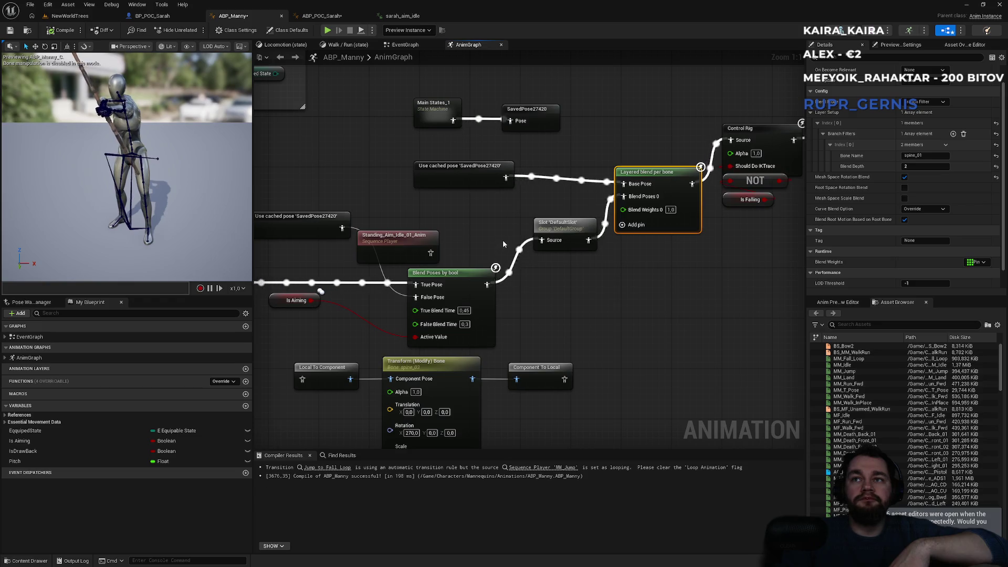
pyautogui.moveTo(516, 205); pyautogui.dragTo(585, 269)
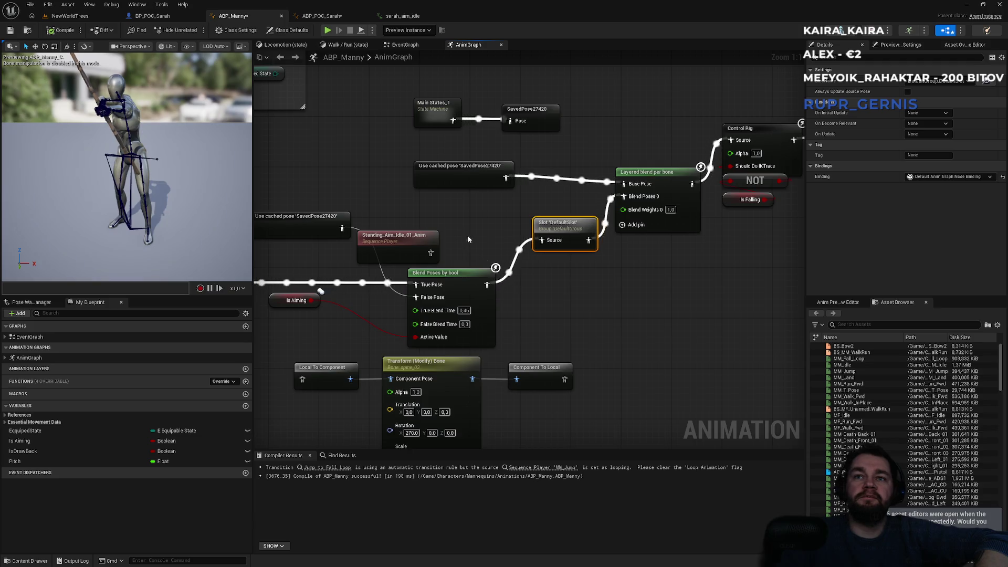
pyautogui.moveTo(535, 274); pyautogui.dragTo(600, 277)
pyautogui.moveTo(375, 194)
pyautogui.mouseDown()
pyautogui.moveTo(536, 200)
pyautogui.moveTo(405, 188)
pyautogui.mouseUp()
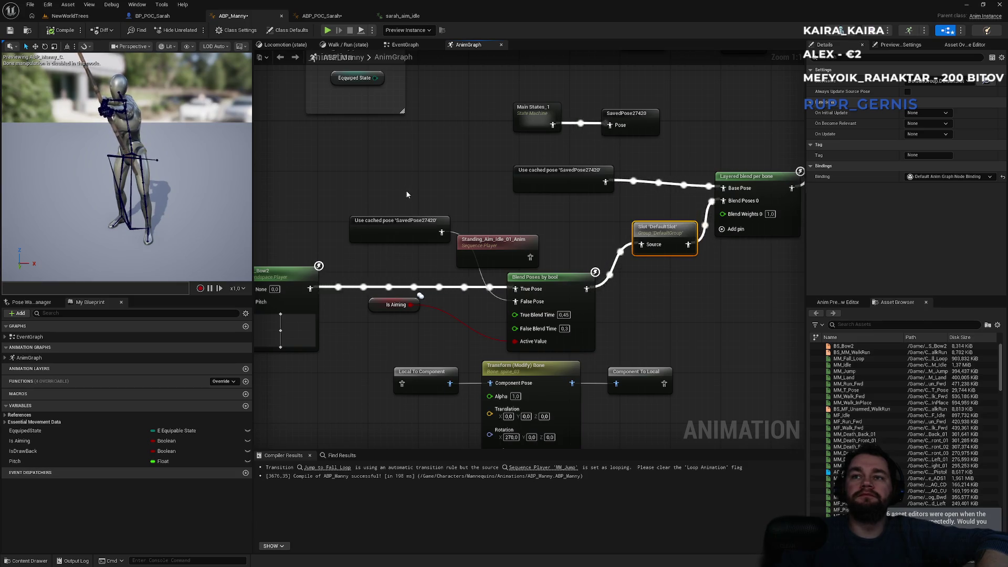
pyautogui.moveTo(407, 191); pyautogui.dragTo(481, 188)
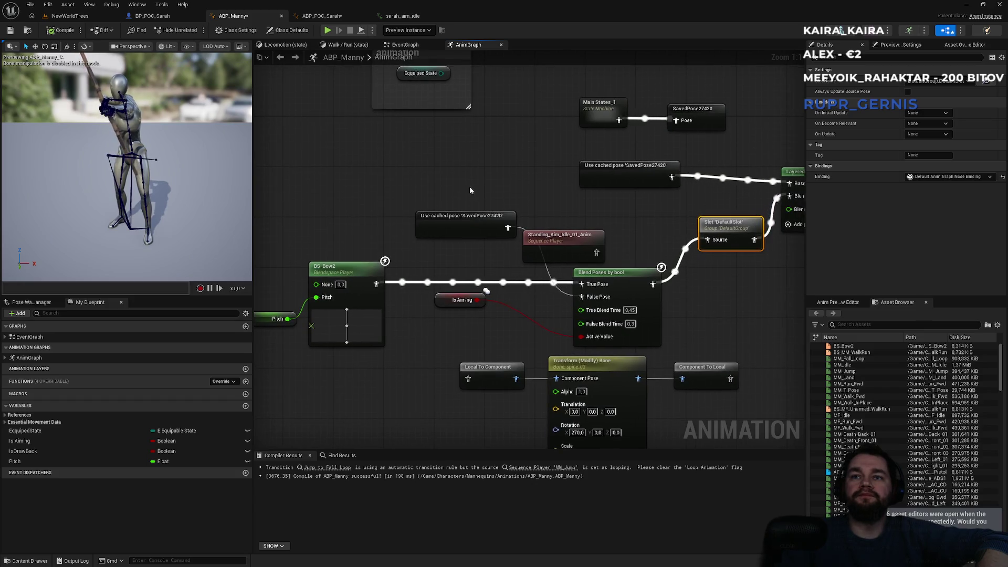
pyautogui.click(175, 18)
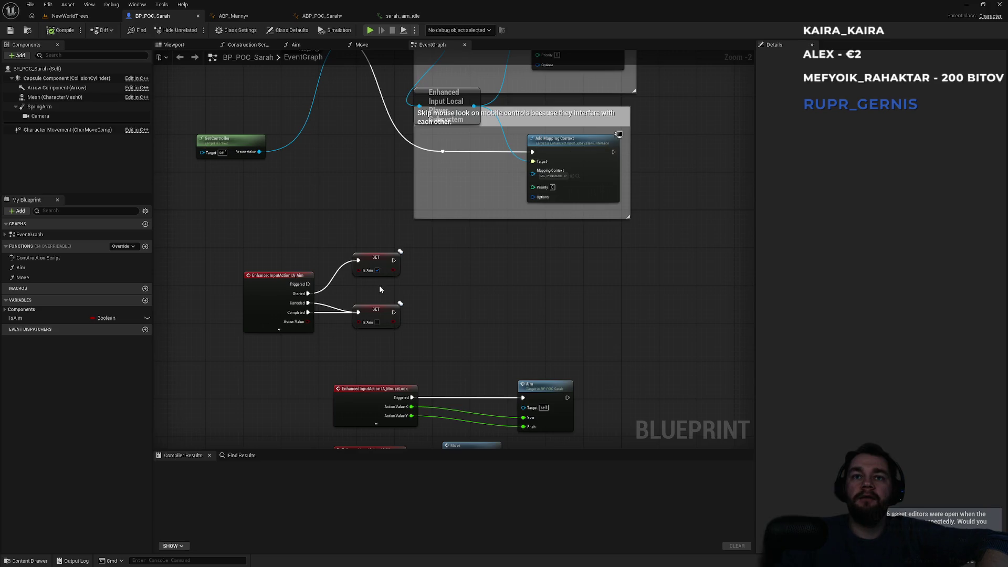
# - Show the ABP_POC_Sarah AnimGraph, then go back to the NewWorldTrees level
pyautogui.click(321, 15)
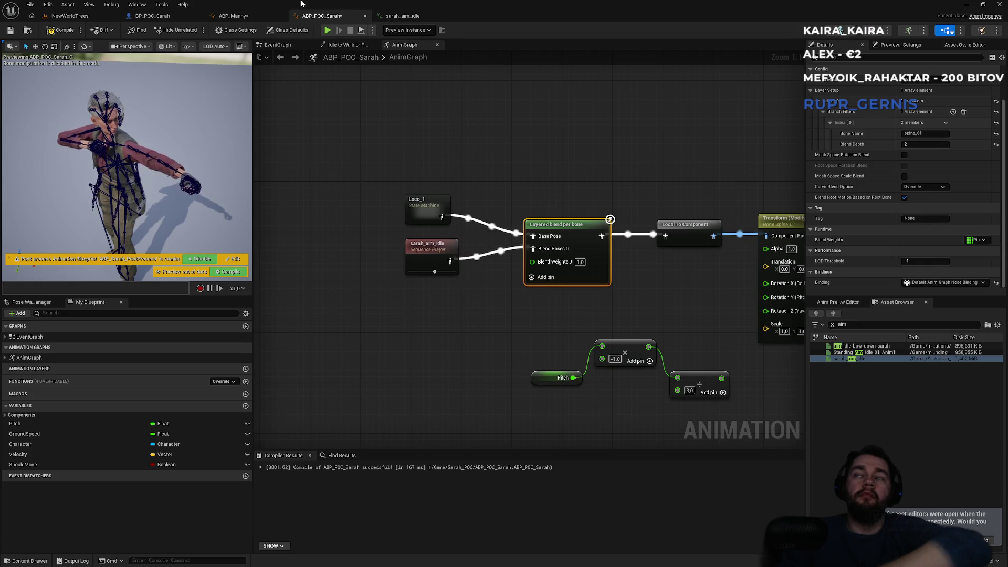
pyautogui.click(105, 14)
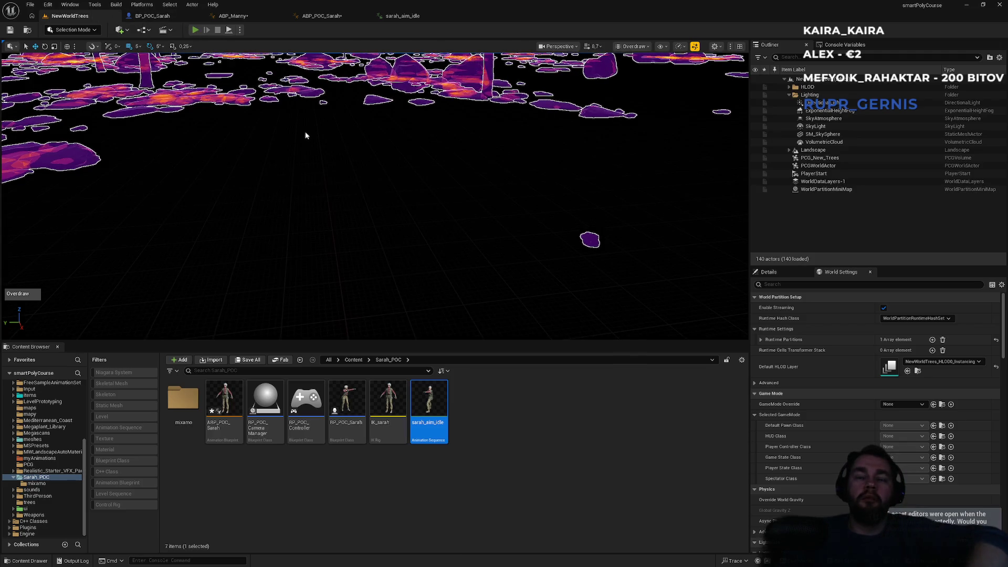
# - Play the level, run Sarah forward past the wooden platform through the snow, then view sarah_aim_idle
pyautogui.hotkey('alt', 'p')
pyautogui.press('w')
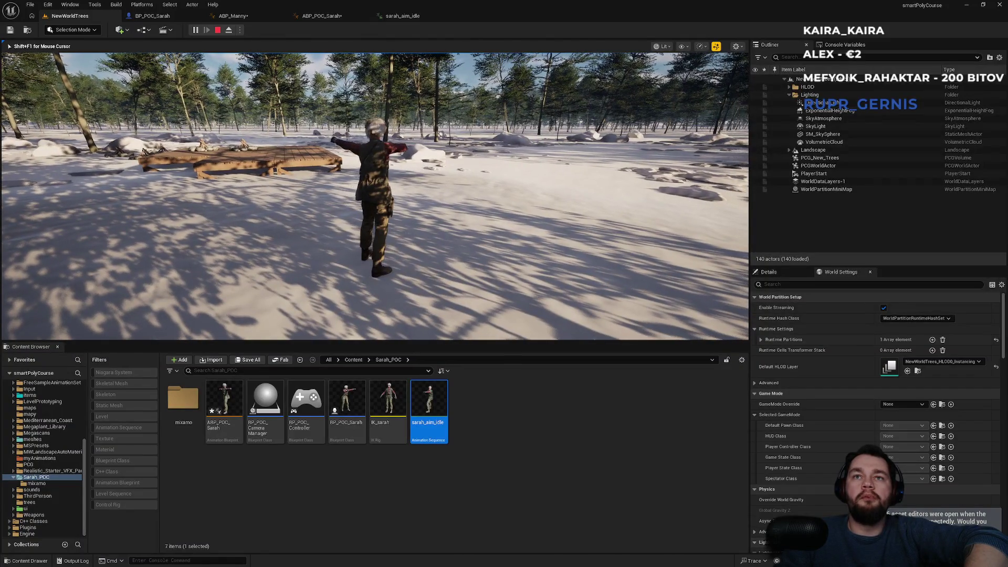
pyautogui.press('w')
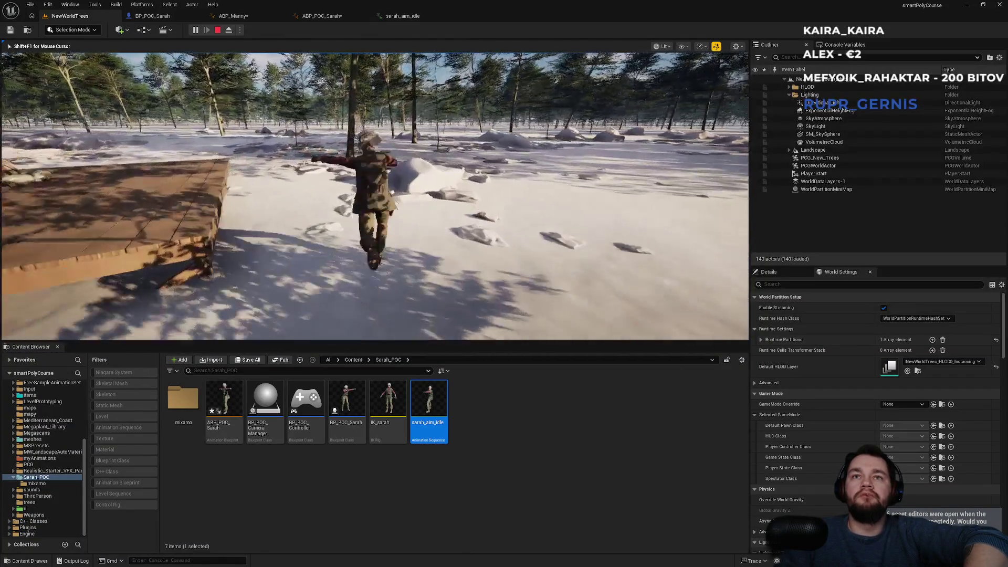
pyautogui.press('w')
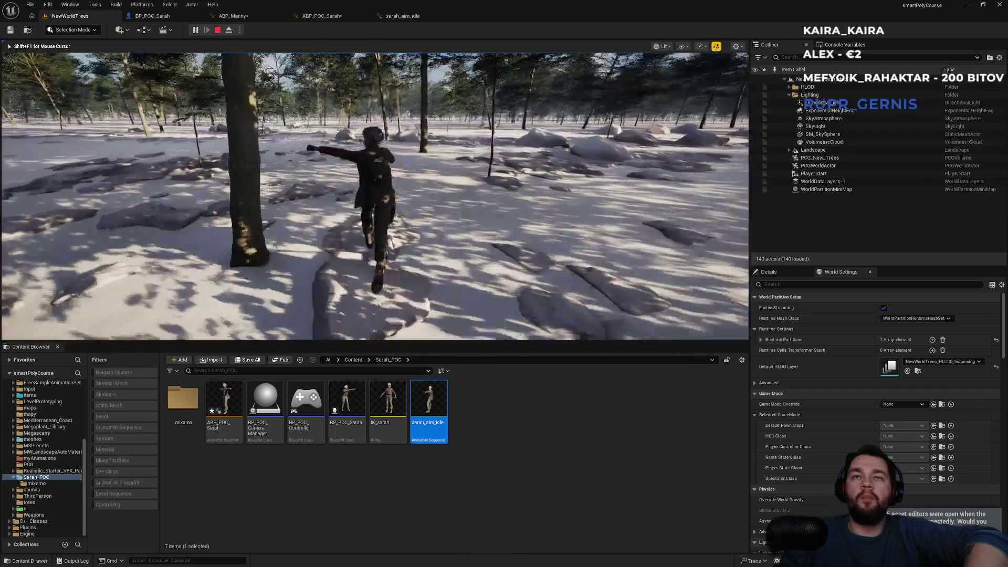
pyautogui.press('w')
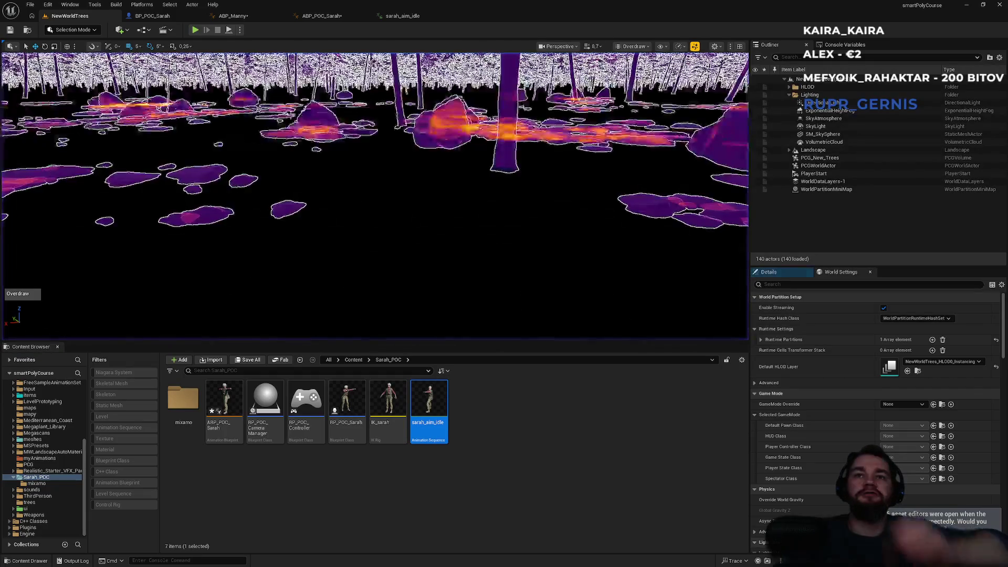
pyautogui.click(402, 15)
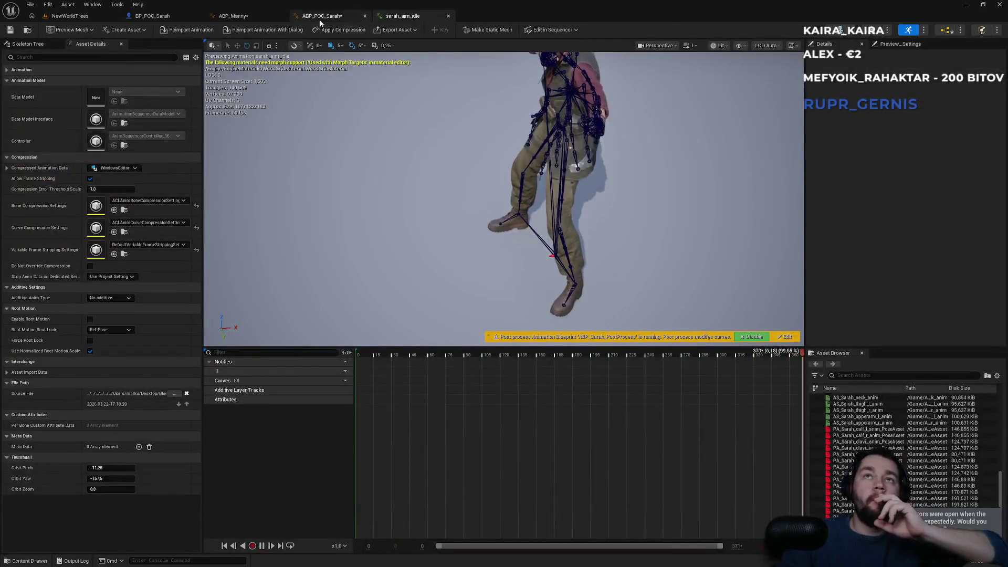
# - Drag the sarah_aim_idle Sequence Player further left in ABP_POC_Sarah's AnimGraph
pyautogui.click(322, 15)
pyautogui.moveTo(492, 161)
pyautogui.mouseDown()
pyautogui.moveTo(390, 154)
pyautogui.moveTo(423, 167)
pyautogui.moveTo(358, 143)
pyautogui.moveTo(592, 139)
pyautogui.mouseUp()
pyautogui.moveTo(472, 210); pyautogui.dragTo(314, 221)
pyautogui.scroll(-4, 561, 277)
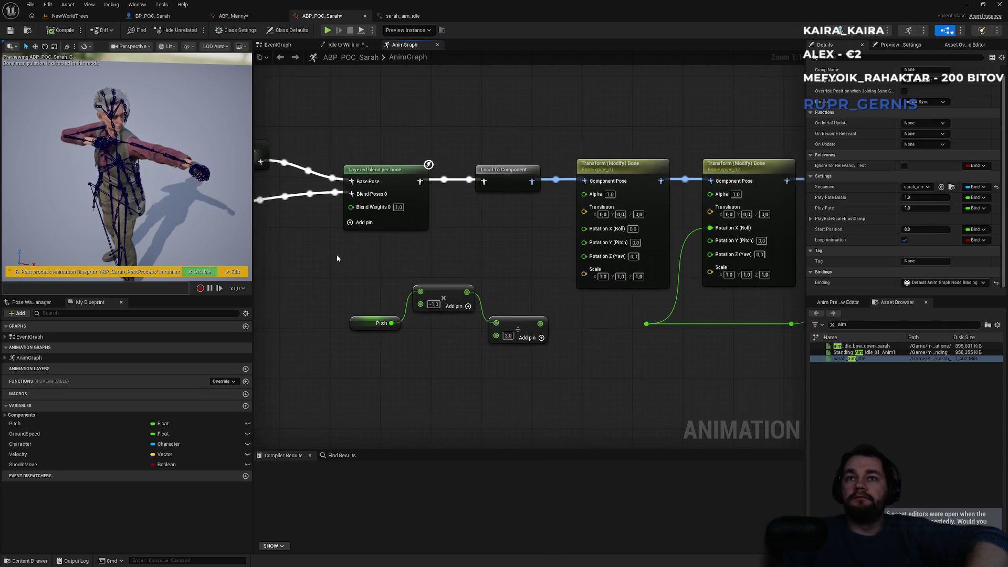
# - Paste a duplicate of the three Transform (Modify) Bone nodes and check their bones
pyautogui.moveTo(521, 197); pyautogui.dragTo(647, 237)
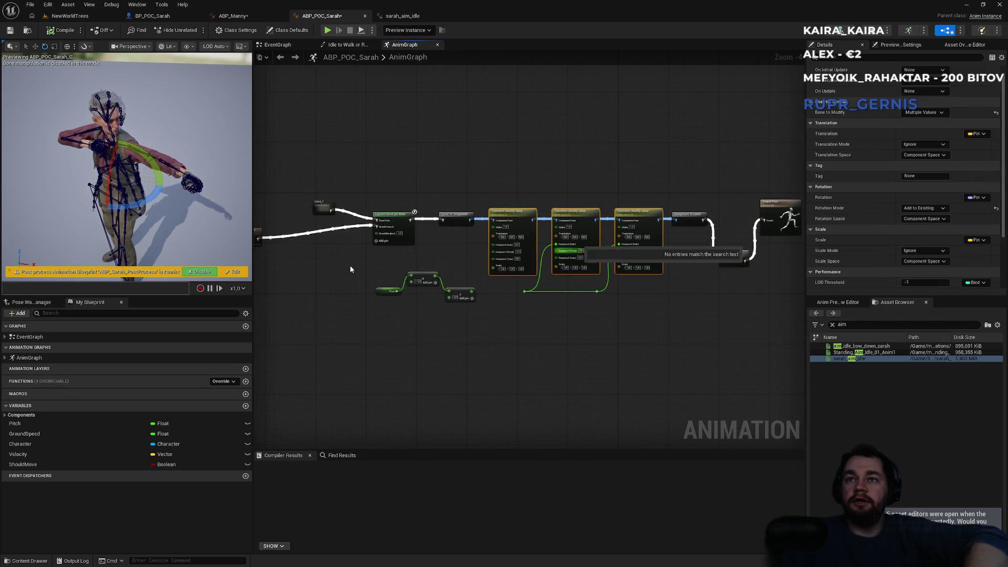
pyautogui.scroll(5, 467, 220)
pyautogui.click(423, 218)
pyautogui.hotkey('ctrl', 'v')
pyautogui.click(435, 221)
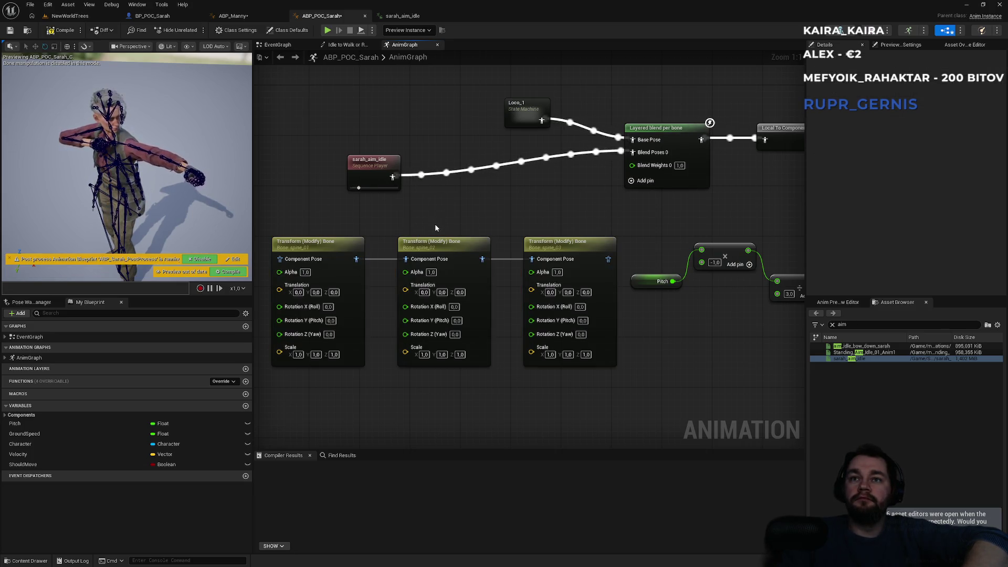
pyautogui.click(434, 248)
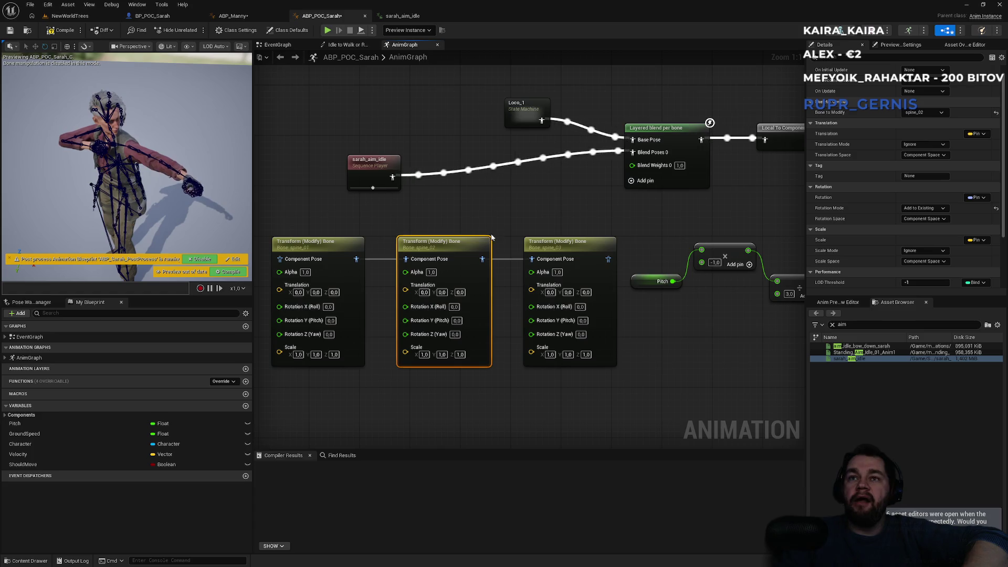
# - Wire sarah_aim_idle via a Local To Component node into the copied bone chain, outputting to Blend Poses 0
pyautogui.moveTo(389, 181)
pyautogui.mouseDown()
pyautogui.moveTo(294, 181)
pyautogui.moveTo(323, 187)
pyautogui.mouseUp()
pyautogui.moveTo(643, 259)
pyautogui.mouseDown()
pyautogui.moveTo(656, 152)
pyautogui.moveTo(668, 152)
pyautogui.mouseUp()
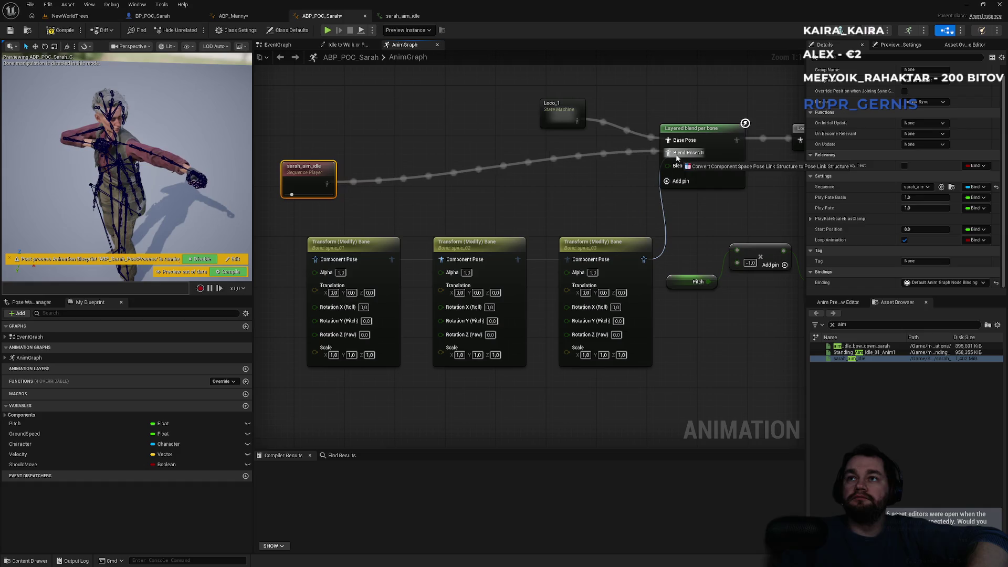
pyautogui.moveTo(433, 158)
pyautogui.mouseDown()
pyautogui.moveTo(345, 159)
pyautogui.moveTo(432, 256)
pyautogui.mouseUp()
pyautogui.moveTo(390, 209); pyautogui.dragTo(354, 247)
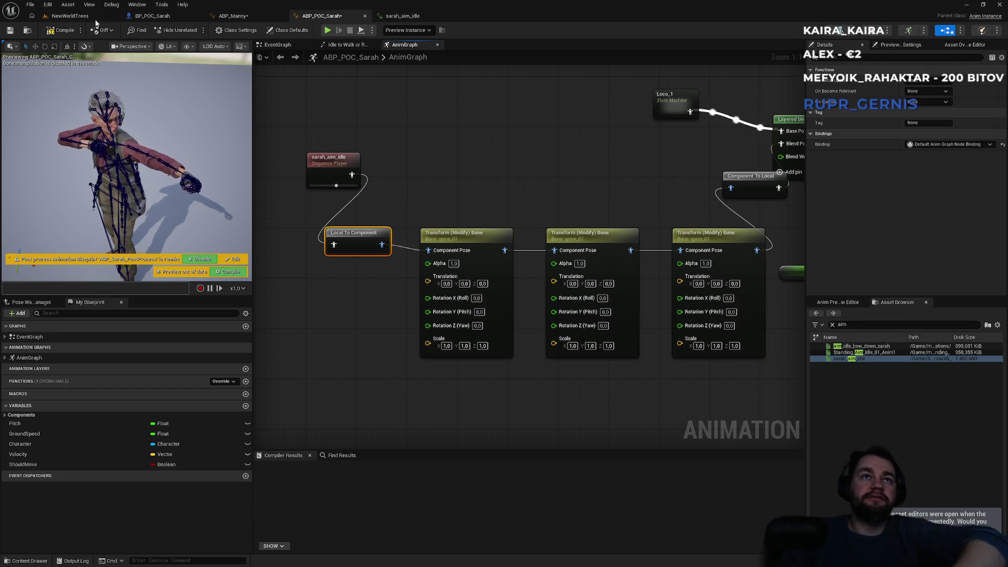
pyautogui.click(69, 15)
pyautogui.click(153, 16)
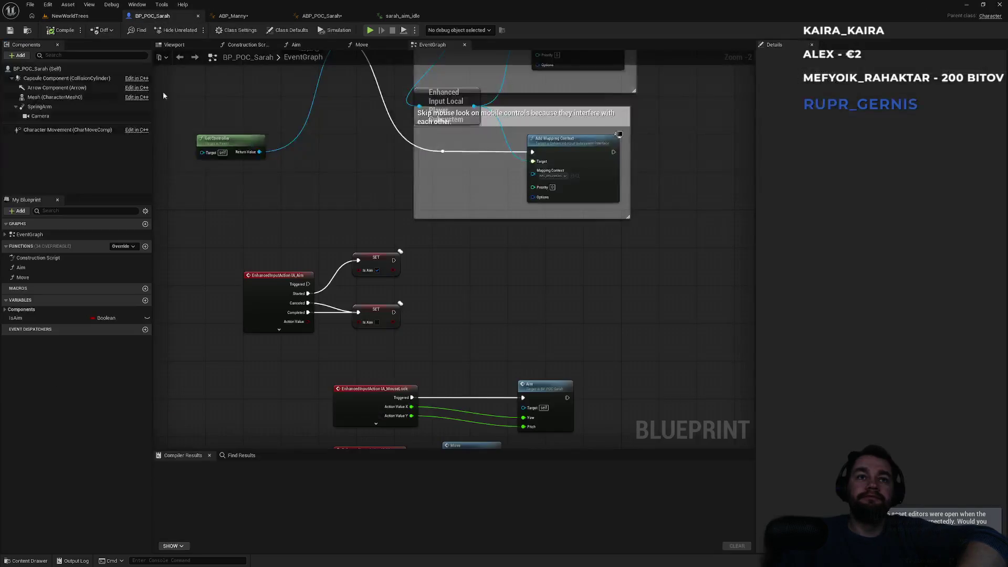
pyautogui.click(224, 16)
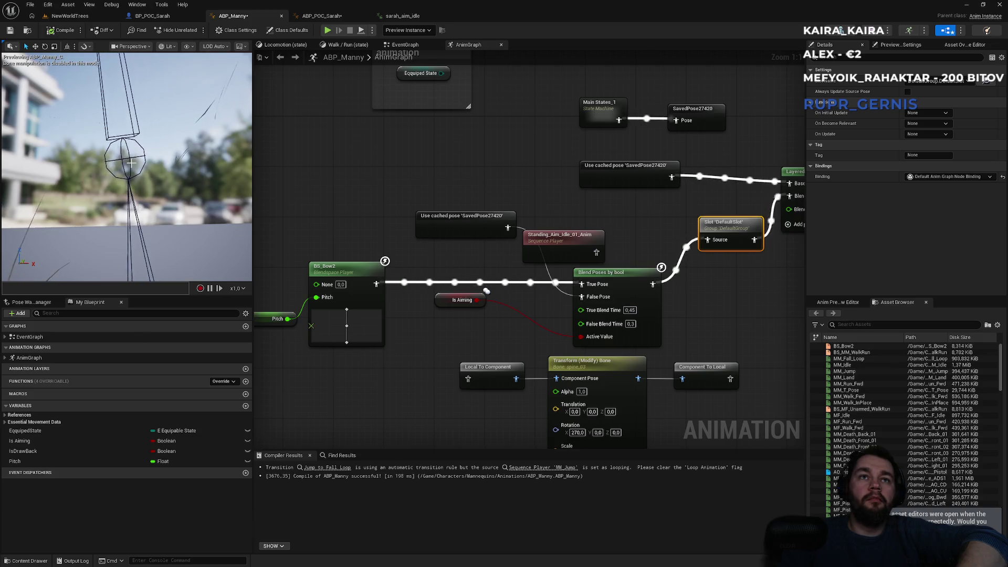
pyautogui.moveTo(444, 251)
pyautogui.mouseDown()
pyautogui.moveTo(459, 254)
pyautogui.moveTo(445, 209)
pyautogui.moveTo(494, 212)
pyautogui.mouseUp()
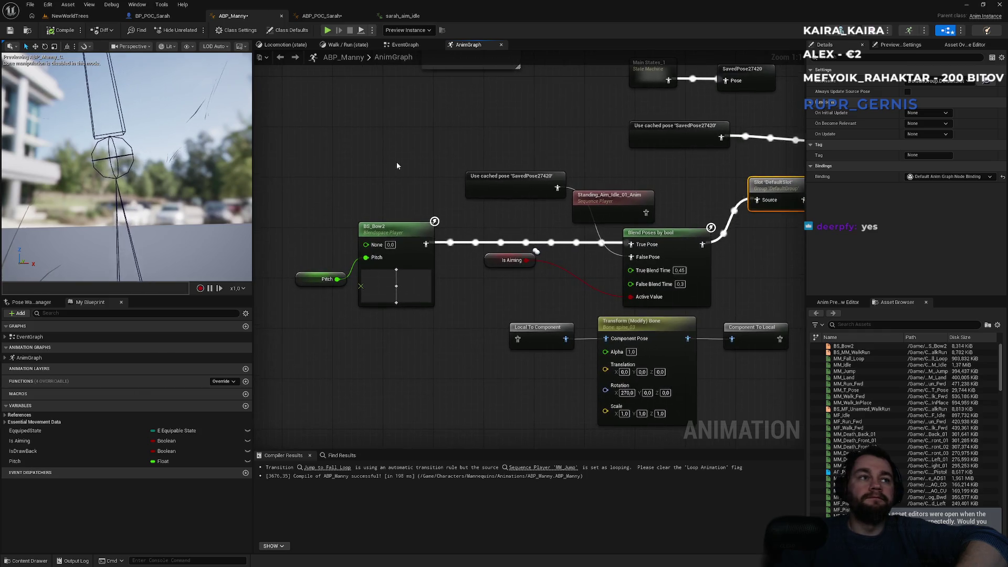
pyautogui.moveTo(464, 165); pyautogui.dragTo(374, 135)
pyautogui.scroll(-3, 375, 135)
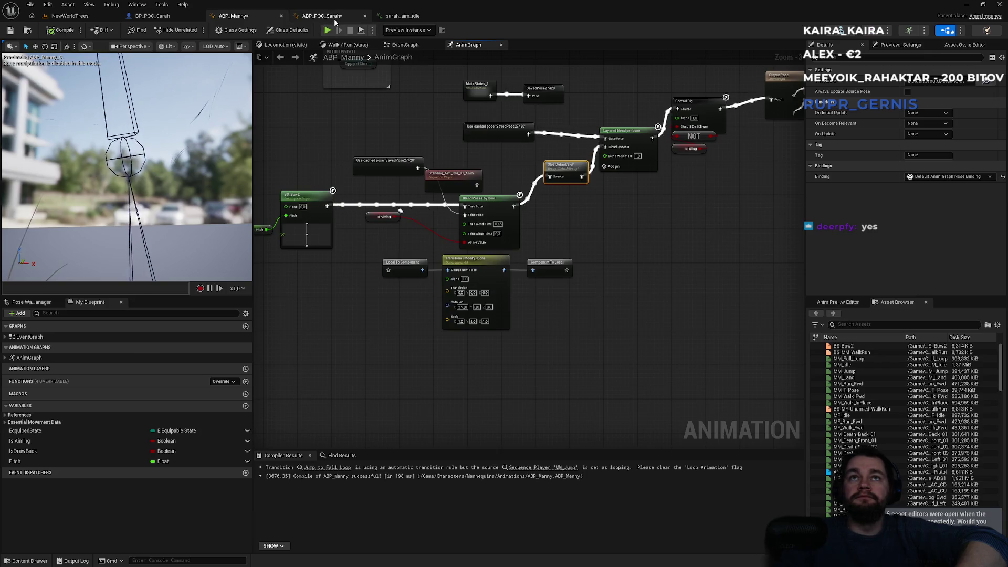
pyautogui.click(335, 20)
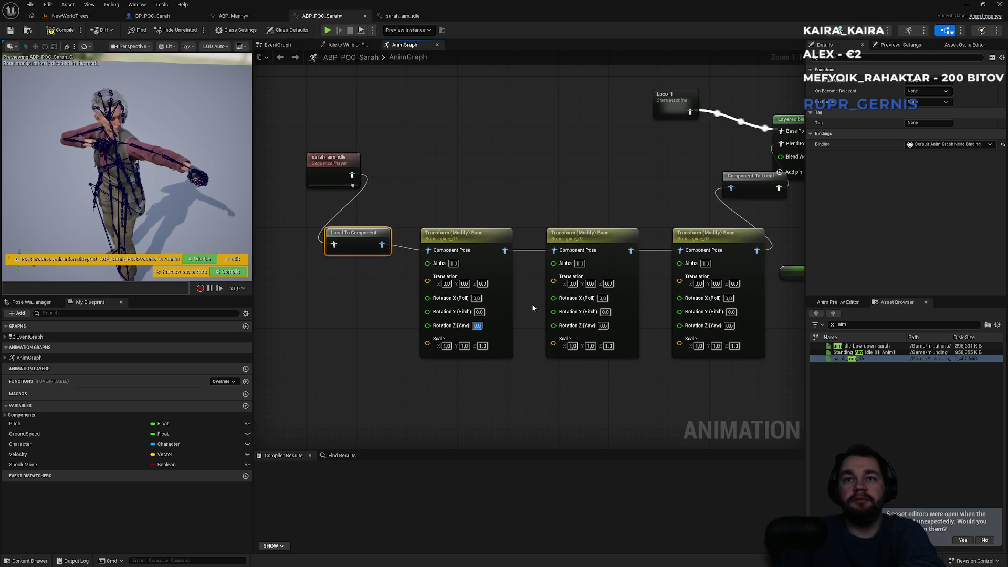
# - Enter 15 in the Rotation Z (Yaw) field of the first, second and third copied bone nodes
pyautogui.write('15')
pyautogui.click(603, 325)
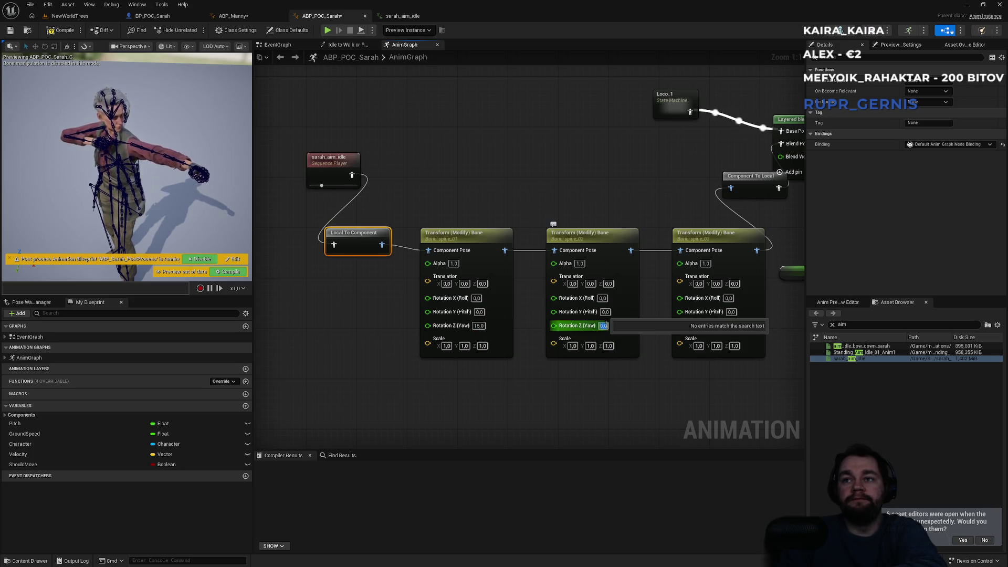
pyautogui.write('15')
pyautogui.click(670, 250)
pyautogui.click(728, 326)
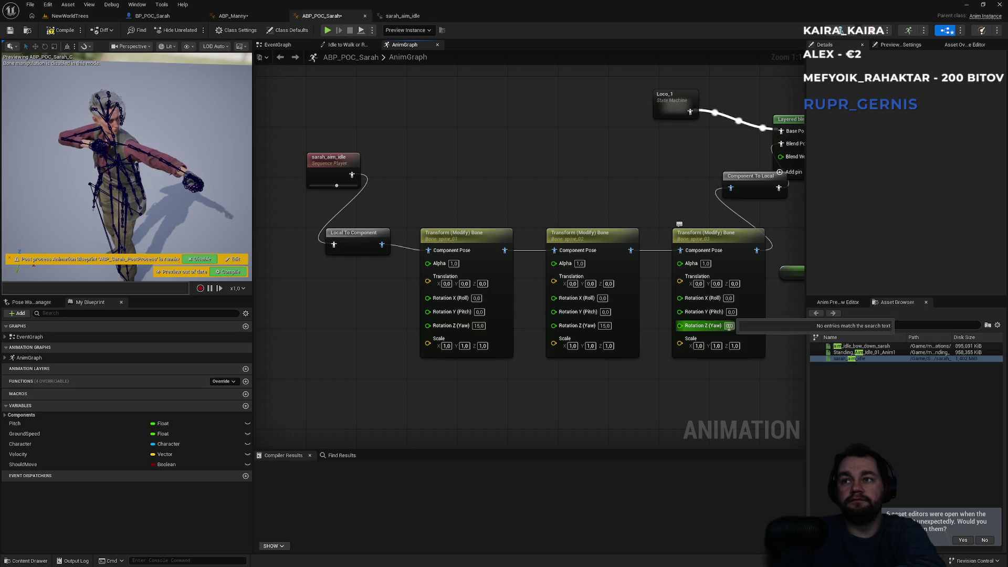
pyautogui.click(568, 179)
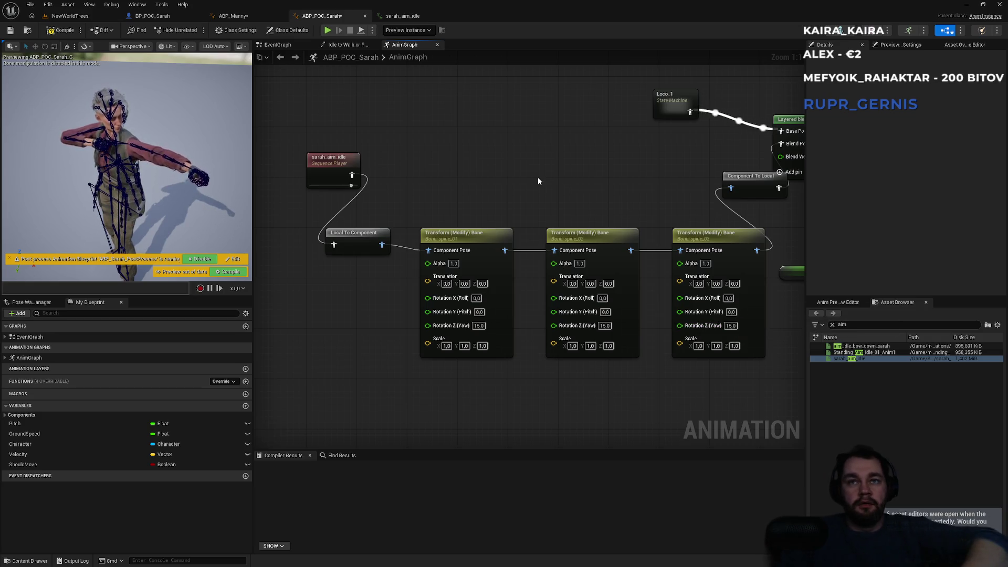
pyautogui.click(69, 16)
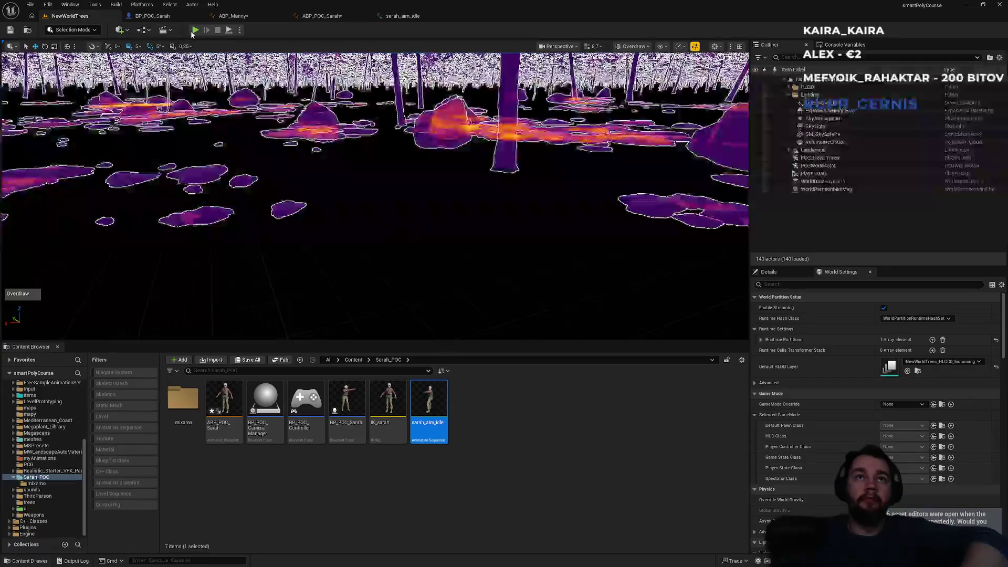
# - Start a play session and run Sarah forward through the forest and rocks
pyautogui.hotkey('alt', 'p')
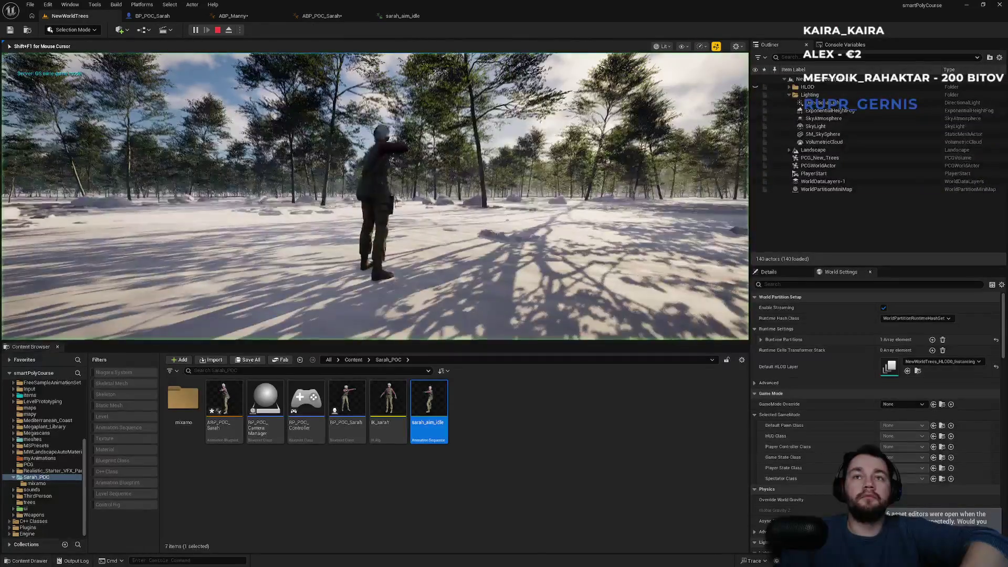
pyautogui.press('w')
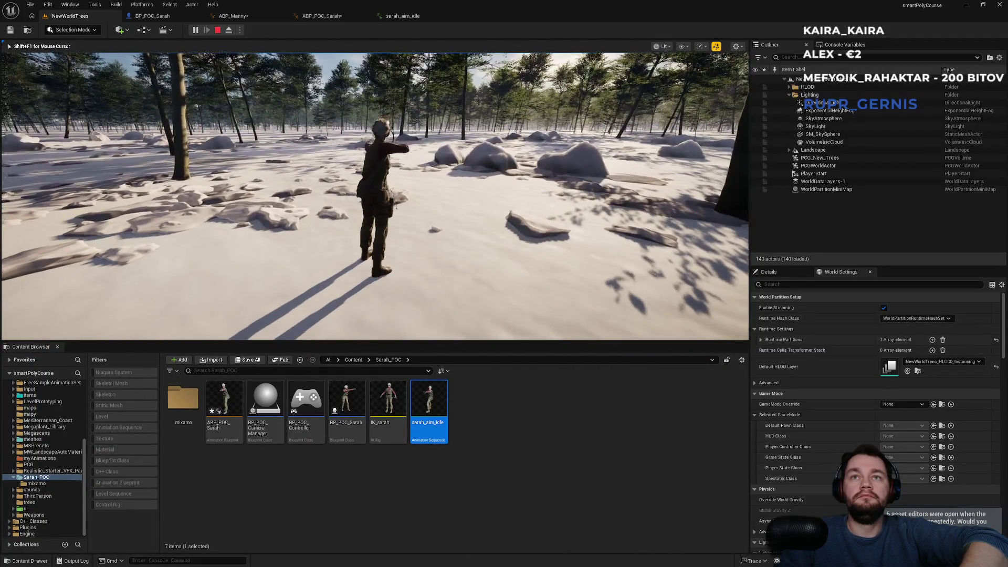
pyautogui.press('w')
pyautogui.press('w')
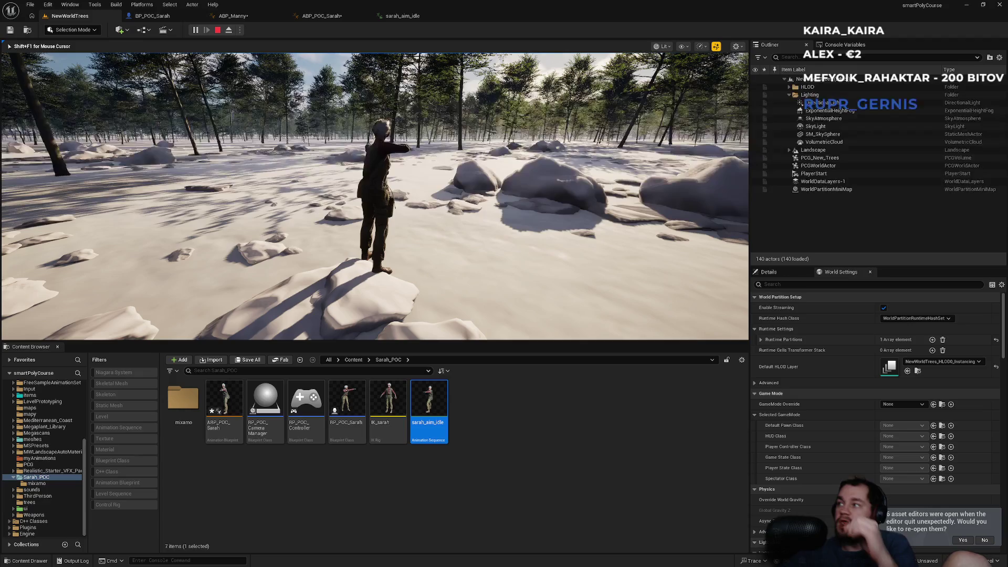
pyautogui.press('w')
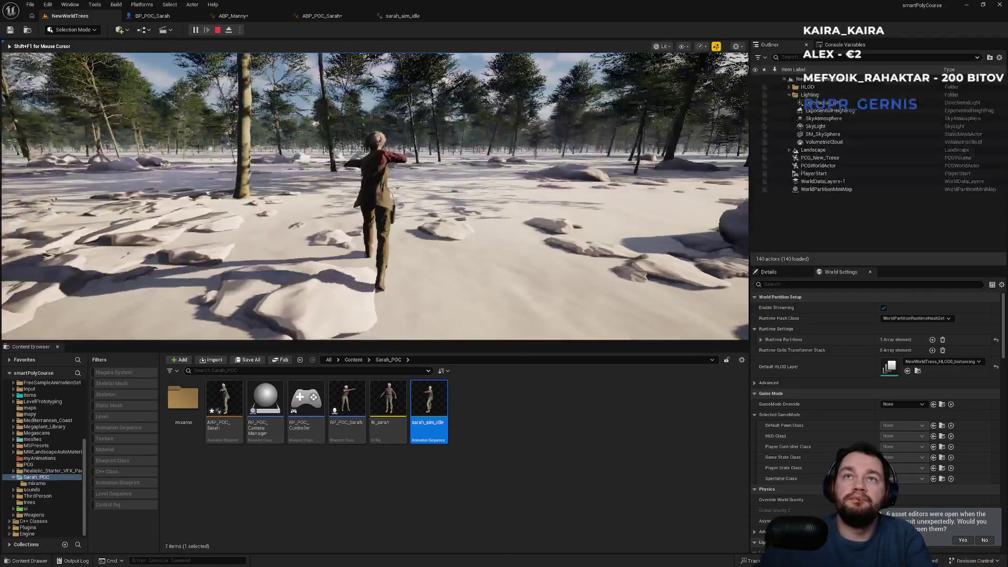
pyautogui.press('w')
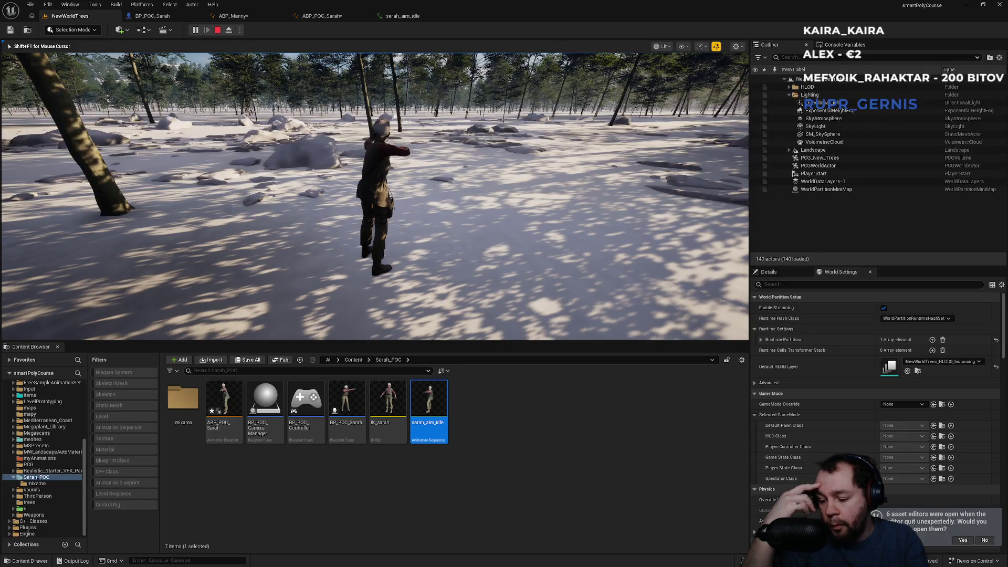
pyautogui.press('w')
# - Jump, run Sarah through the snow to stop on a rock, then return to ABP_POC_Sarah
pyautogui.press('space')
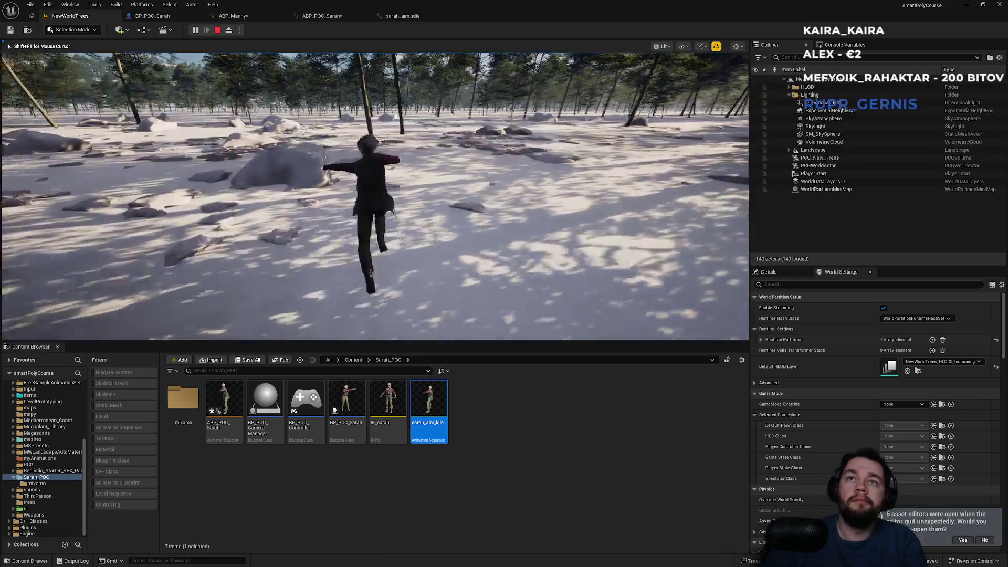
pyautogui.press('w')
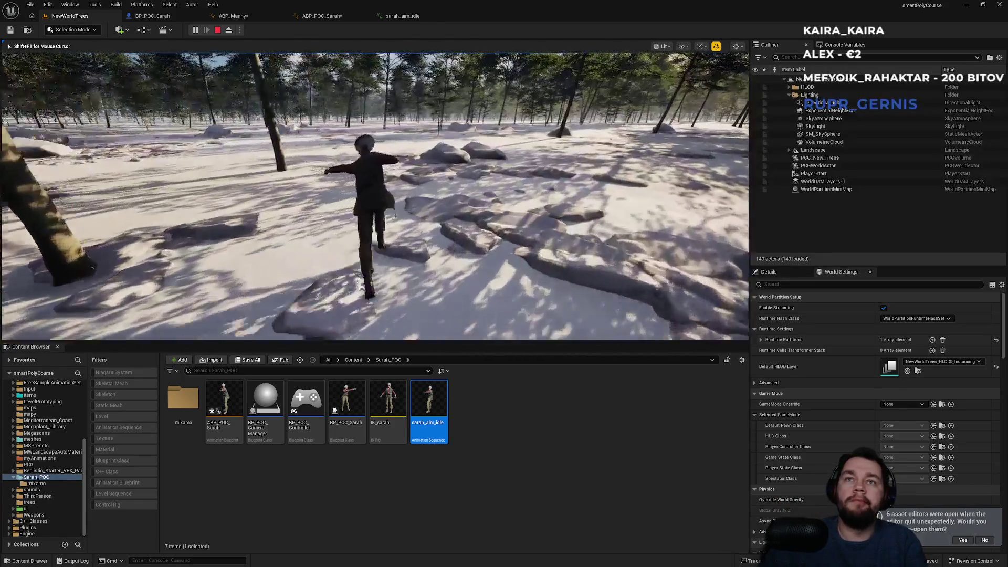
pyautogui.press('w')
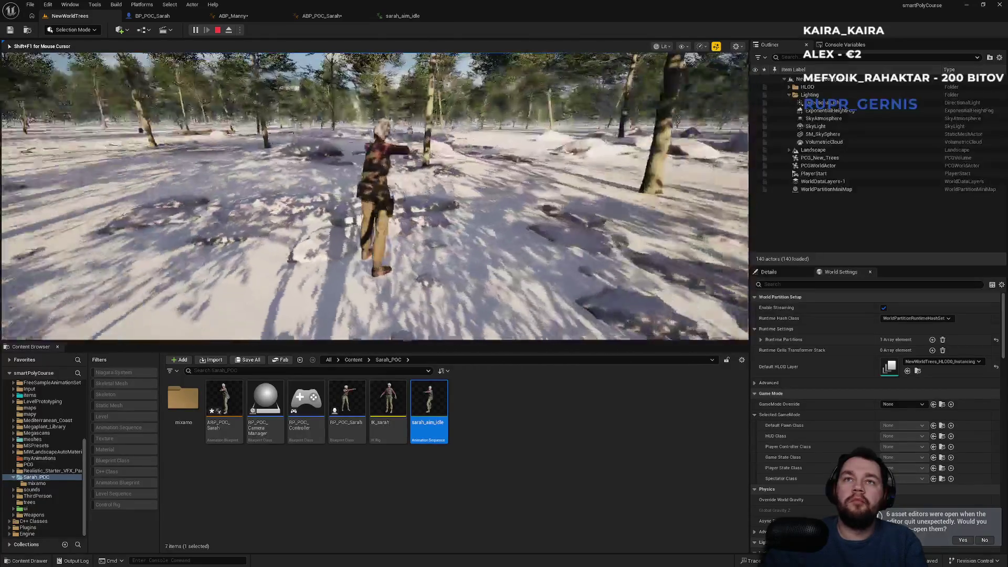
pyautogui.press('w')
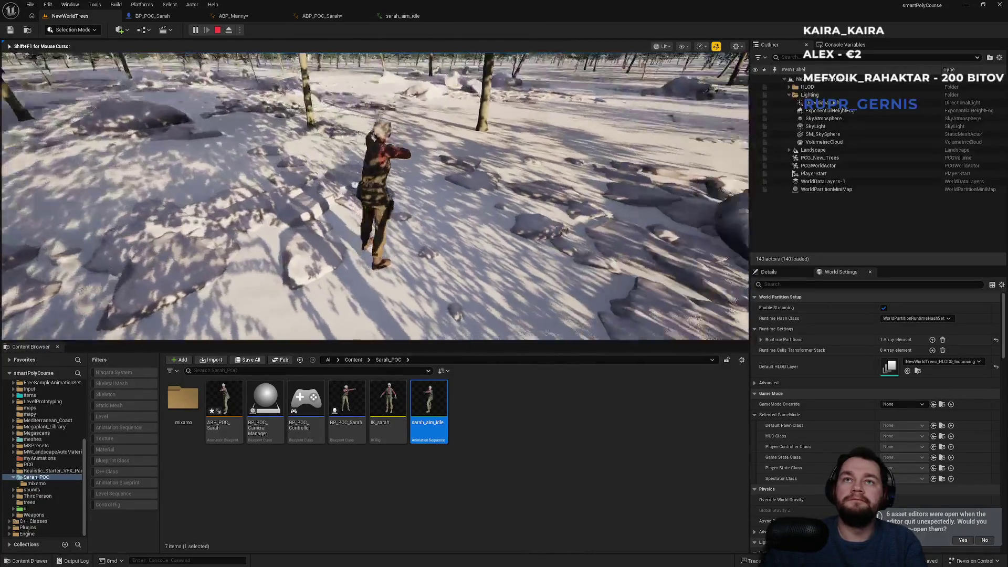
pyautogui.press('w')
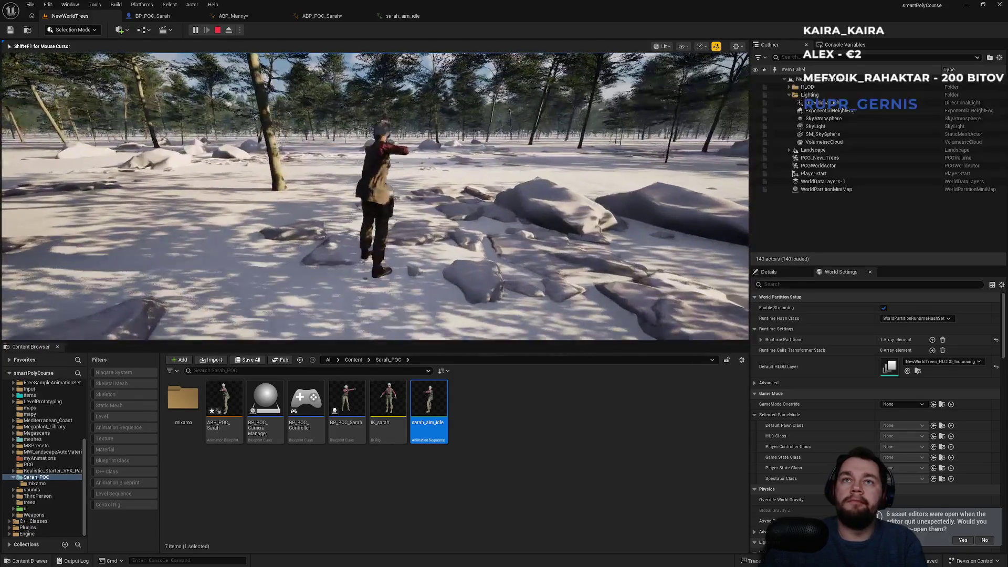
pyautogui.press('w')
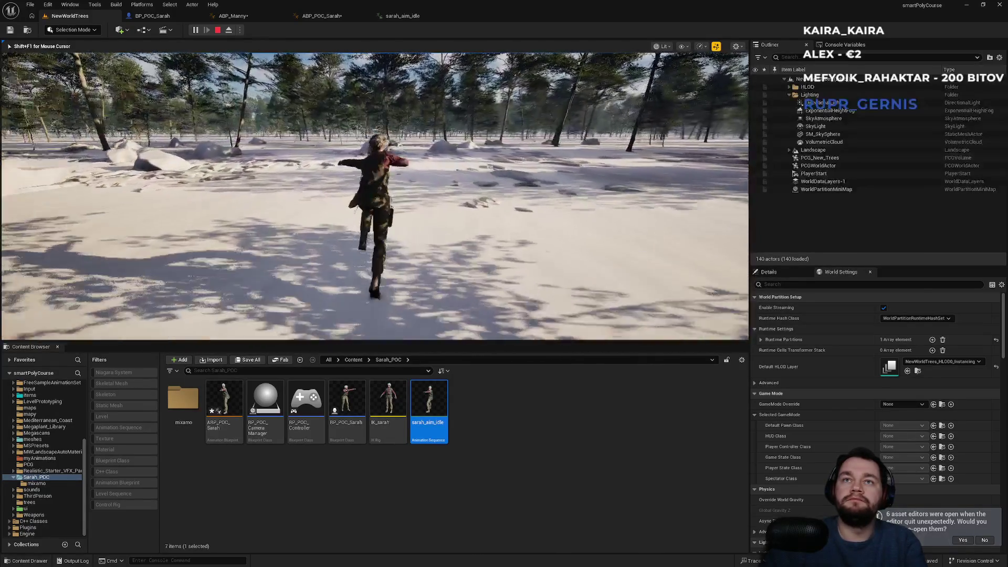
pyautogui.press('w')
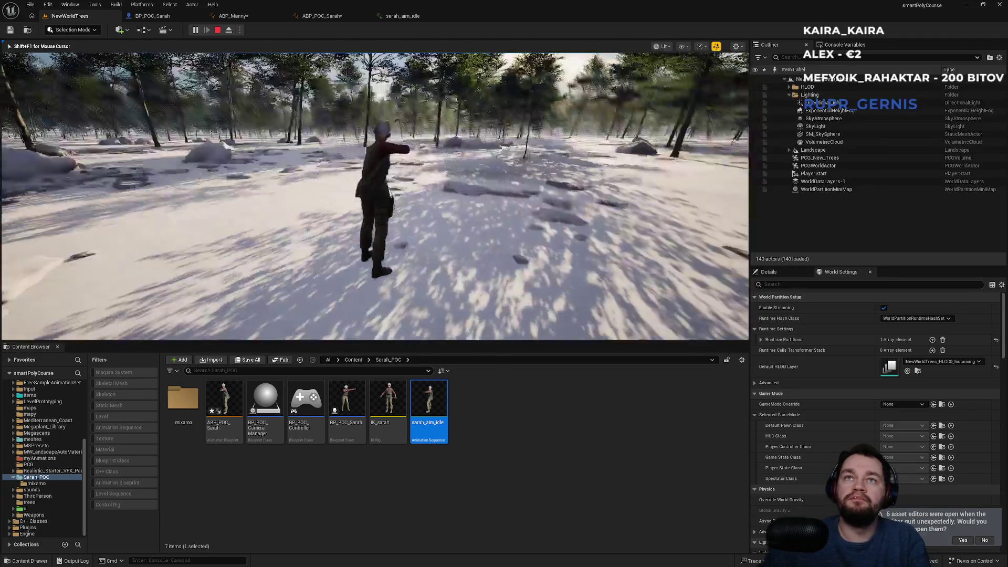
pyautogui.press('w')
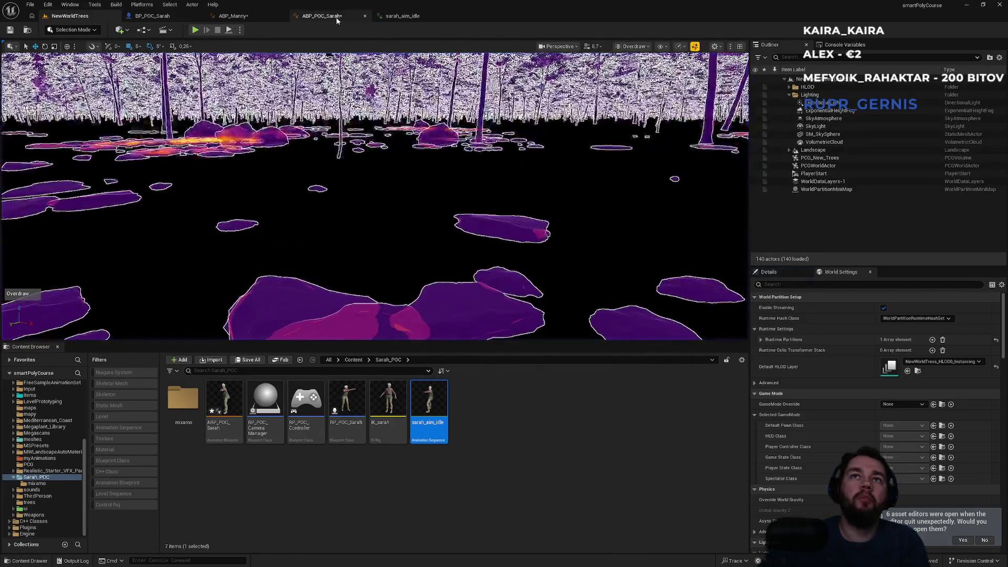
pyautogui.click(336, 17)
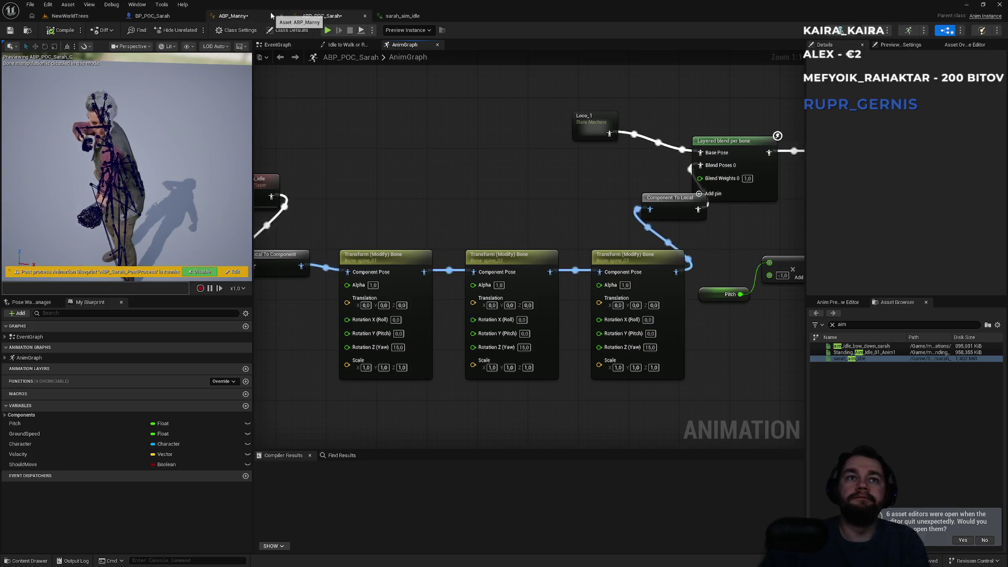
# - Glance at ABP_Manny, then pan BP_POC_Sarah's event graph to the aim input nodes
pyautogui.click(258, 16)
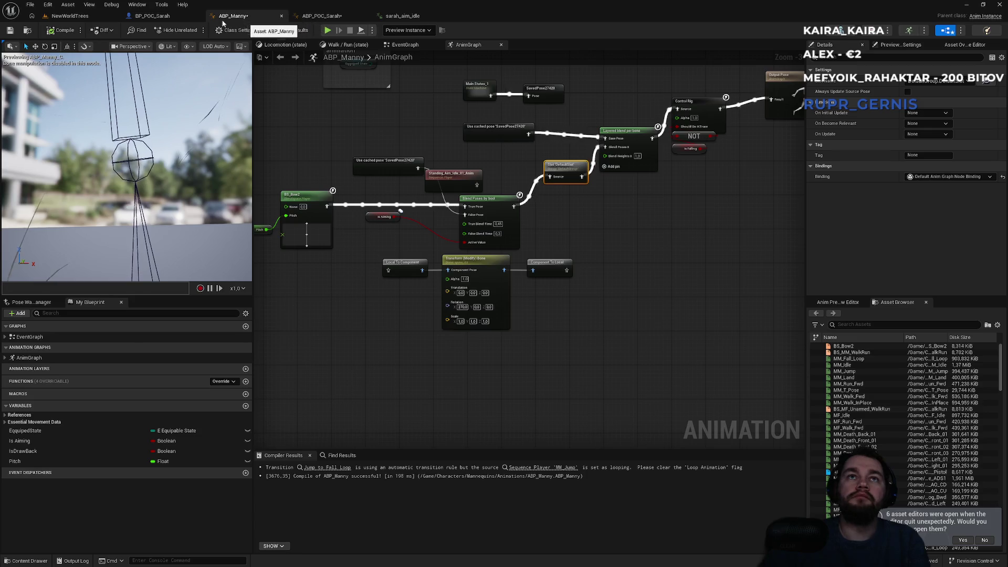
pyautogui.click(152, 16)
pyautogui.moveTo(326, 251); pyautogui.dragTo(331, 401)
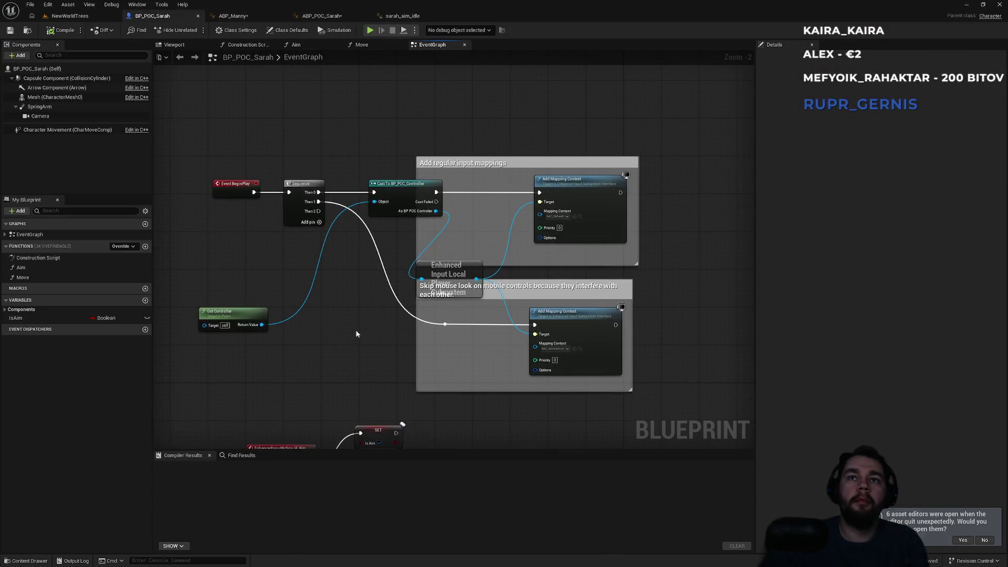
pyautogui.moveTo(357, 333); pyautogui.dragTo(398, 184)
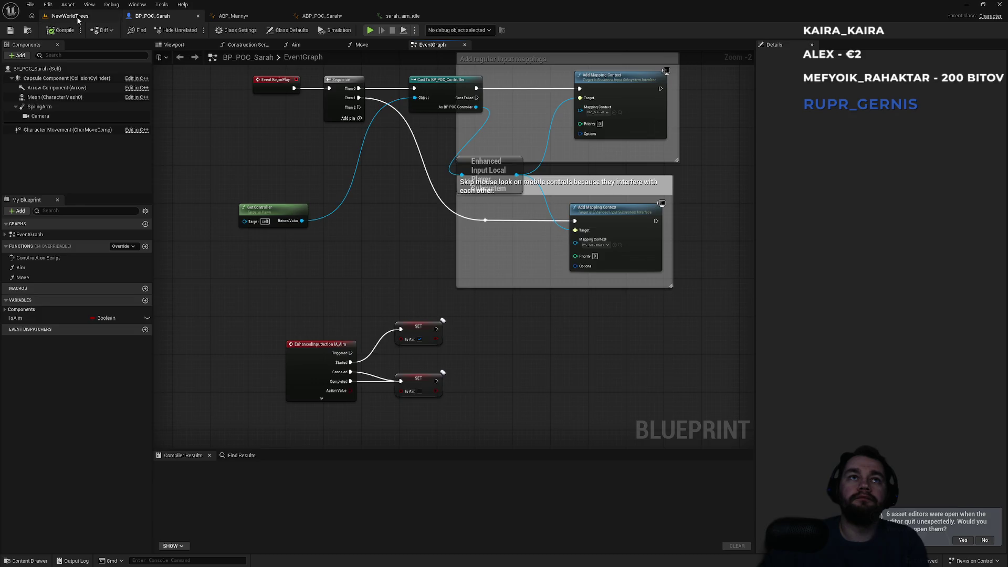
# - Open BP_POC_Controller in the full Blueprint editor and review its details before returning to BP_POC_Sarah
pyautogui.click(78, 18)
pyautogui.doubleClick(302, 427)
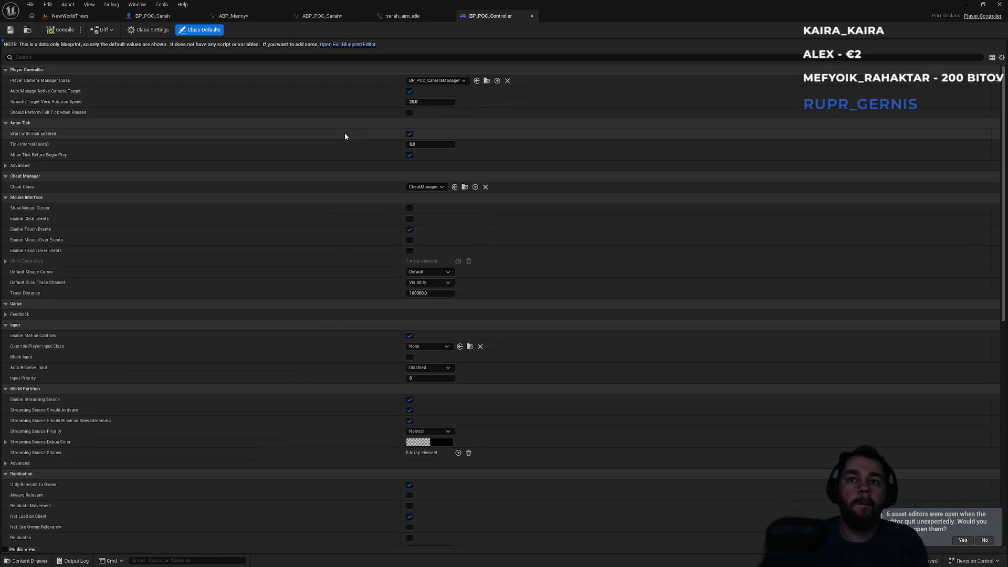
pyautogui.click(169, 33)
pyautogui.click(199, 30)
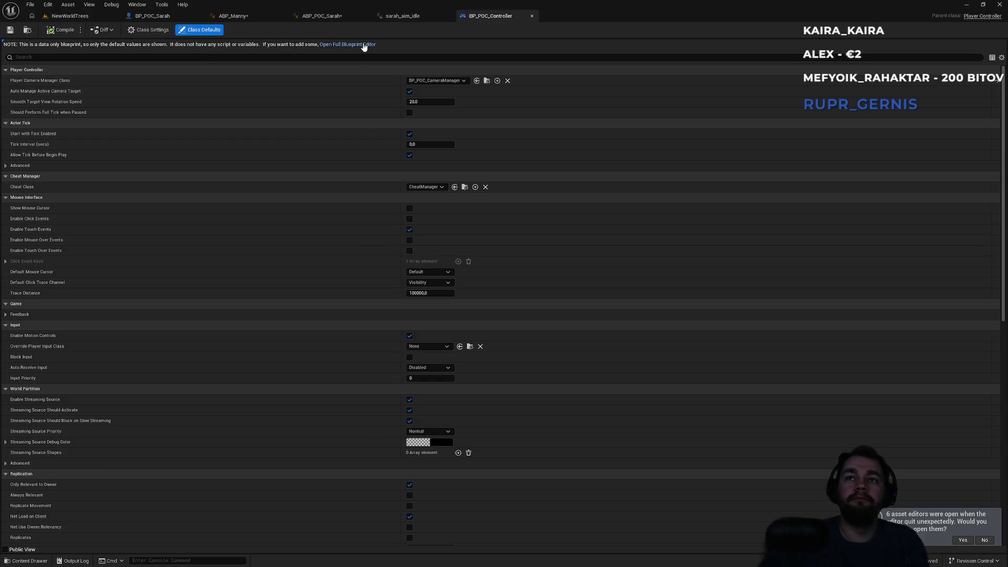
pyautogui.click(364, 45)
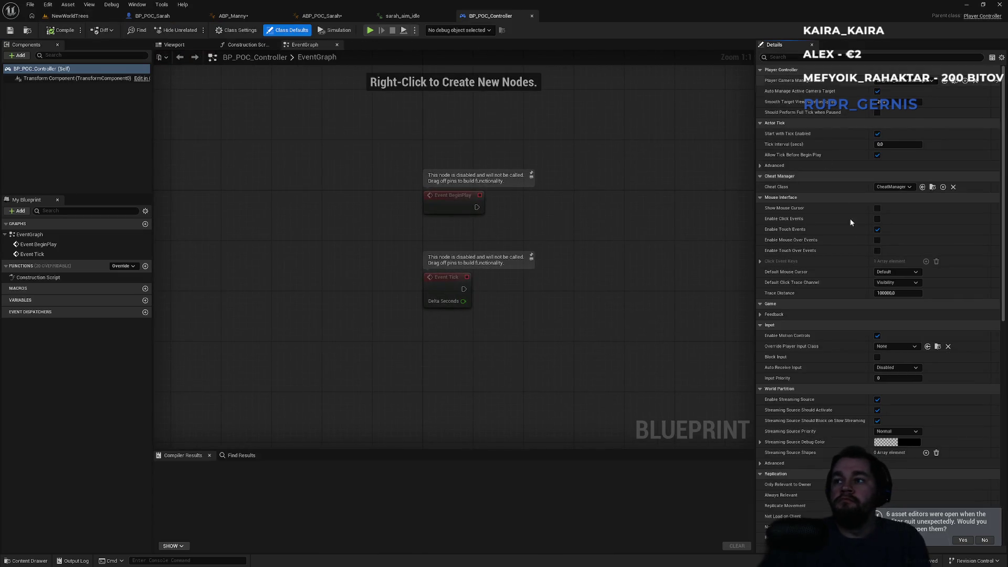
pyautogui.scroll(-15, 881, 306)
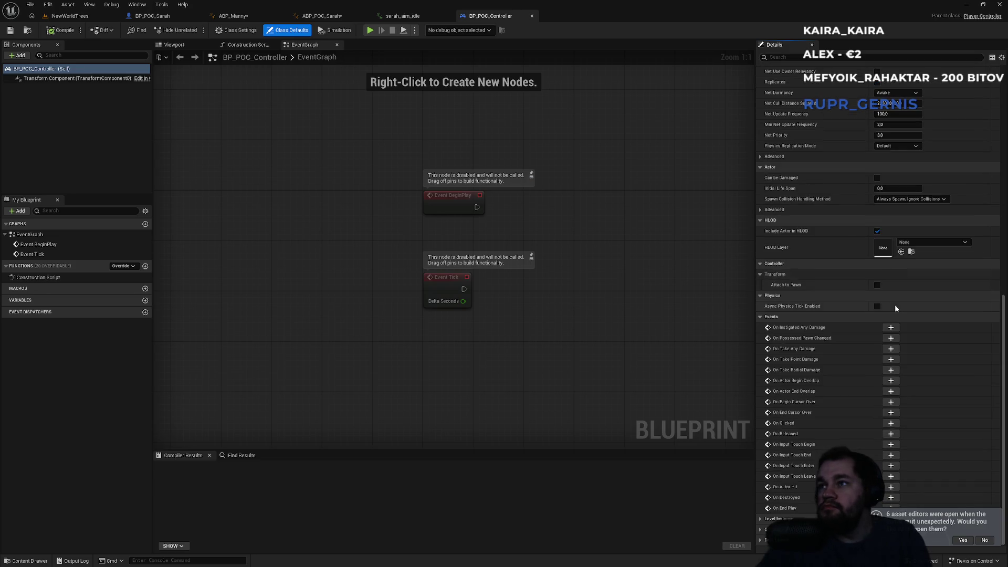
pyautogui.moveTo(1002, 362); pyautogui.dragTo(1001, 181)
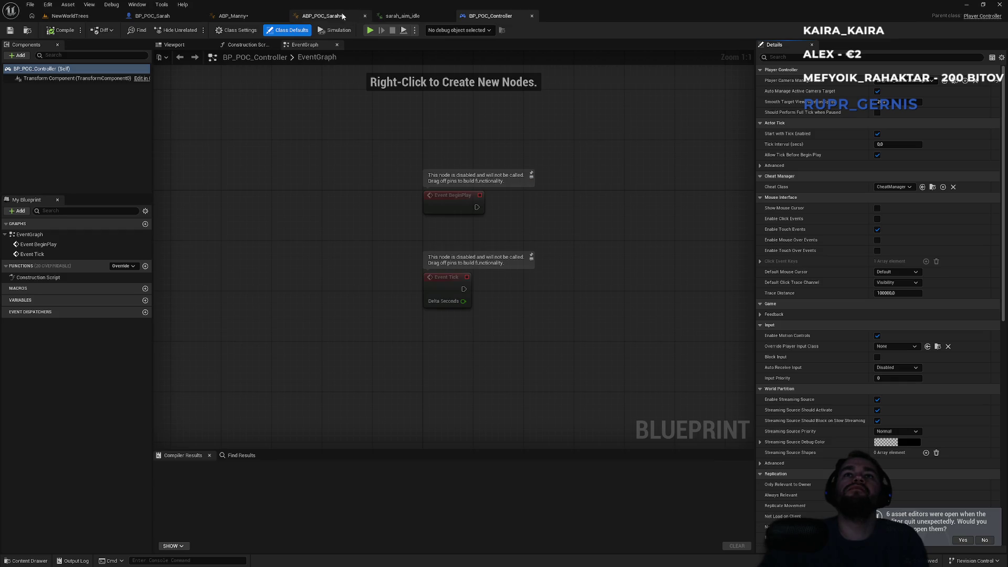
pyautogui.click(153, 16)
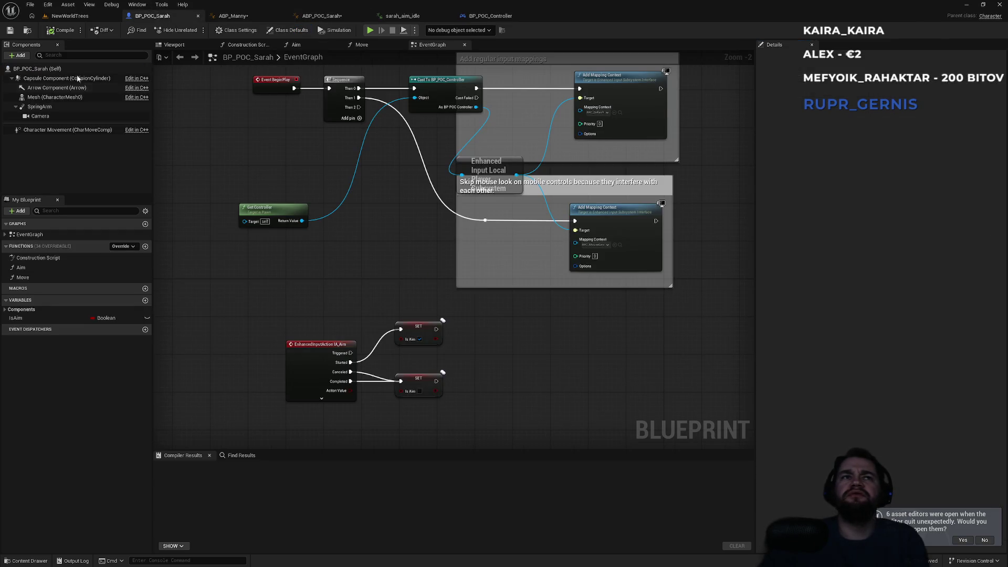
# - Filter BP_POC_Sarah's class defaults by 'movement', review them, and go back to NewWorldTrees
pyautogui.click(288, 29)
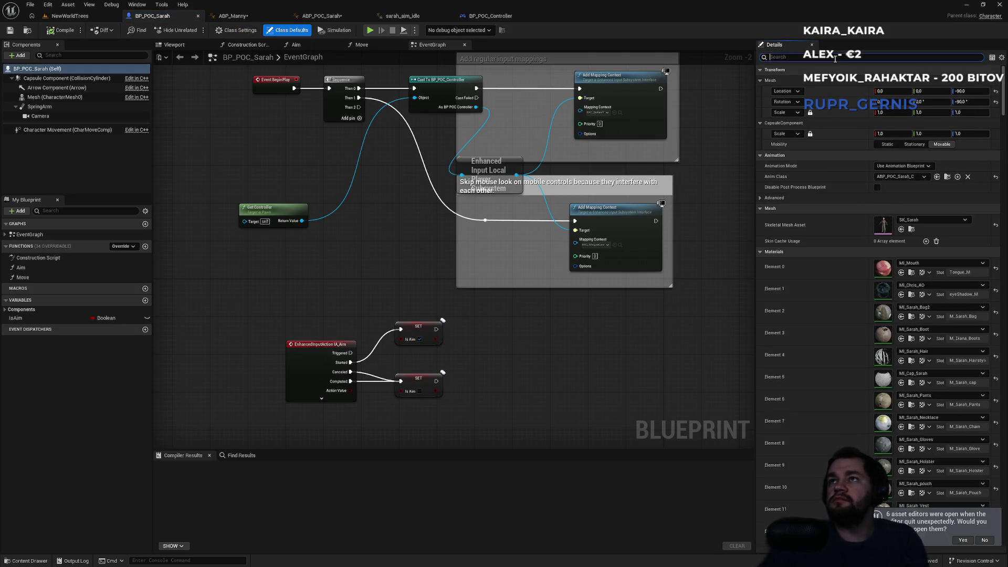
pyautogui.write('m')
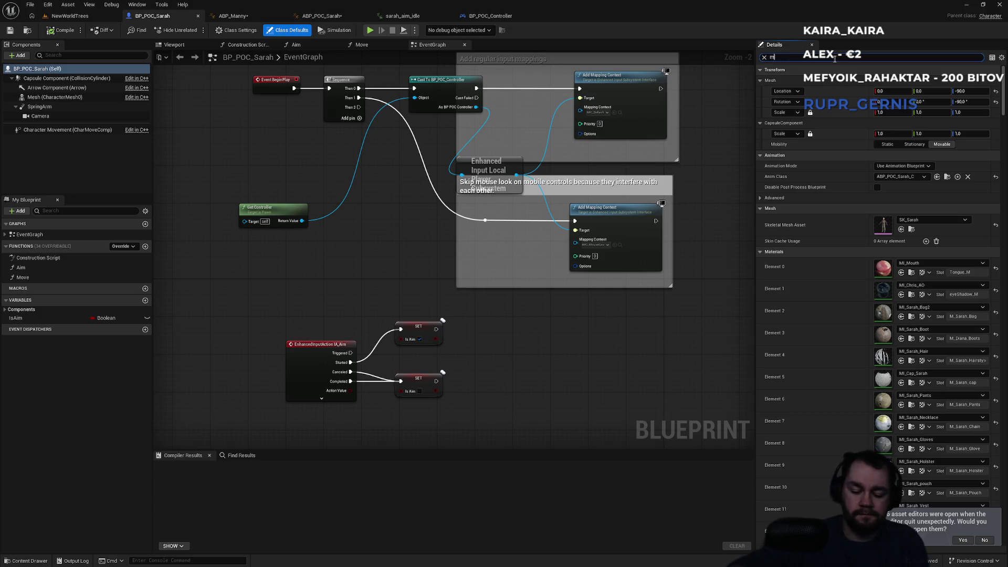
pyautogui.write('ove')
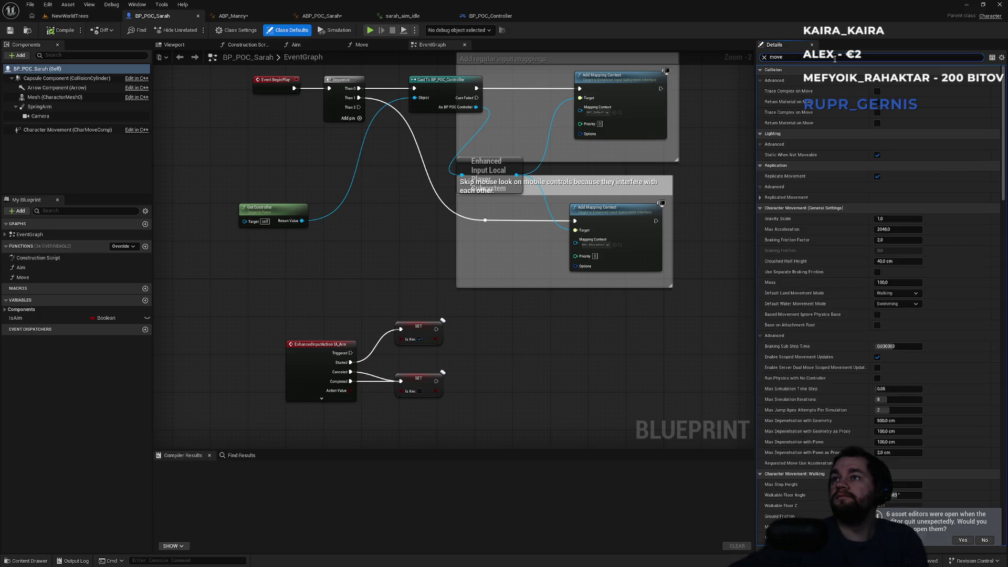
pyautogui.write('ment')
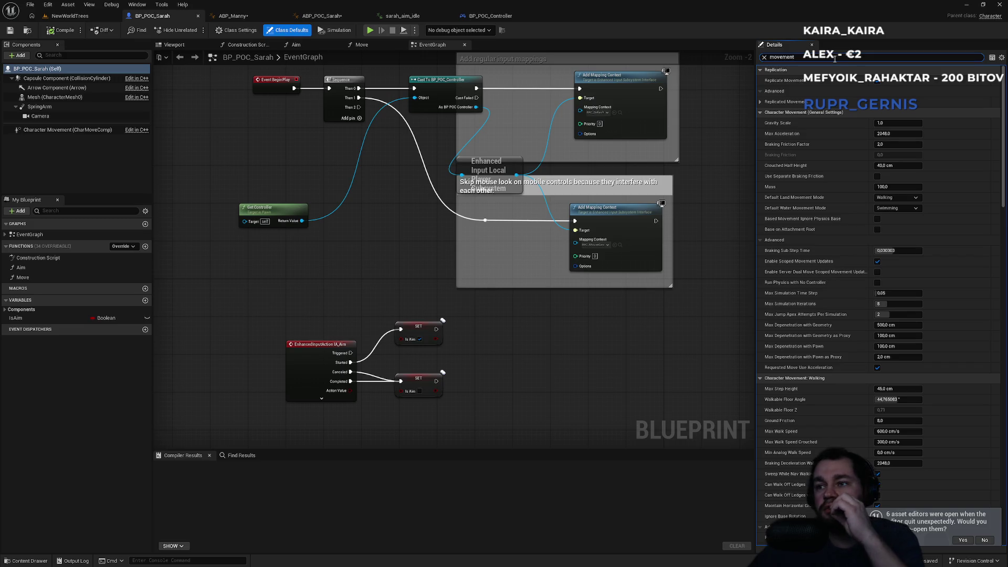
pyautogui.scroll(-1, 829, 216)
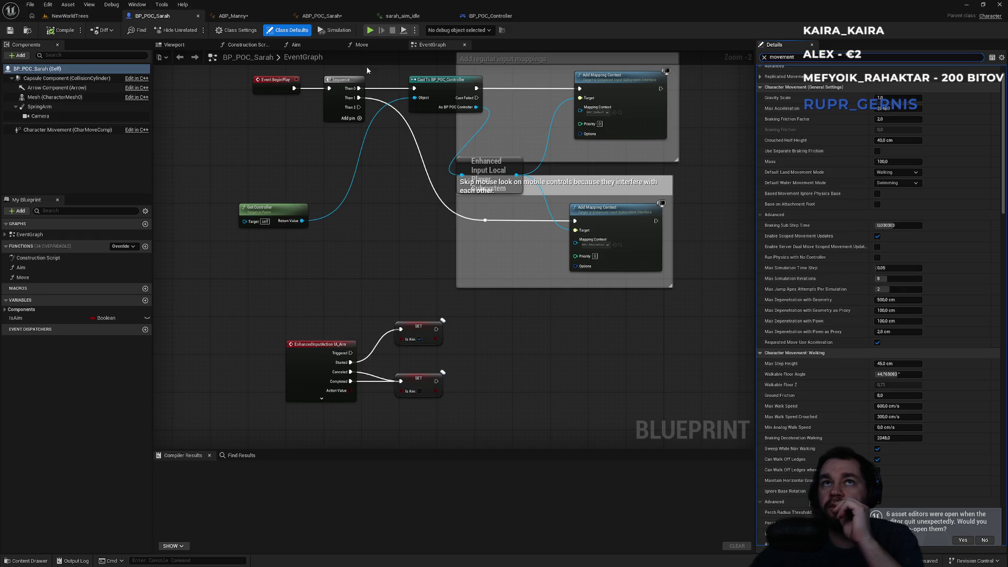
pyautogui.click(78, 16)
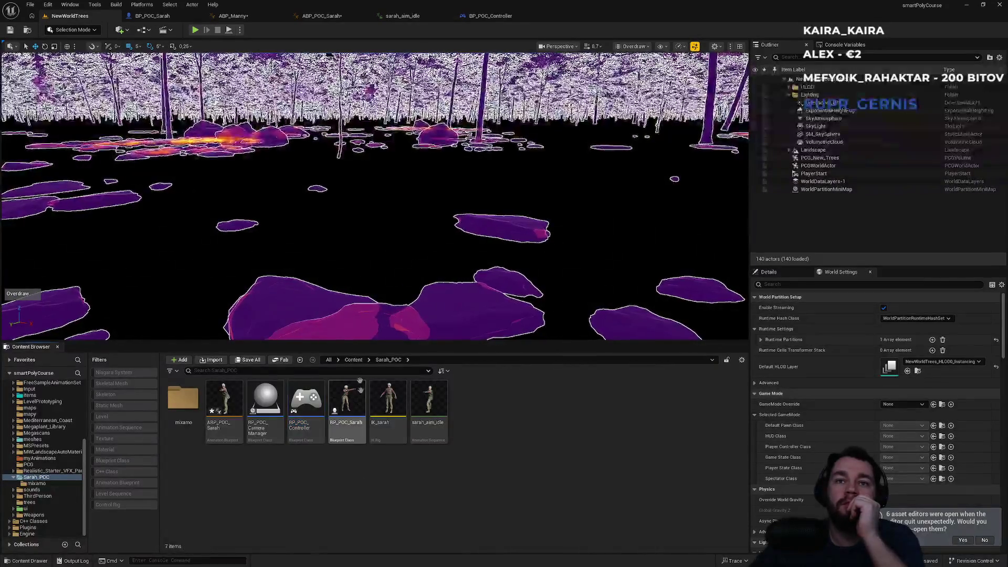
# - Browse the top-level Content folder and open the BP_CharSarah blueprint
pyautogui.click(353, 359)
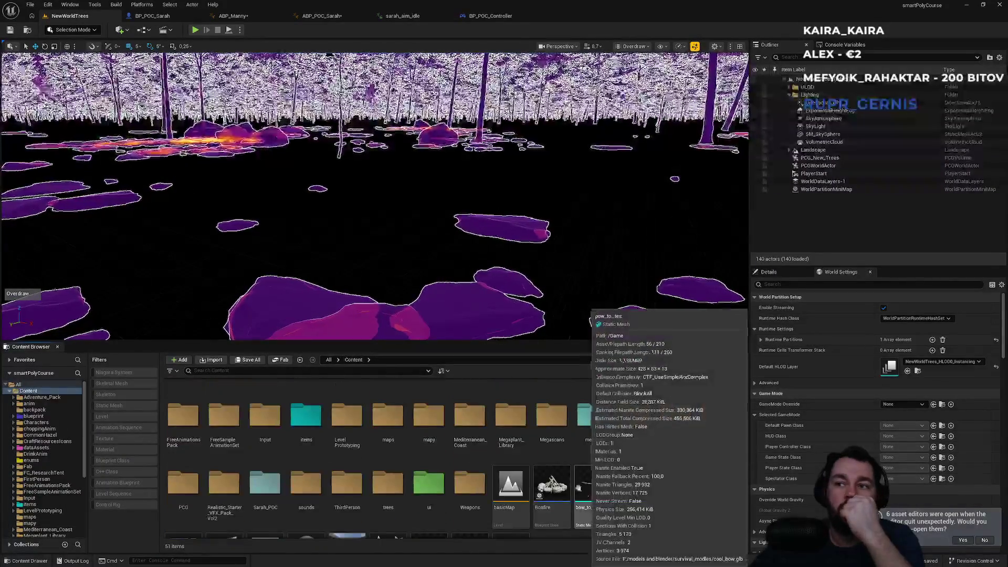
pyautogui.scroll(-2, 551, 498)
pyautogui.scroll(1, 499, 514)
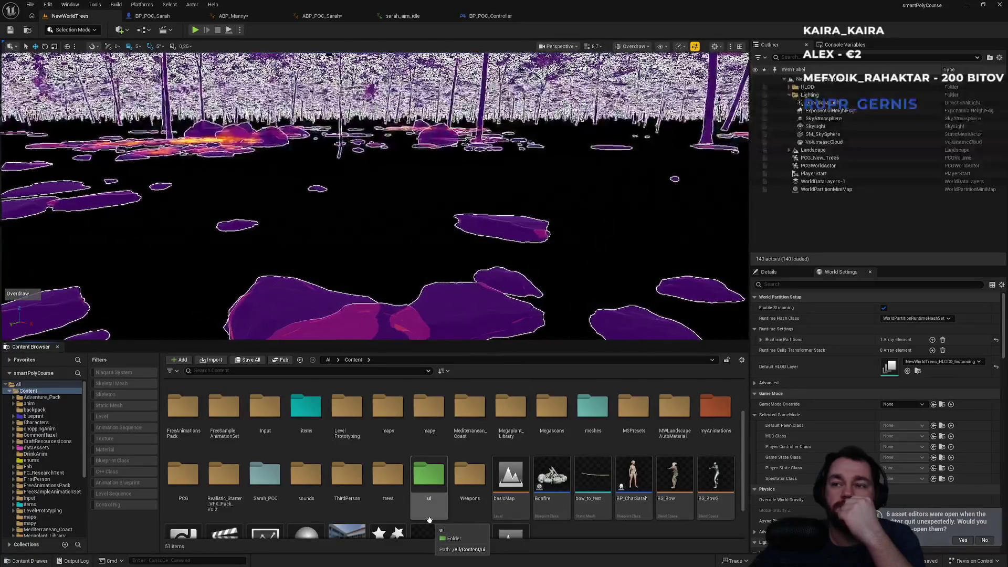
pyautogui.scroll(2, 430, 519)
pyautogui.scroll(-1, 473, 525)
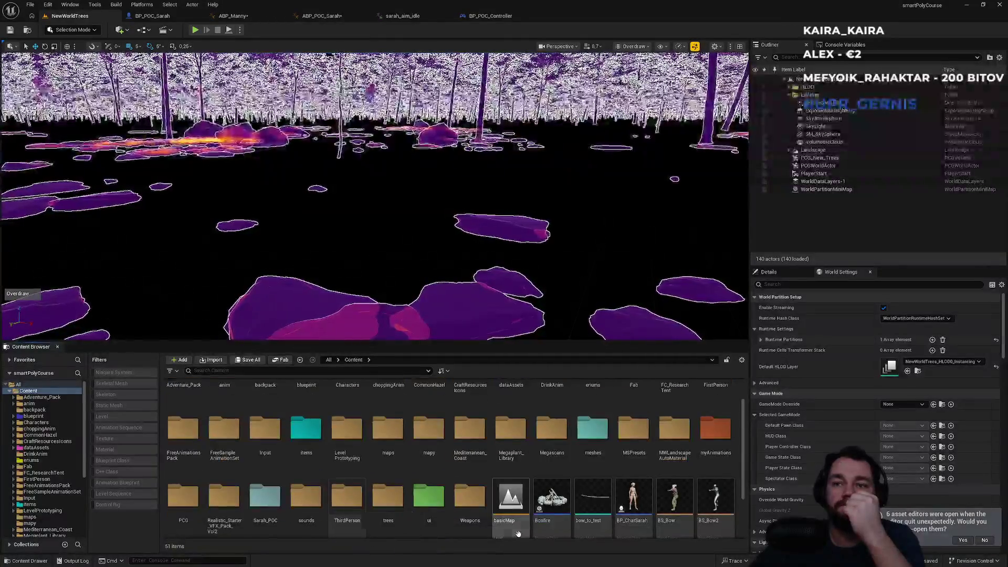
pyautogui.scroll(-1, 518, 534)
pyautogui.doubleClick(633, 449)
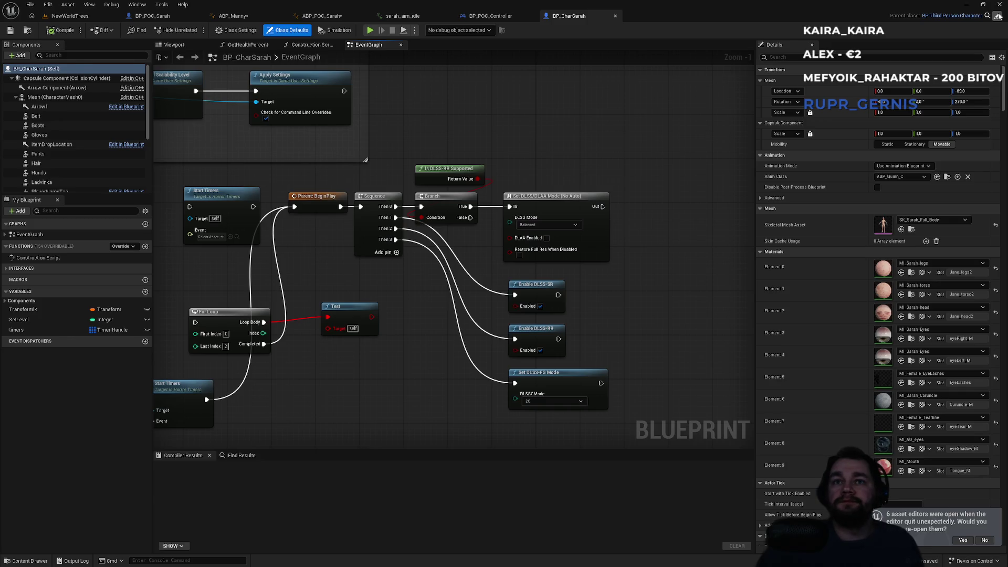
# - Open the parent BP_ThirdPersonCharacter, inspect its AIM node group, then return to BP_CharSarah
pyautogui.click(998, 16)
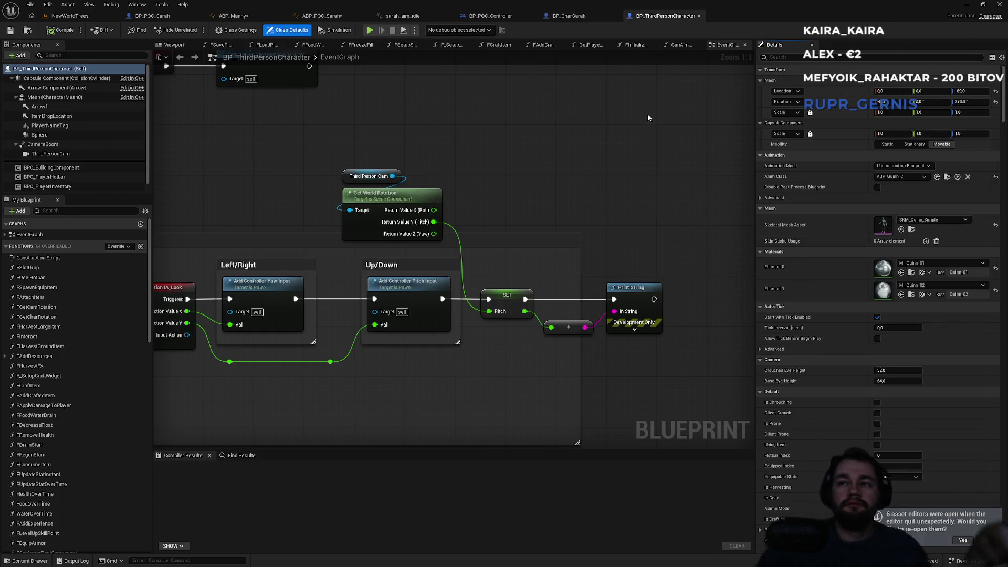
pyautogui.scroll(-4, 605, 195)
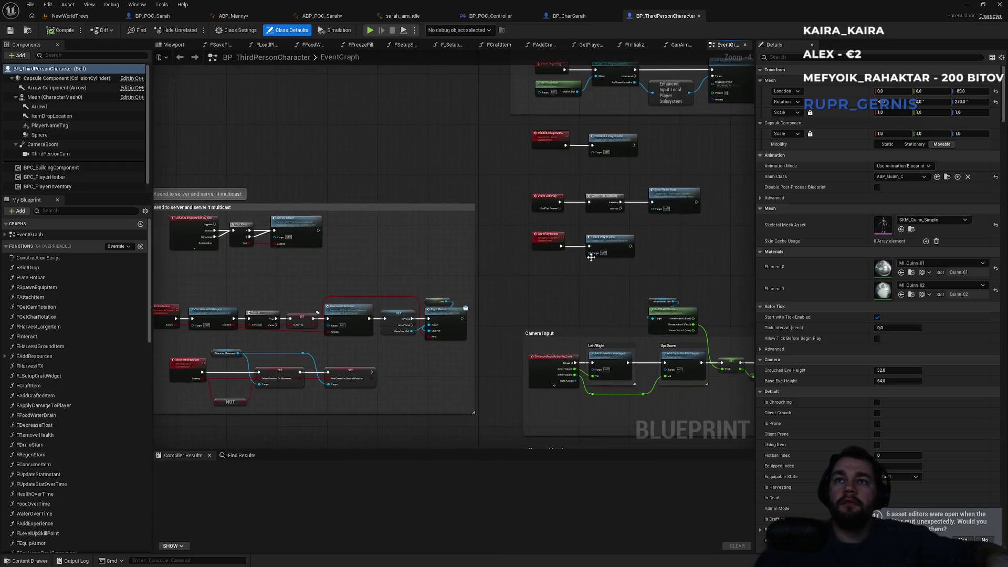
pyautogui.scroll(-2, 486, 166)
pyautogui.scroll(6, 405, 184)
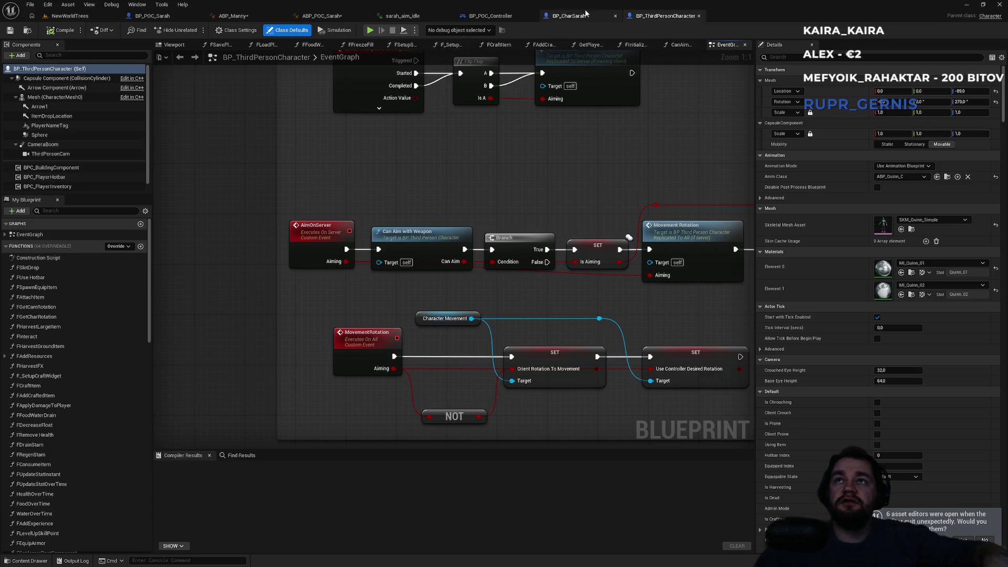
pyautogui.click(569, 16)
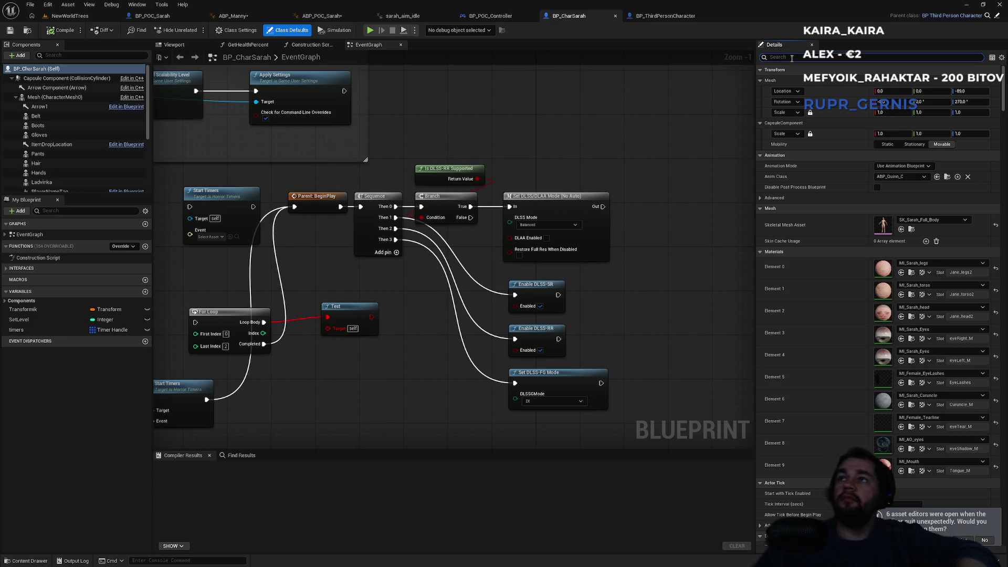
# - Filter BP_POC_Sarah's details by 'desi' and compare with BP_ThirdPersonCharacter's graph
pyautogui.click(152, 16)
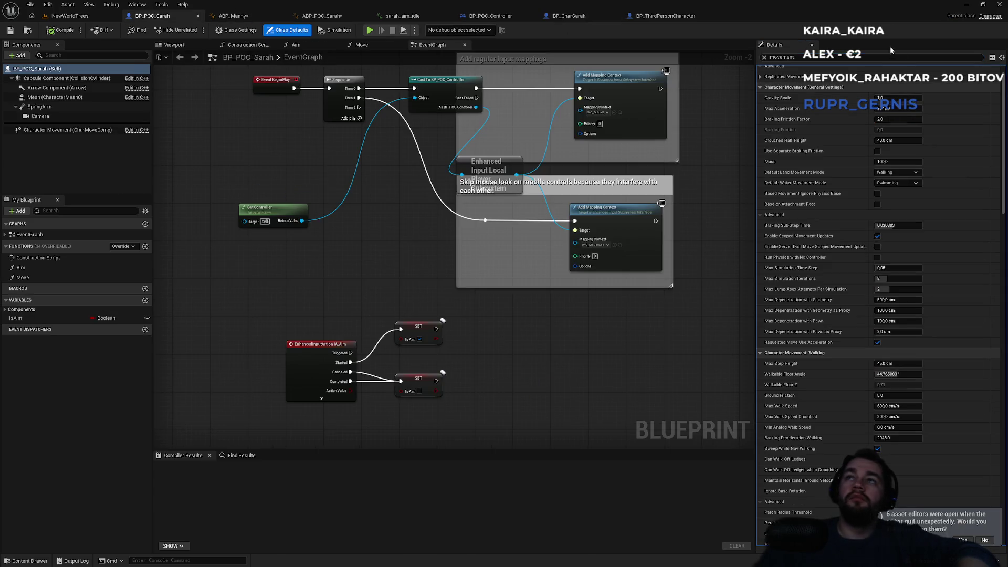
pyautogui.write('desi')
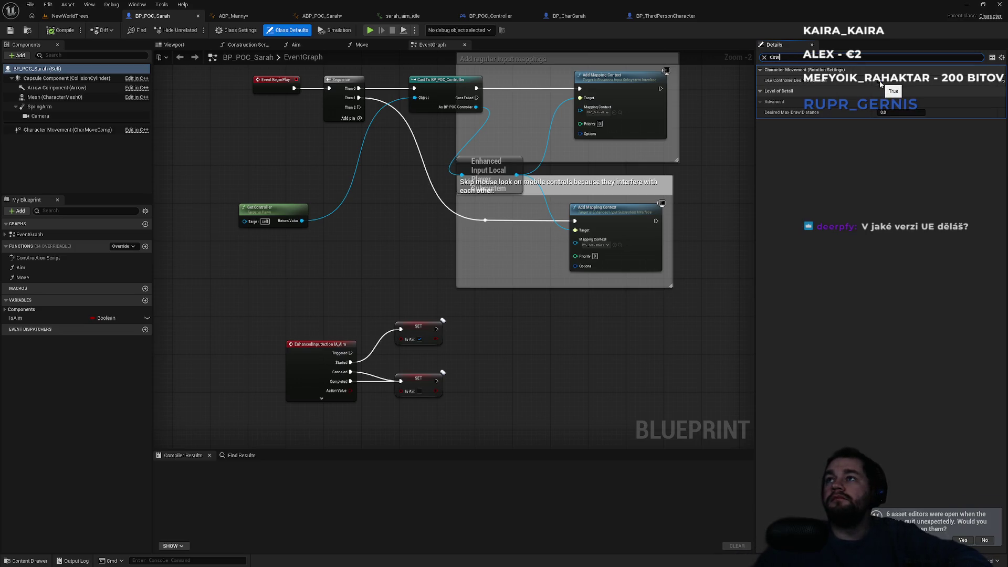
pyautogui.click(663, 16)
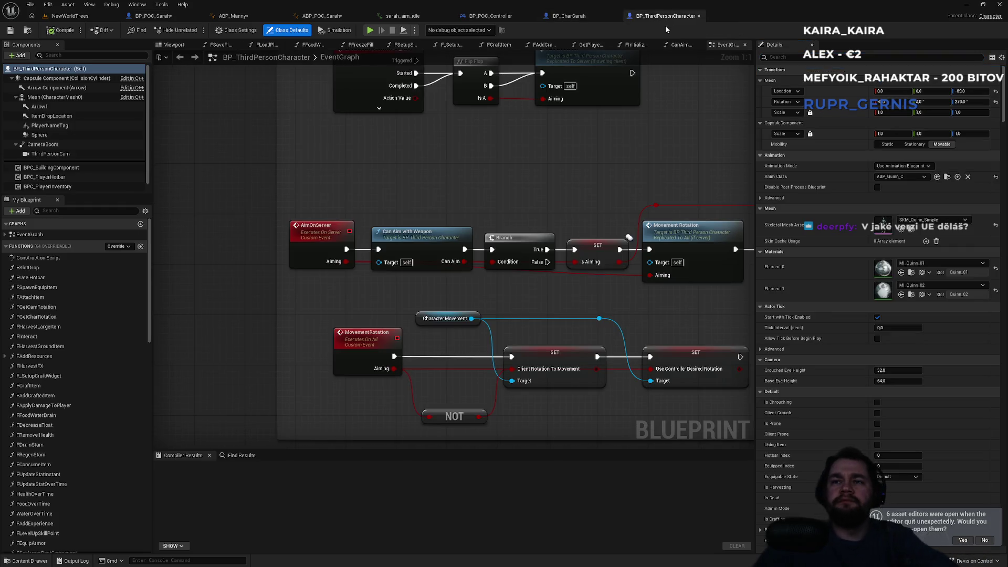
pyautogui.moveTo(616, 292); pyautogui.dragTo(619, 308)
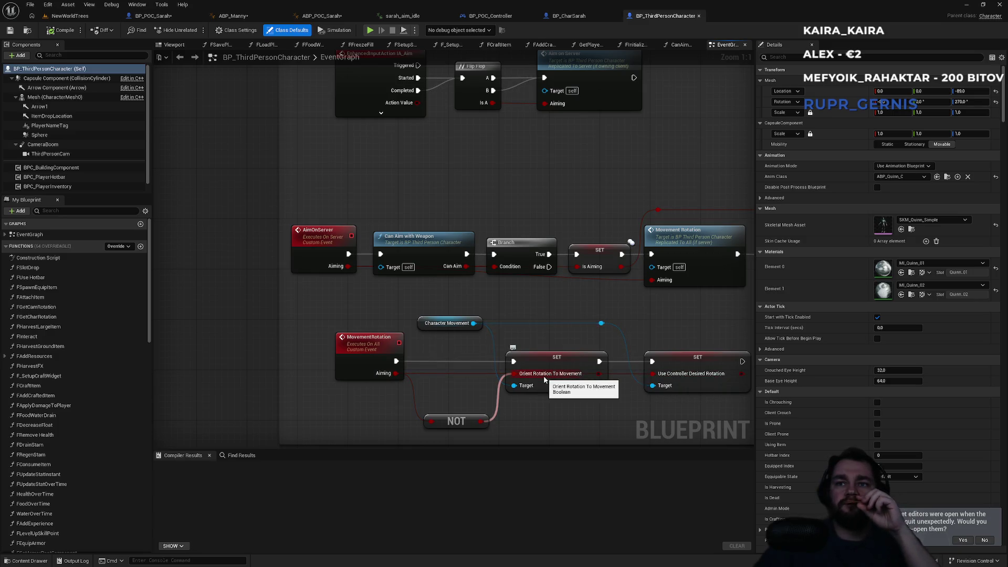
# - Filter BP_POC_Sarah's details by 'orient', then go back to the NewWorldTrees level
pyautogui.click(186, 18)
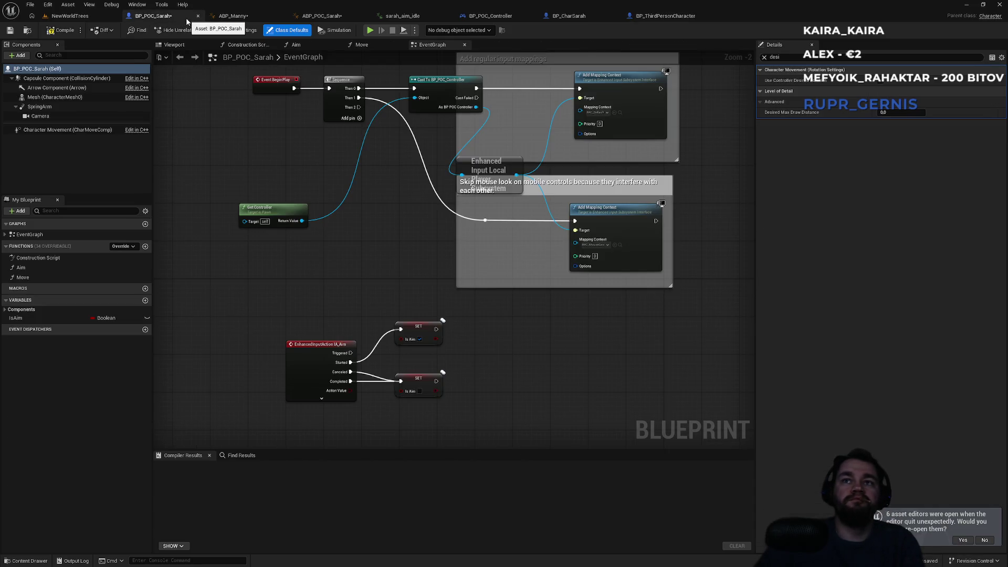
pyautogui.click(786, 57)
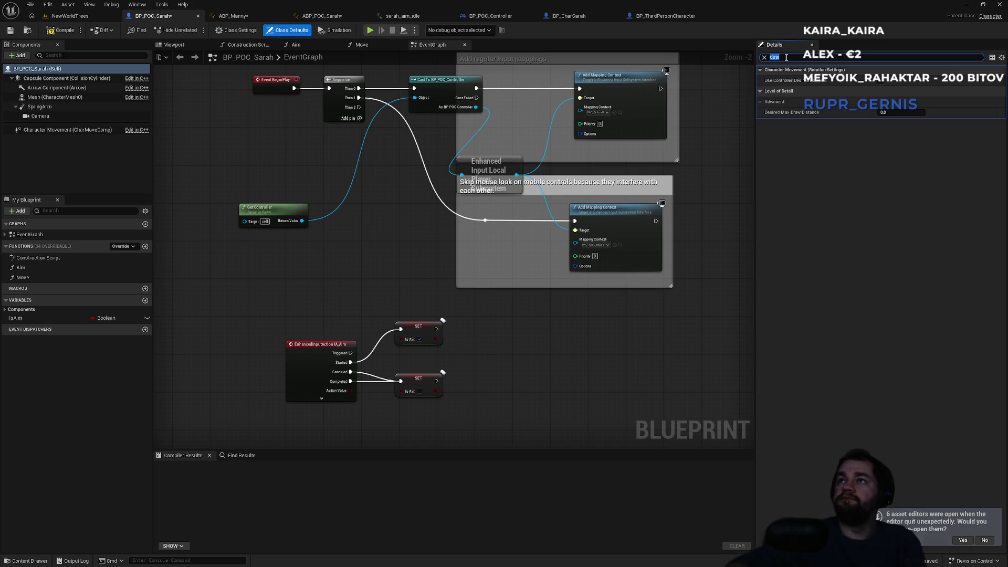
pyautogui.write('orient')
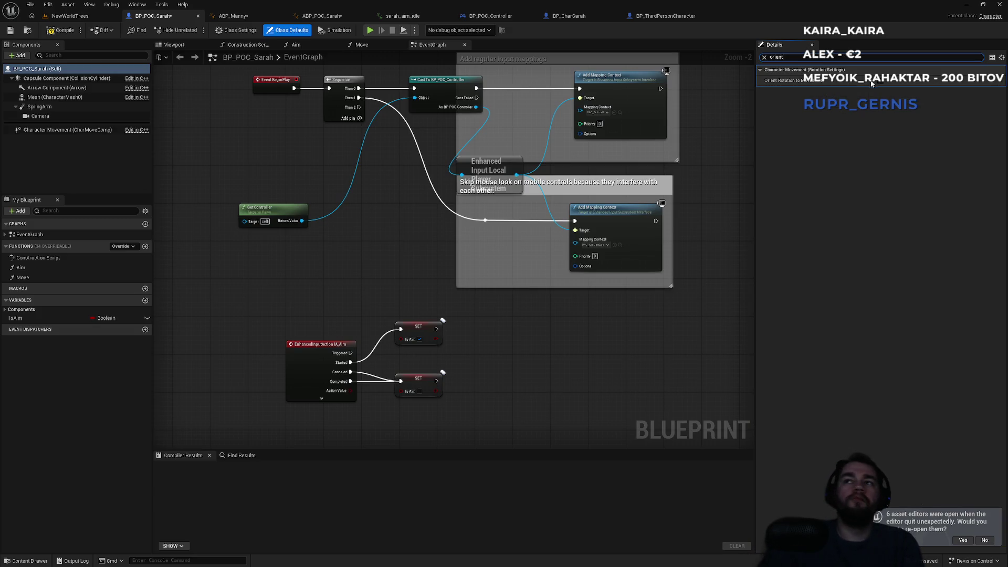
pyautogui.click(68, 15)
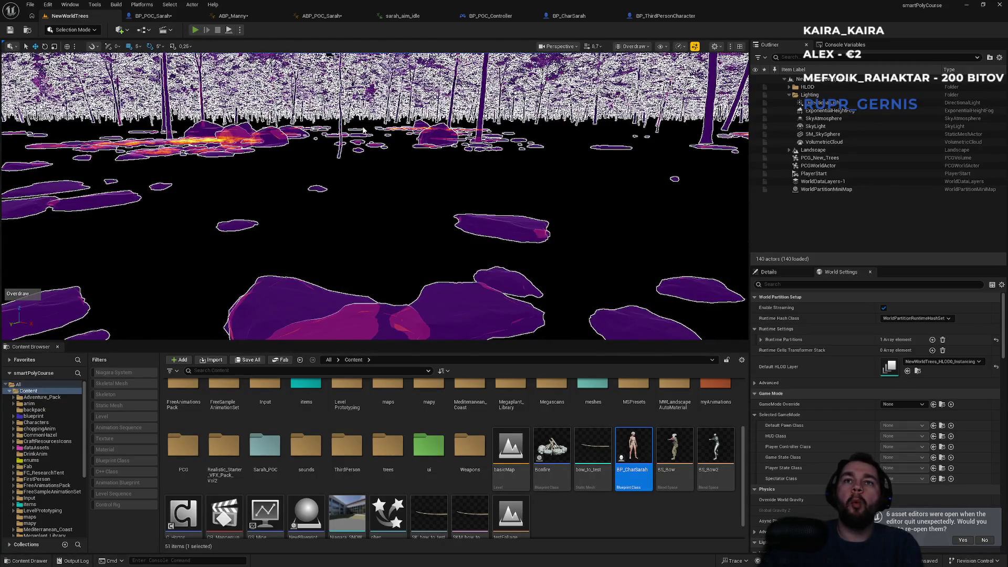
# - Run Sarah through the snow in a Play-in-Editor session, then stop it
pyautogui.press('w')
pyautogui.press('w')
pyautogui.press('w')
pyautogui.press('w')
pyautogui.press('w')
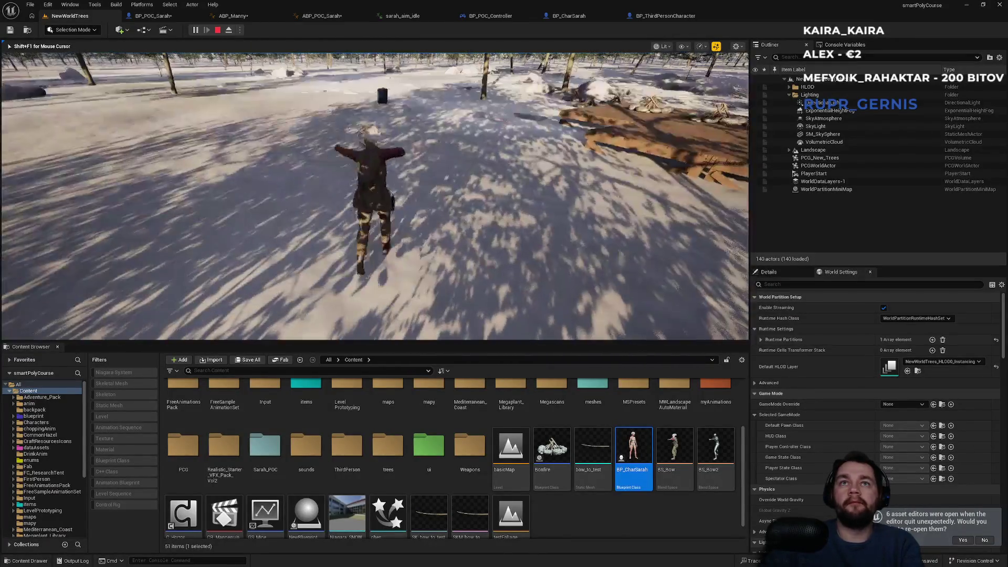
pyautogui.press('Escape')
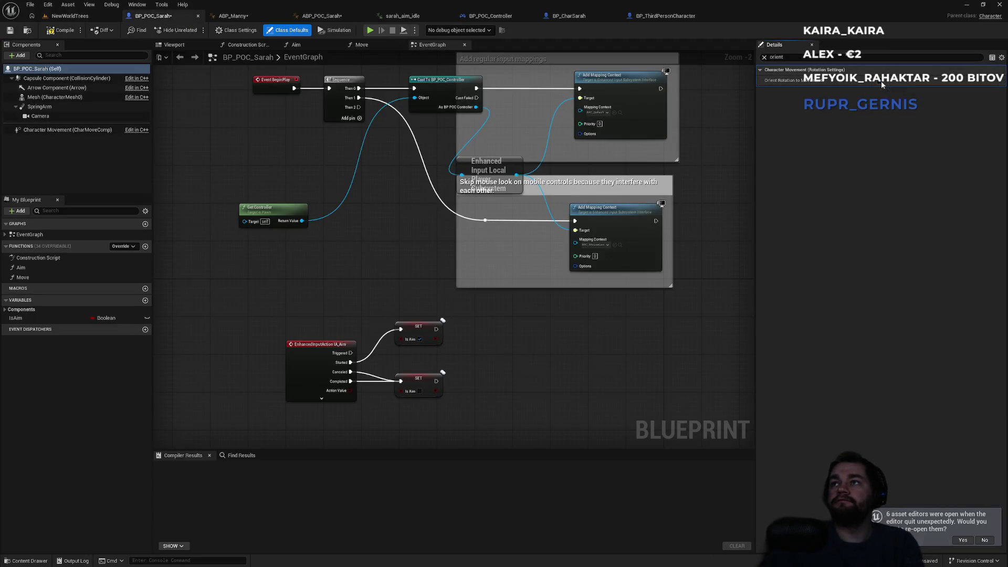
# - Filter BP_POC_Sarah's details by 'movement', scroll its settings, and view the IA_MouseLook and IA_Move nodes
pyautogui.click(764, 57)
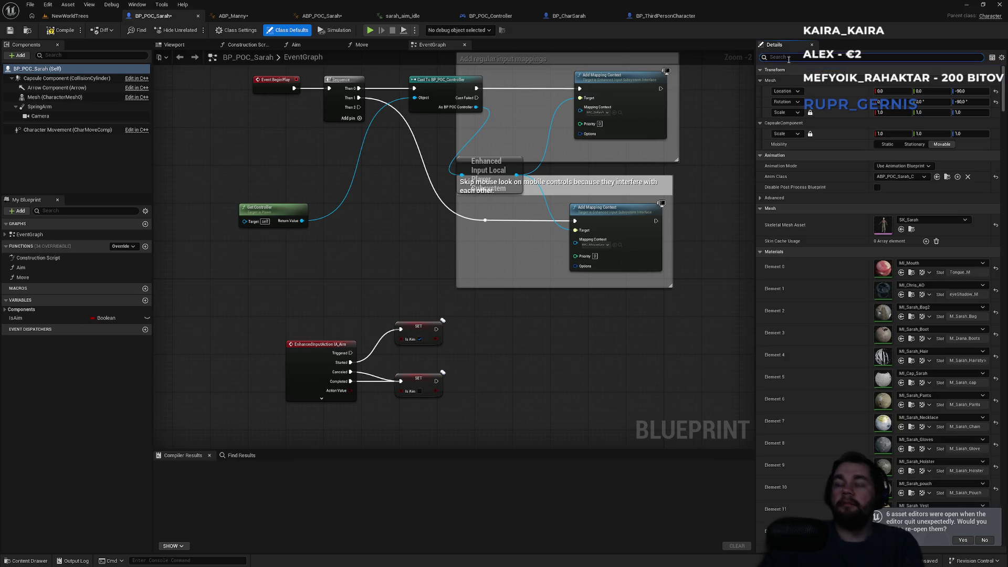
pyautogui.write('movement')
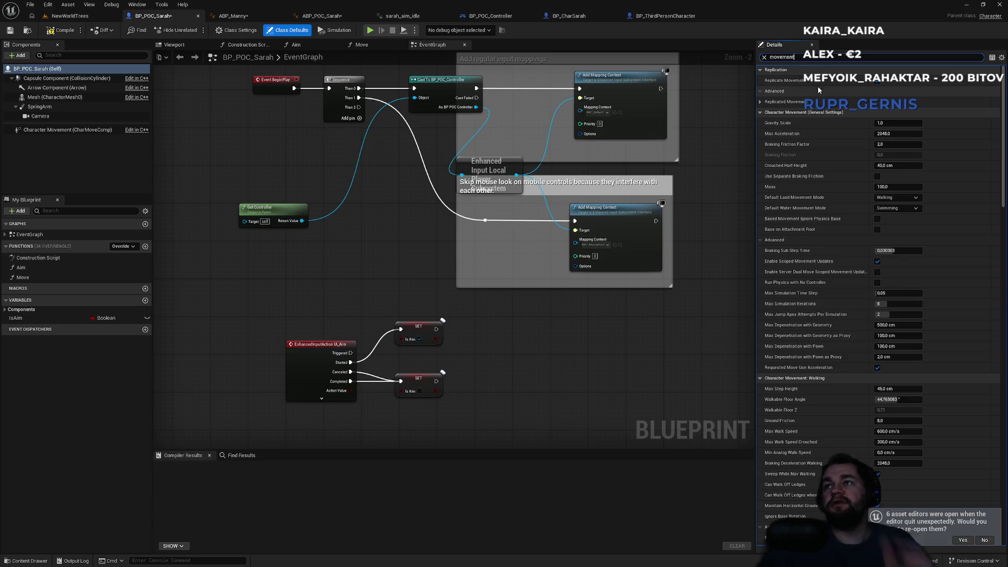
pyautogui.scroll(-3, 925, 154)
pyautogui.scroll(-15, 925, 154)
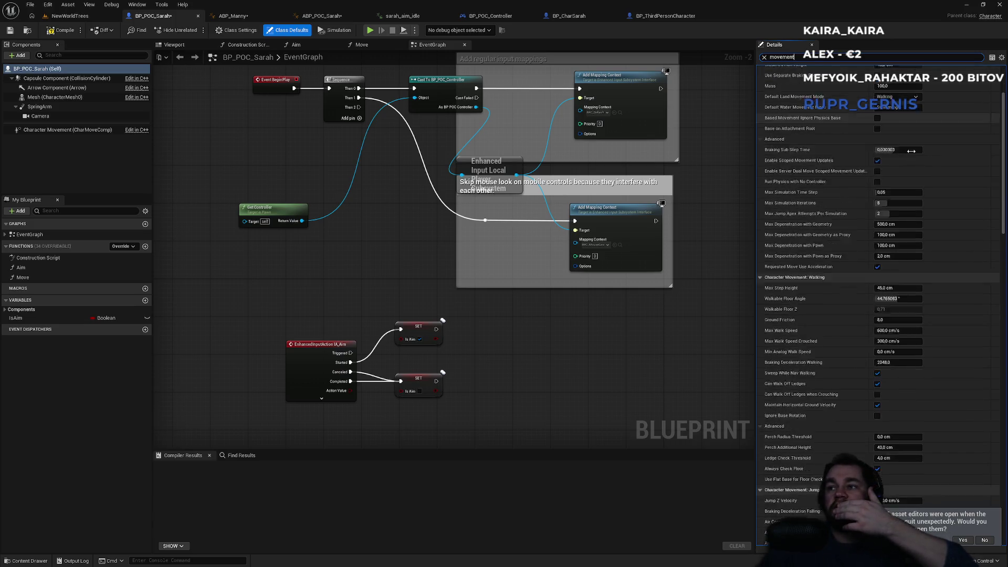
pyautogui.scroll(-3, 903, 143)
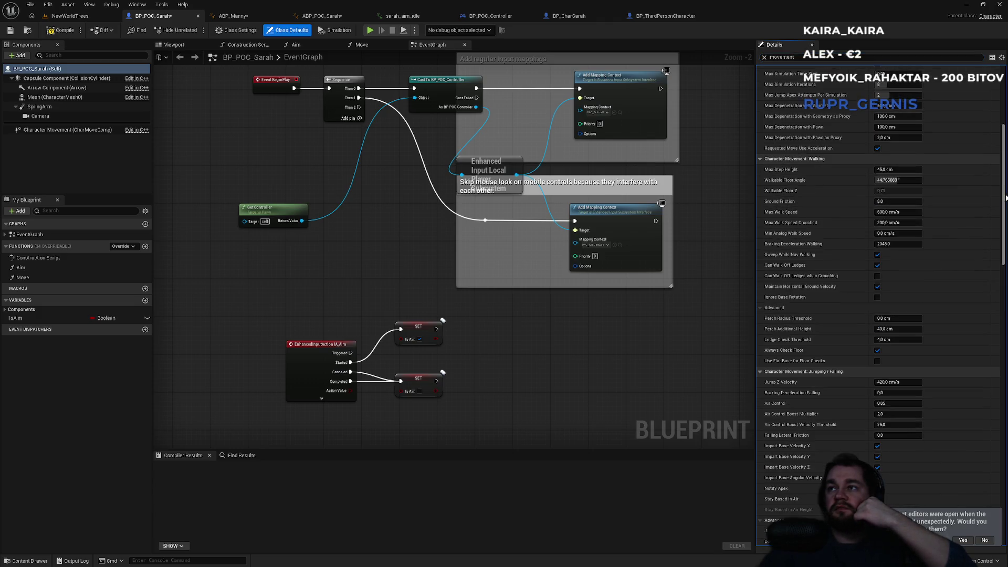
pyautogui.moveTo(1002, 252)
pyautogui.mouseDown()
pyautogui.moveTo(1001, 273)
pyautogui.moveTo(1002, 260)
pyautogui.mouseUp()
pyautogui.scroll(-1, 1002, 259)
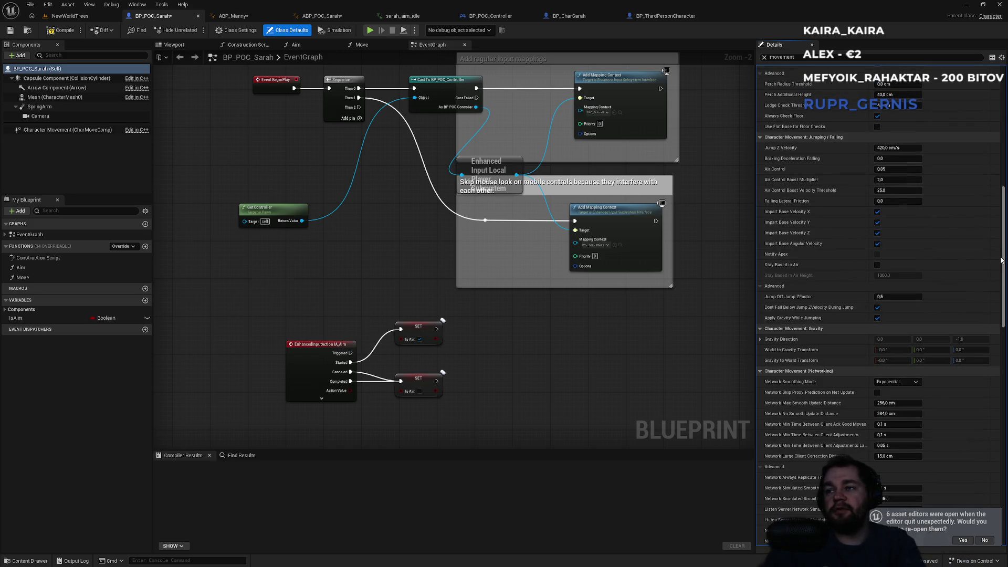
pyautogui.moveTo(1001, 260); pyautogui.dragTo(989, 385)
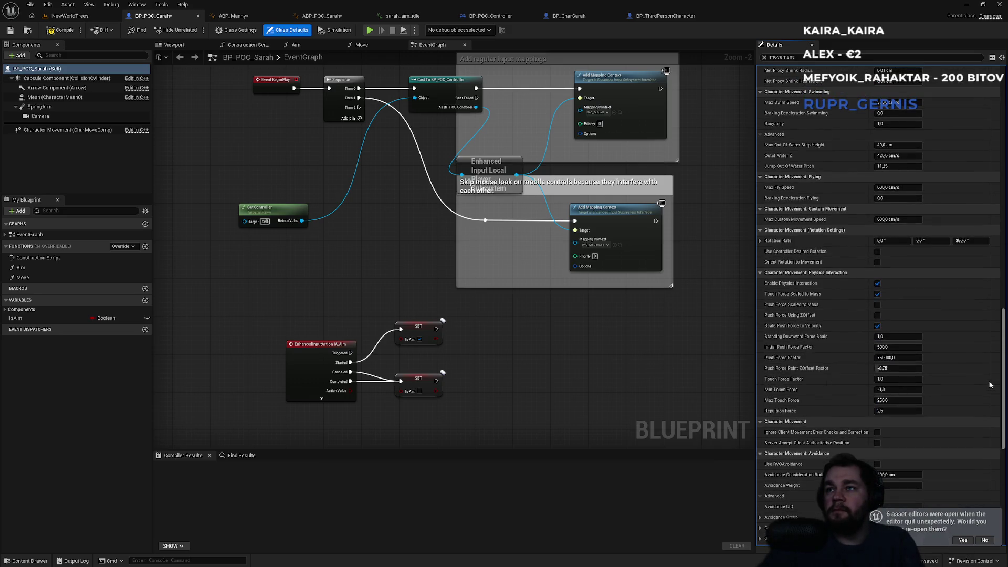
pyautogui.scroll(-1, 989, 385)
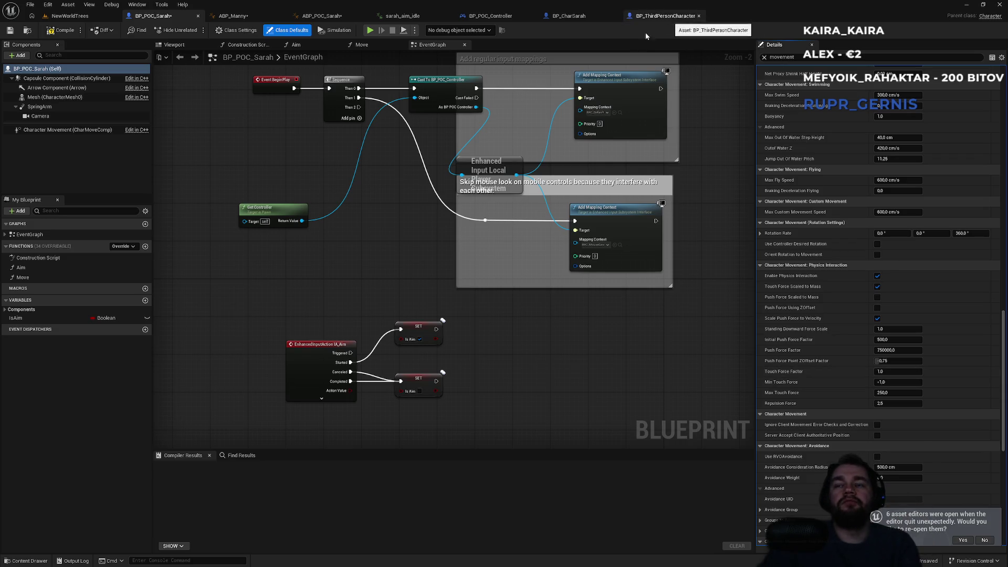
pyautogui.moveTo(600, 386); pyautogui.dragTo(500, 242)
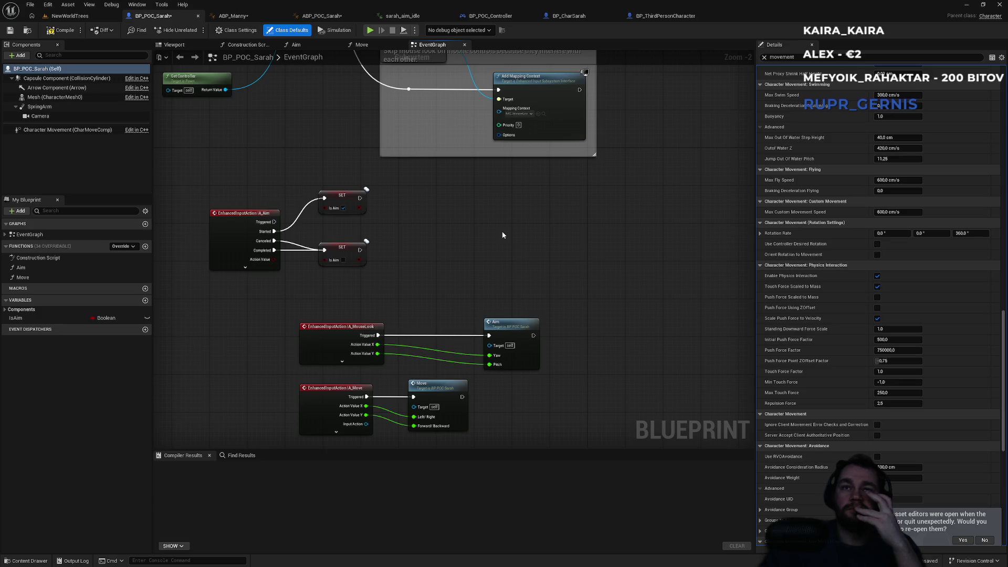
pyautogui.click(590, 17)
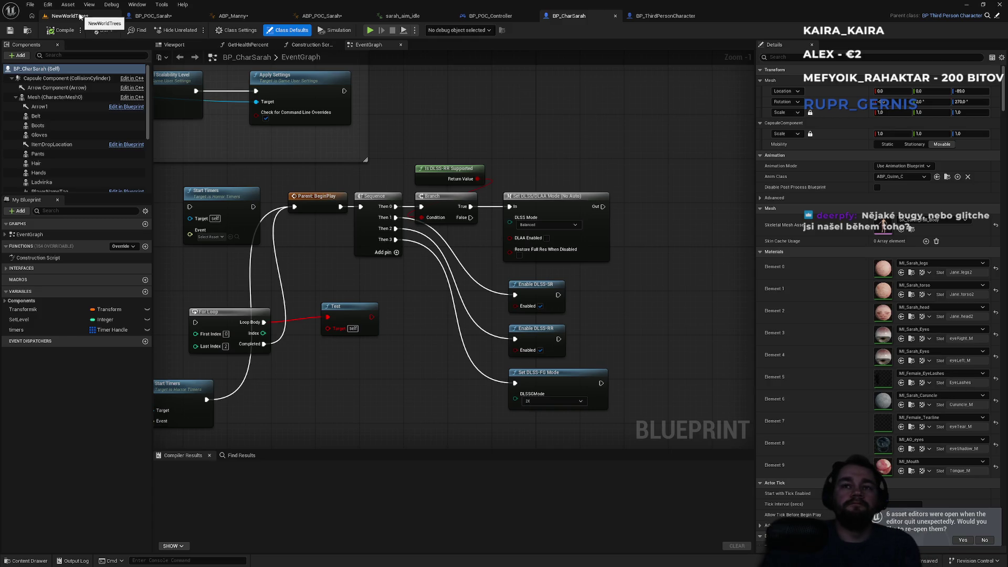
# - Check NewWorldTrees, ABP_Manny and BP_POC_Controller, close the controller, and clear BP_POC_Sarah's Details filter
pyautogui.click(85, 18)
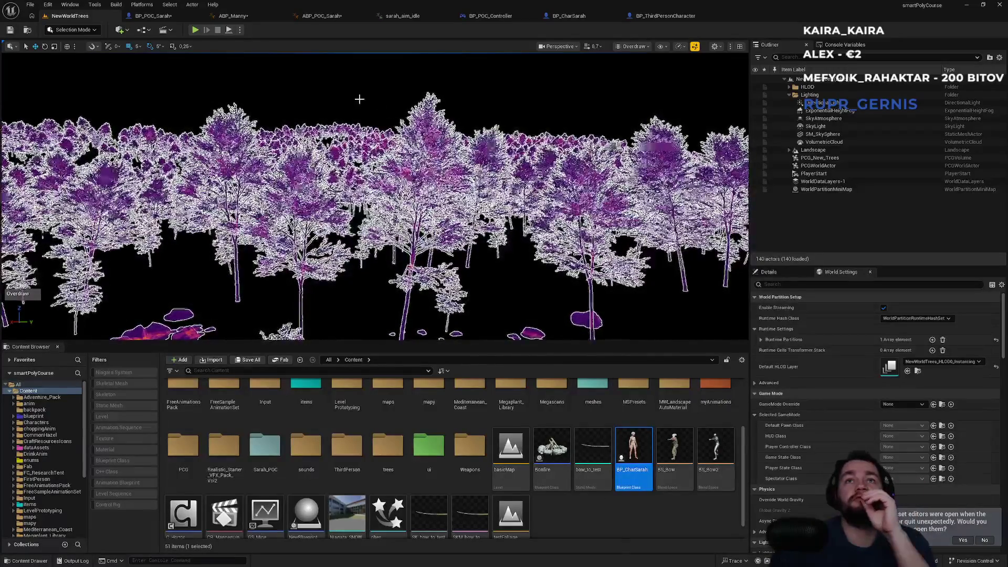
pyautogui.click(246, 16)
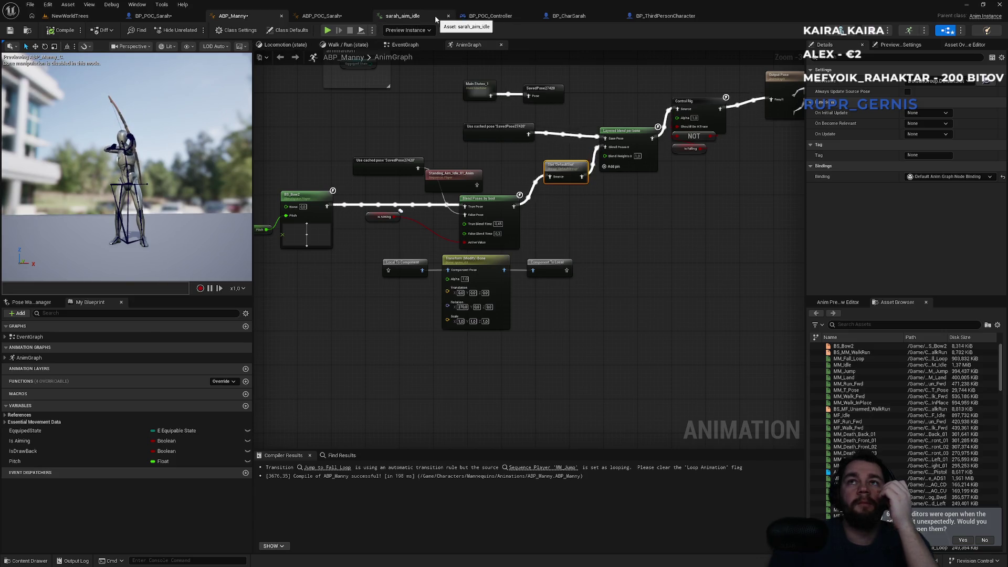
pyautogui.click(486, 19)
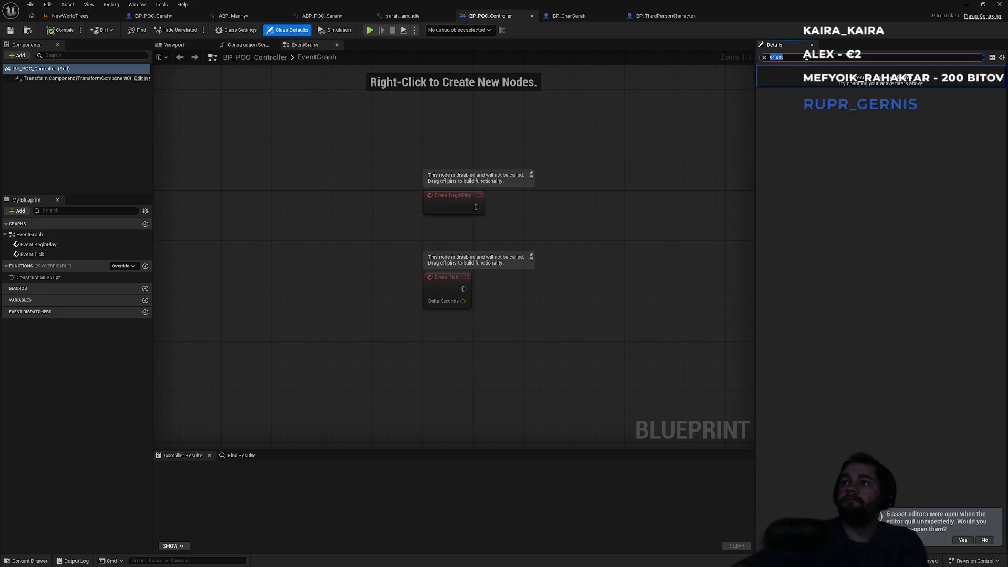
pyautogui.press('BackSpace')
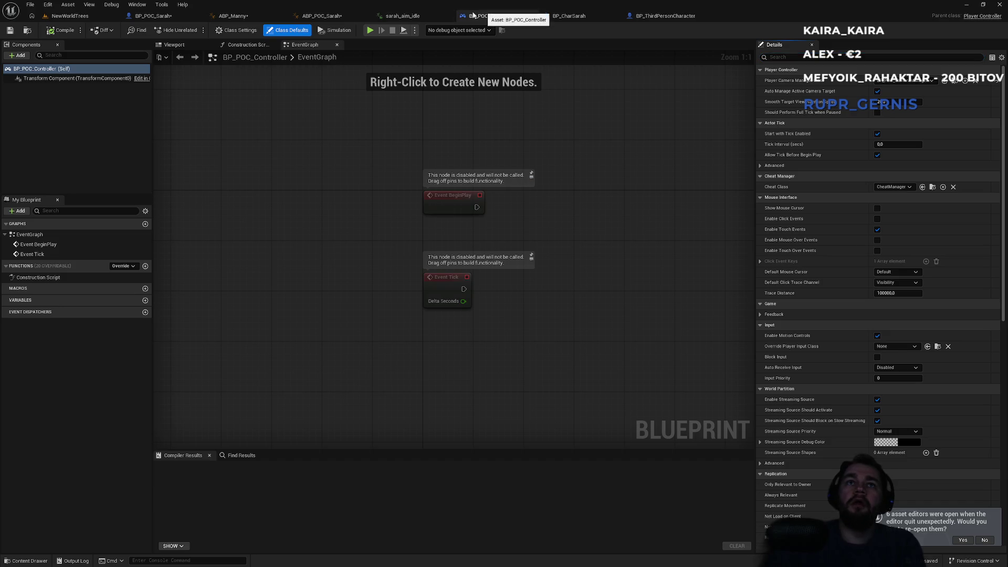
pyautogui.click(531, 16)
pyautogui.click(170, 17)
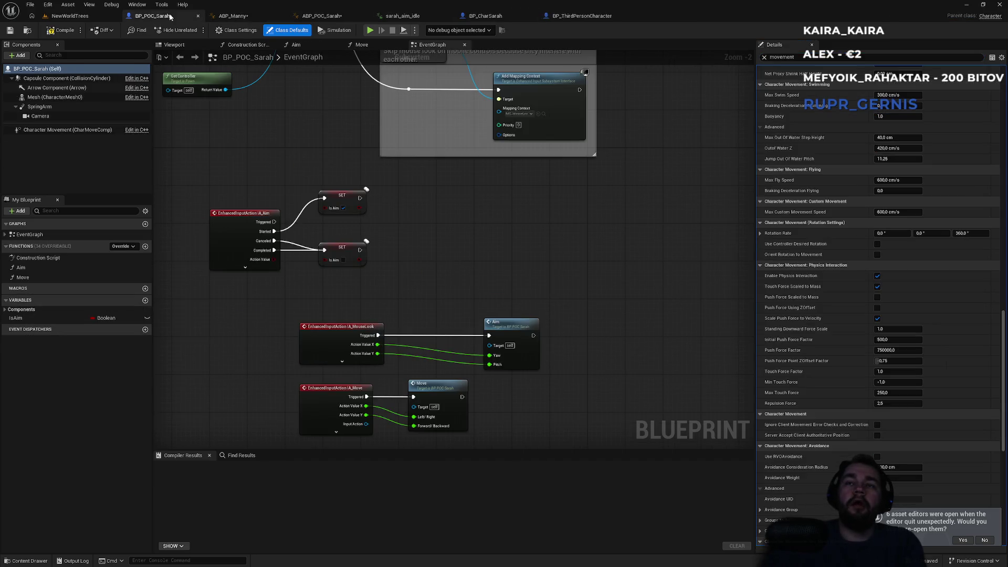
pyautogui.click(764, 58)
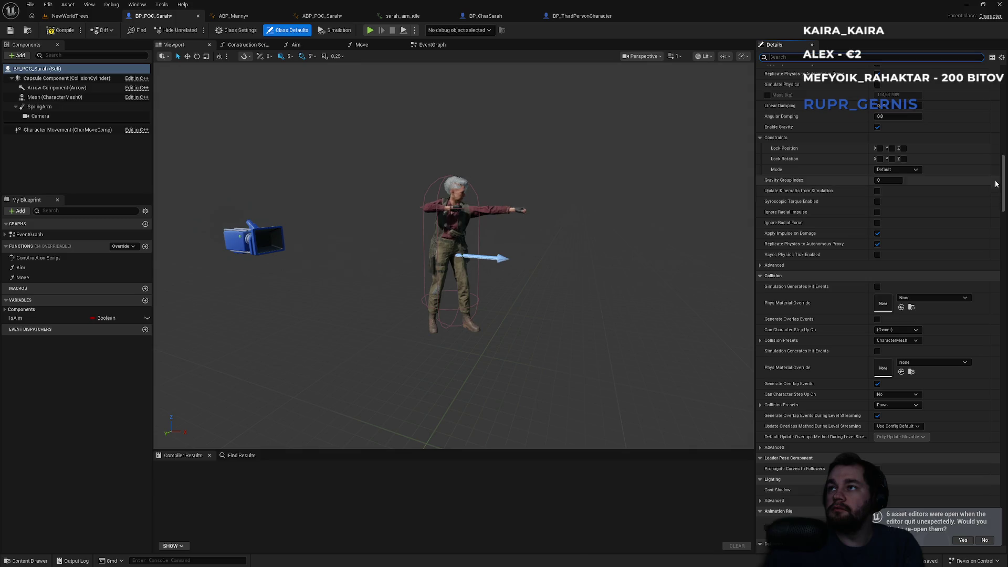
# - Scroll to BP_POC_Sarah's Character Movement General Settings and expand its Advanced options
pyautogui.scroll(-5, 996, 221)
pyautogui.scroll(-5, 995, 273)
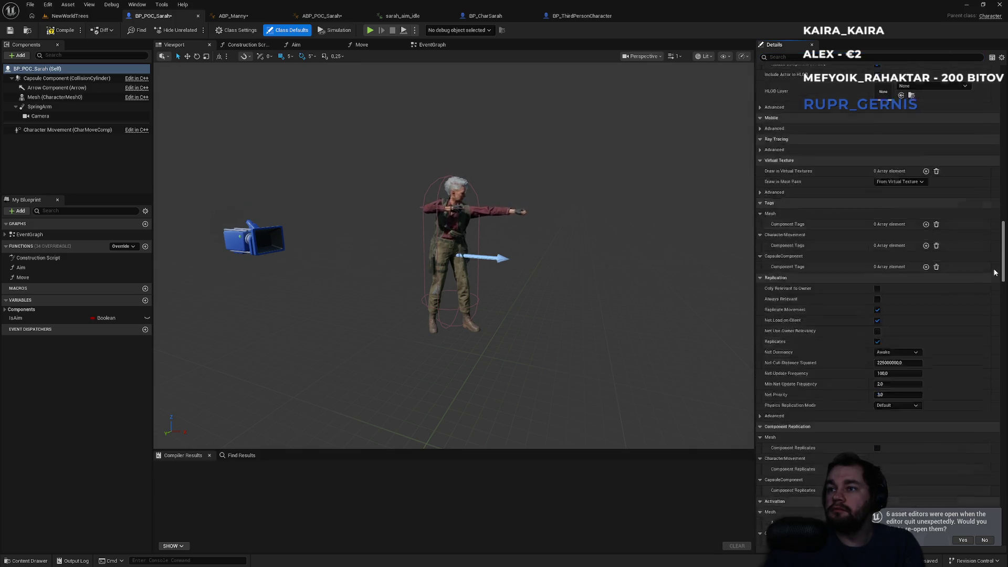
pyautogui.scroll(-5, 995, 273)
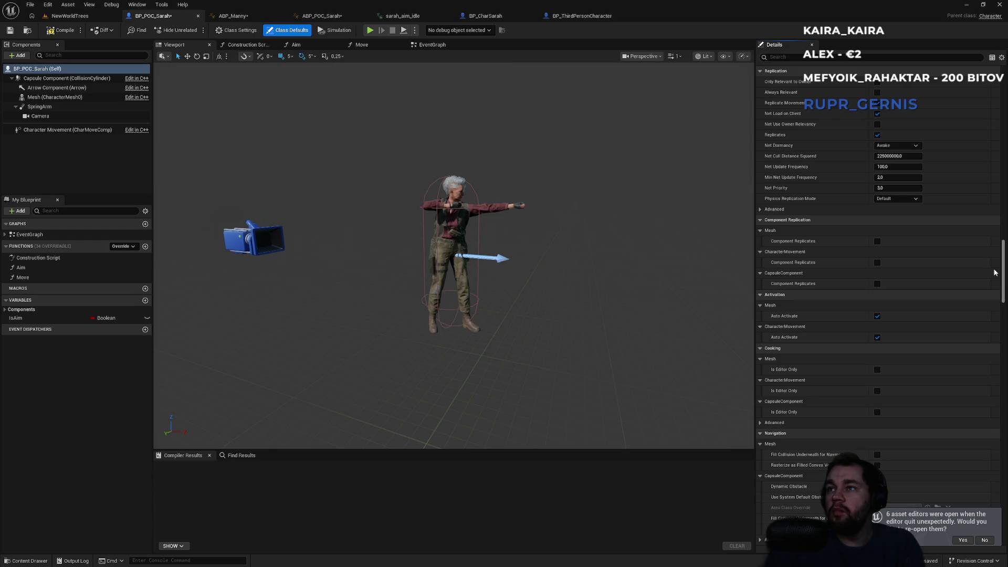
pyautogui.scroll(-10, 995, 272)
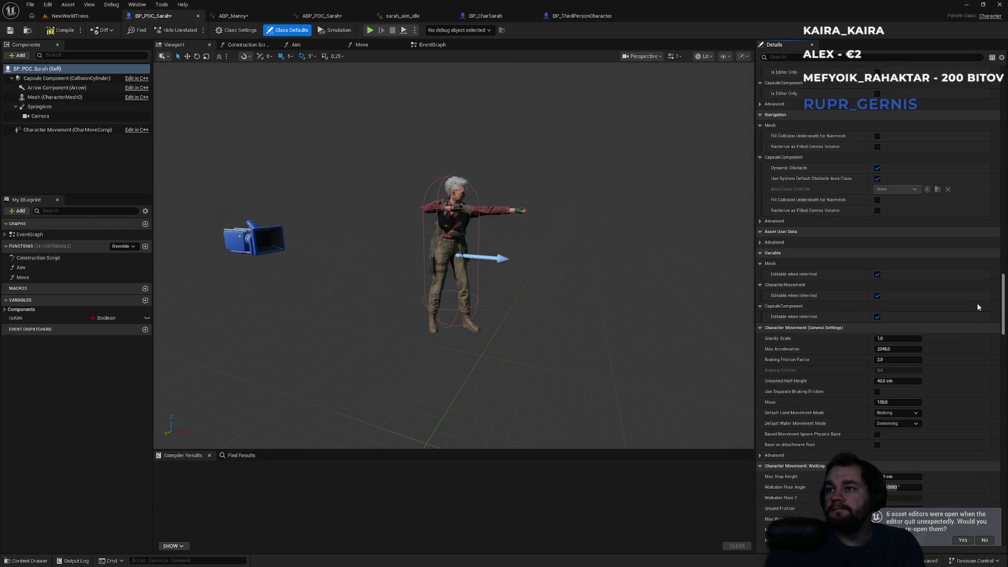
pyautogui.scroll(-3, 977, 307)
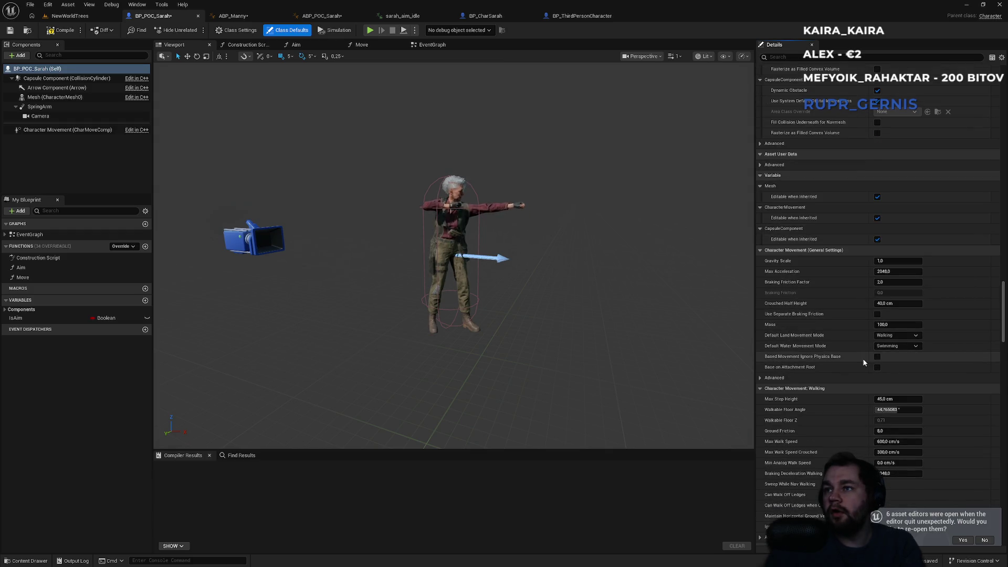
pyautogui.click(766, 378)
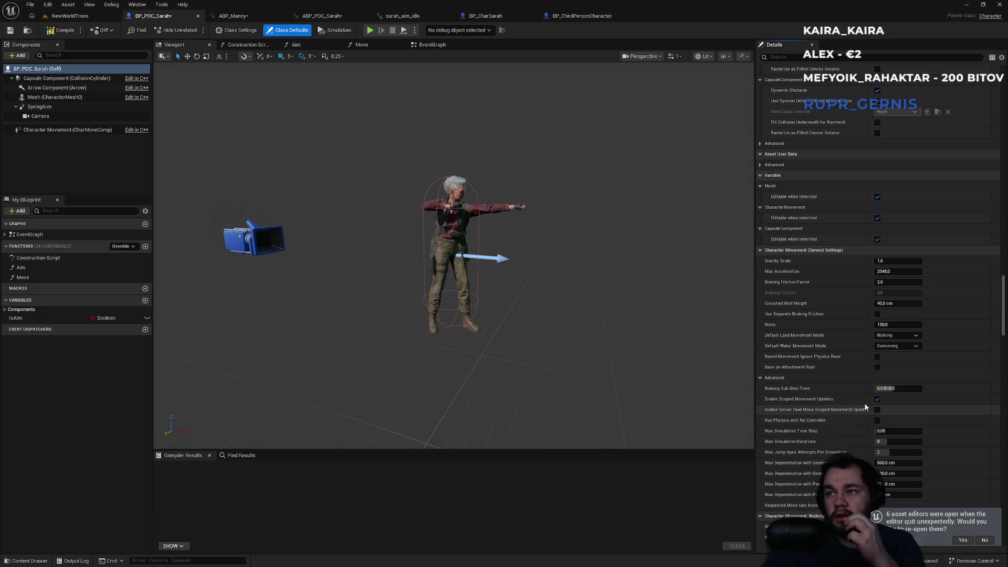
# - Review the remaining movement settings, then filter the class defaults by 'rotation'
pyautogui.scroll(-1, 935, 393)
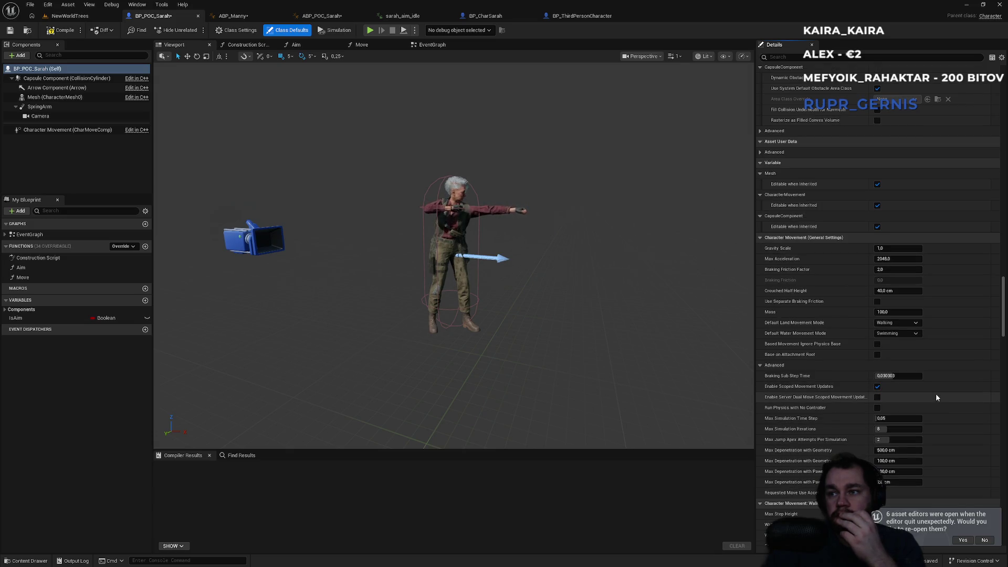
pyautogui.scroll(-5, 936, 398)
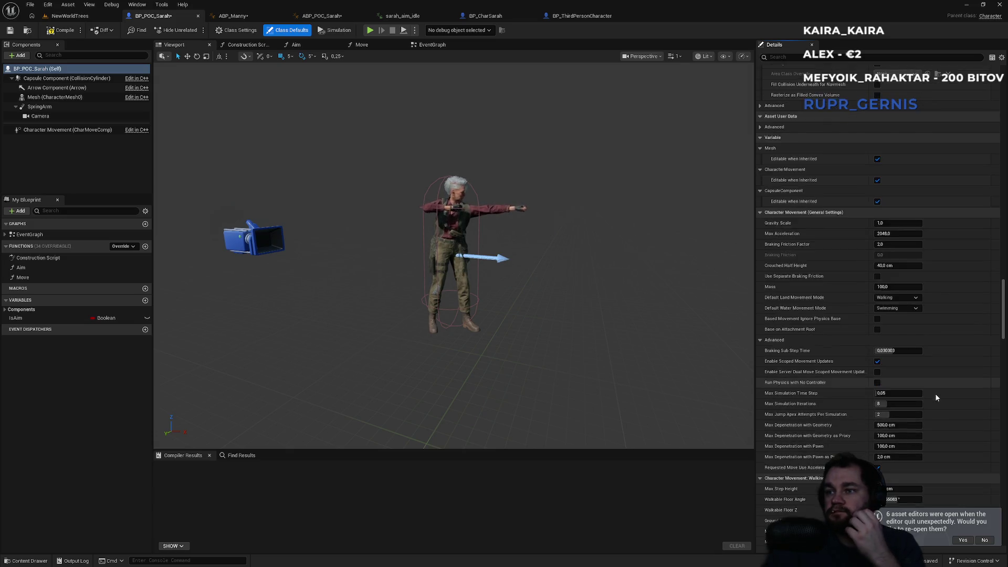
pyautogui.scroll(-10, 939, 394)
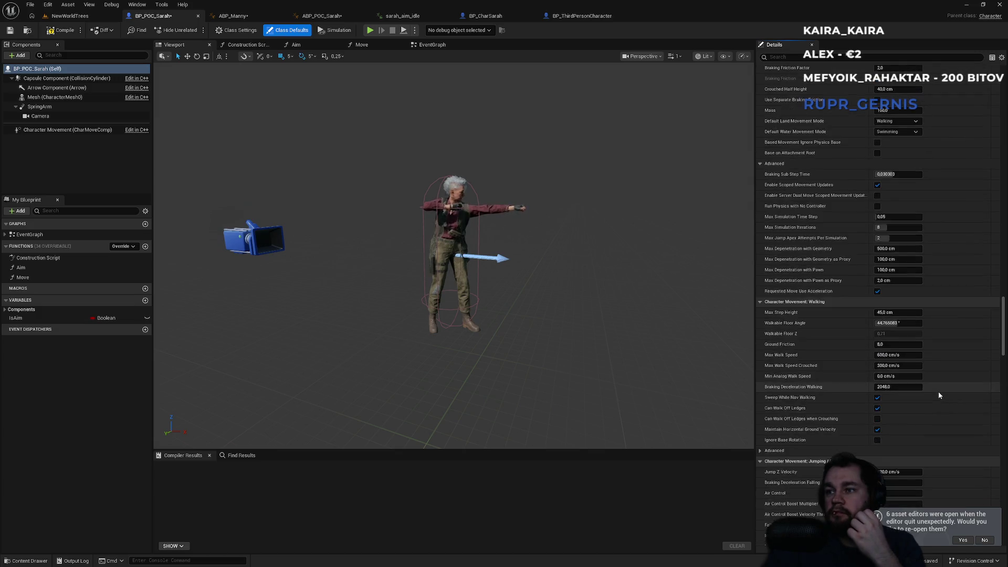
pyautogui.scroll(-5, 940, 393)
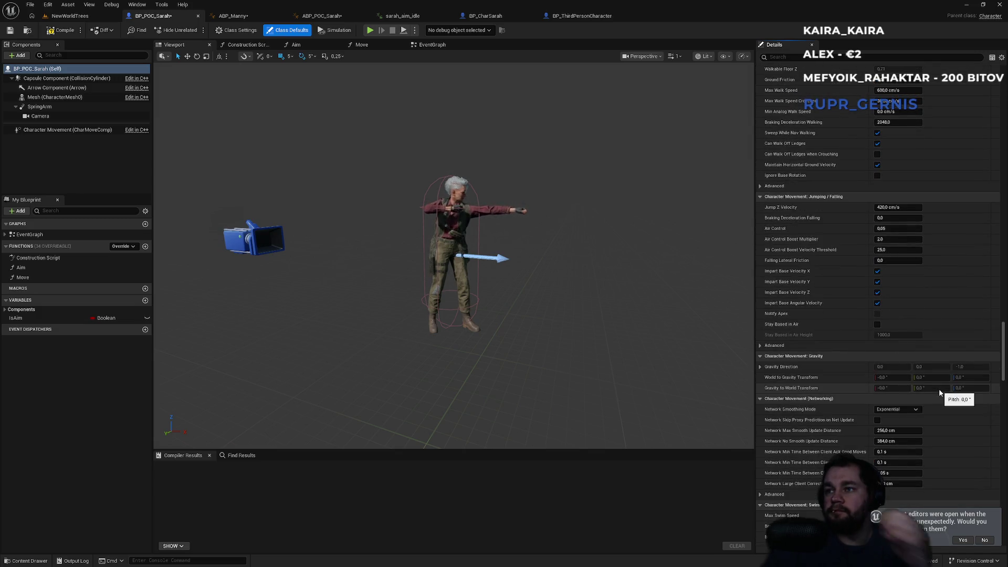
pyautogui.scroll(-3, 939, 393)
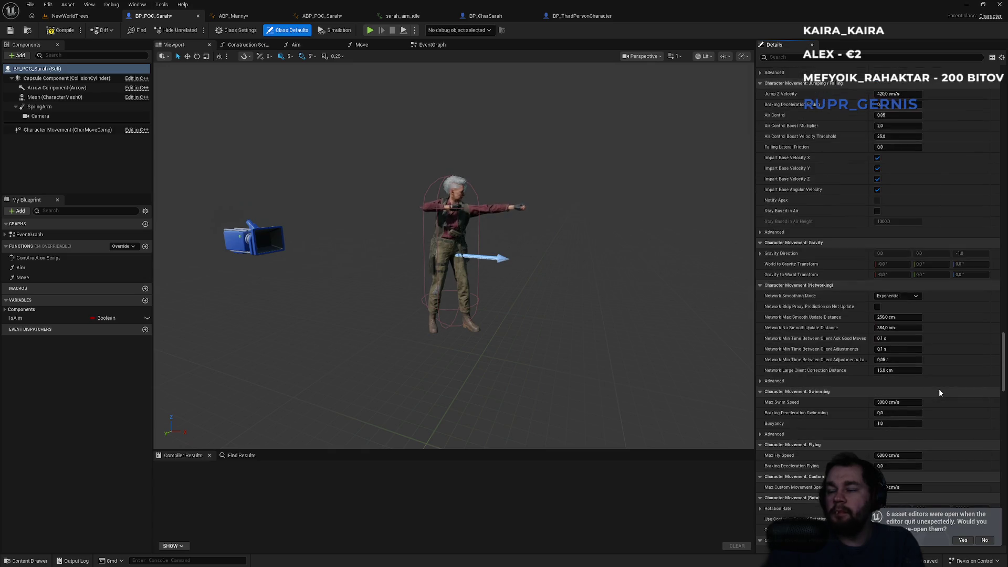
pyautogui.scroll(-4, 940, 392)
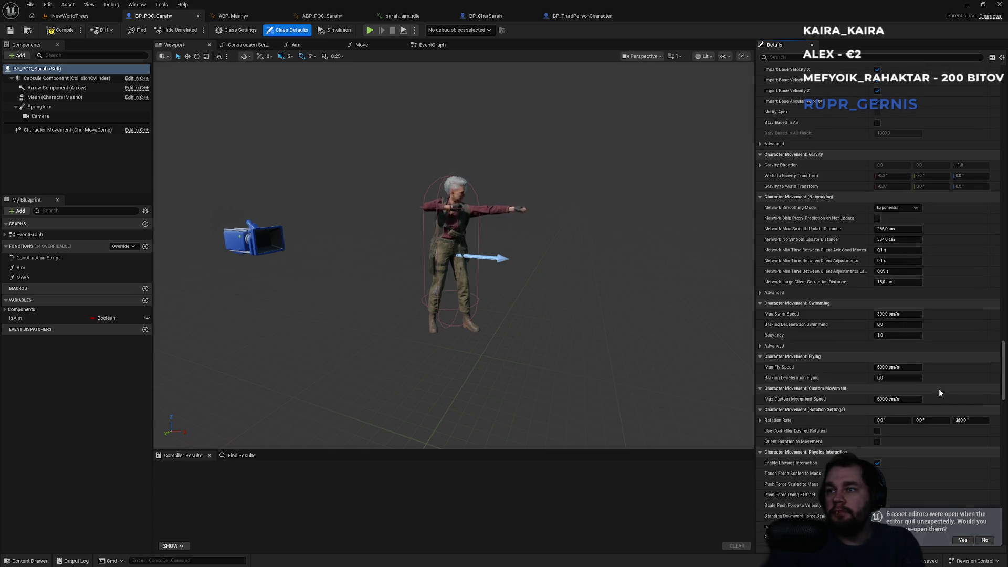
pyautogui.scroll(-6, 939, 393)
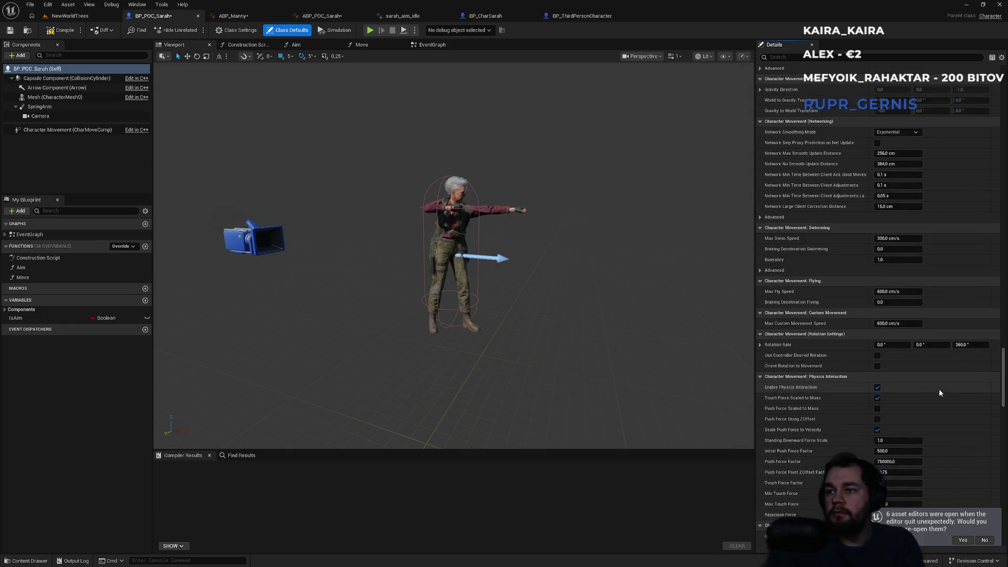
pyautogui.scroll(-2, 900, 415)
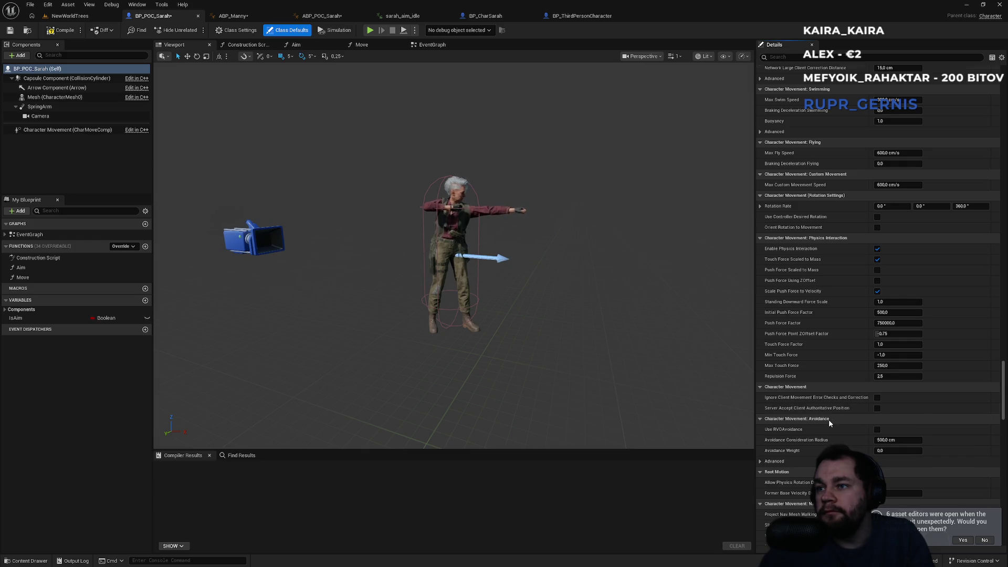
pyautogui.scroll(-3, 830, 418)
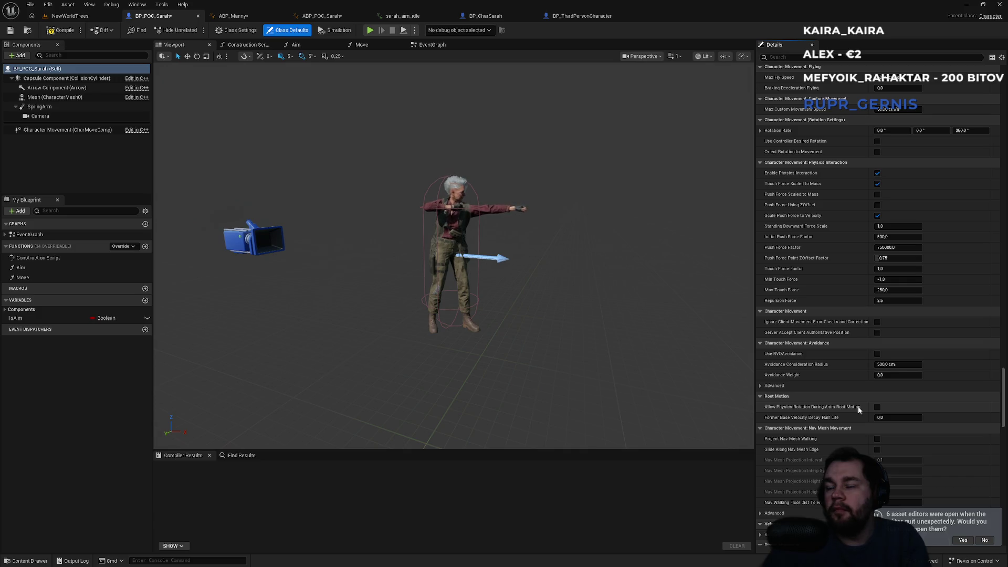
pyautogui.scroll(-2, 857, 406)
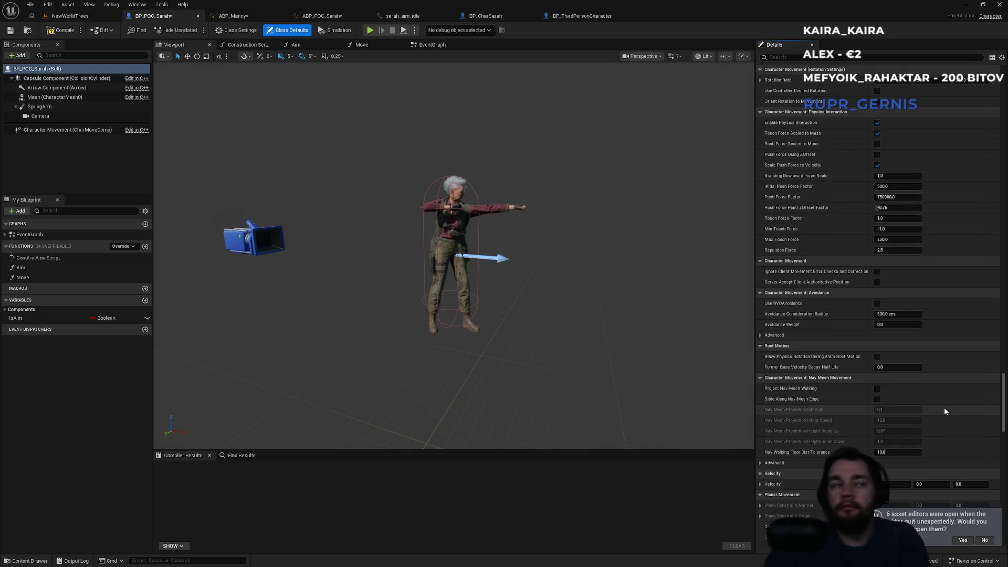
pyautogui.moveTo(1001, 386); pyautogui.dragTo(1001, 402)
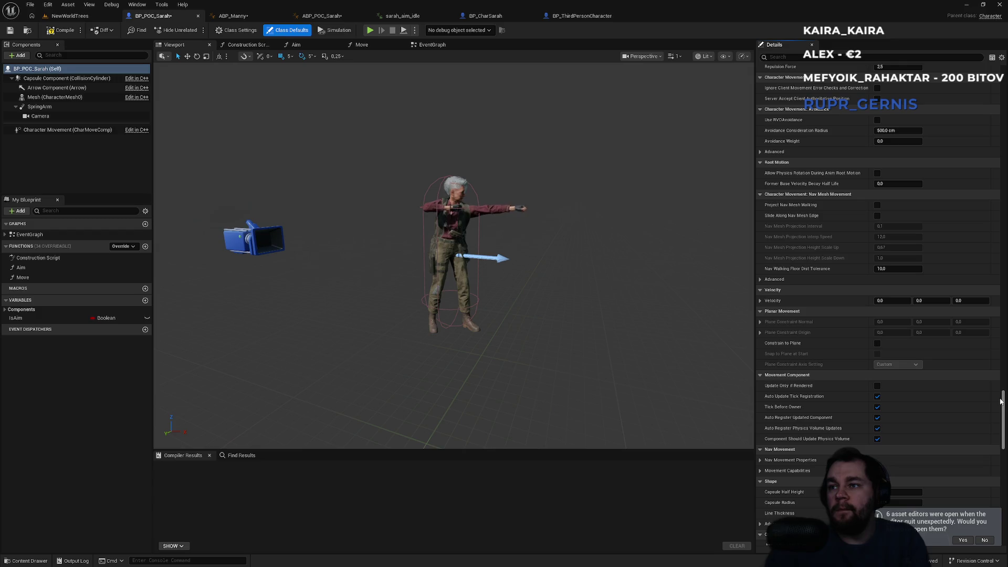
pyautogui.click(790, 57)
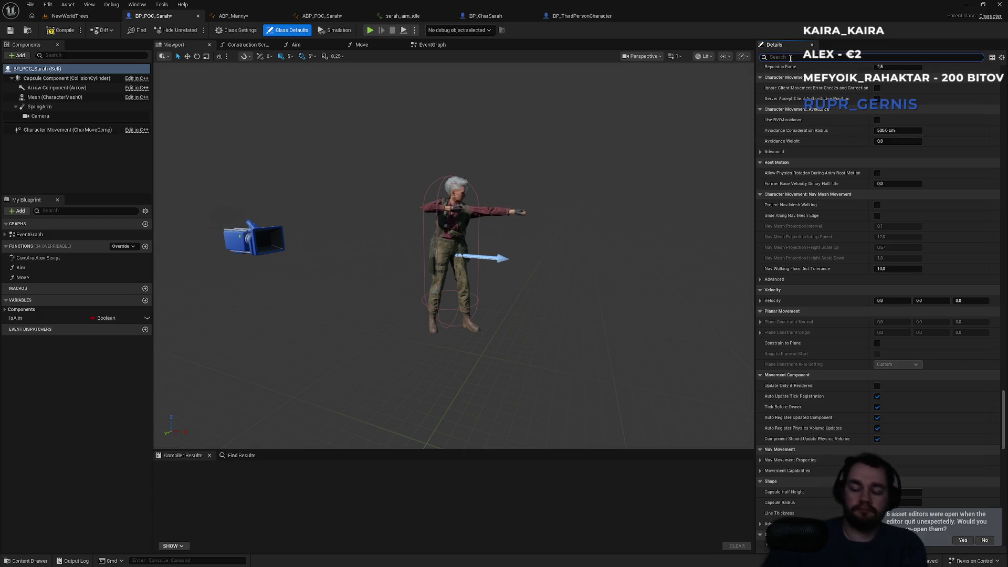
pyautogui.write('rotation')
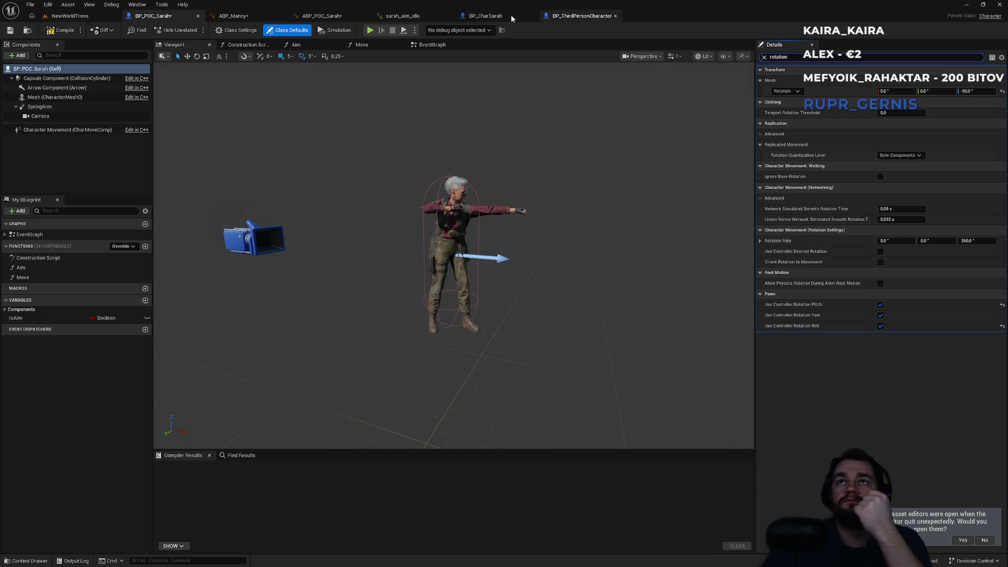
# - Match BP_ThirdPersonCharacter: enable Orient Rotation to Movement, disable controller Pitch, Yaw and Roll on BP_POC_Sarah
pyautogui.click(567, 17)
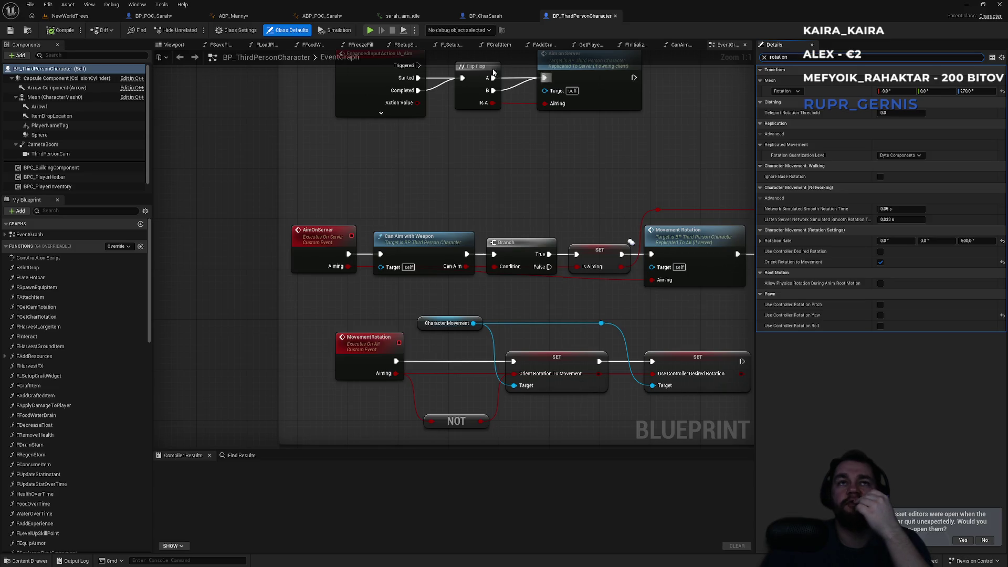
pyautogui.click(178, 18)
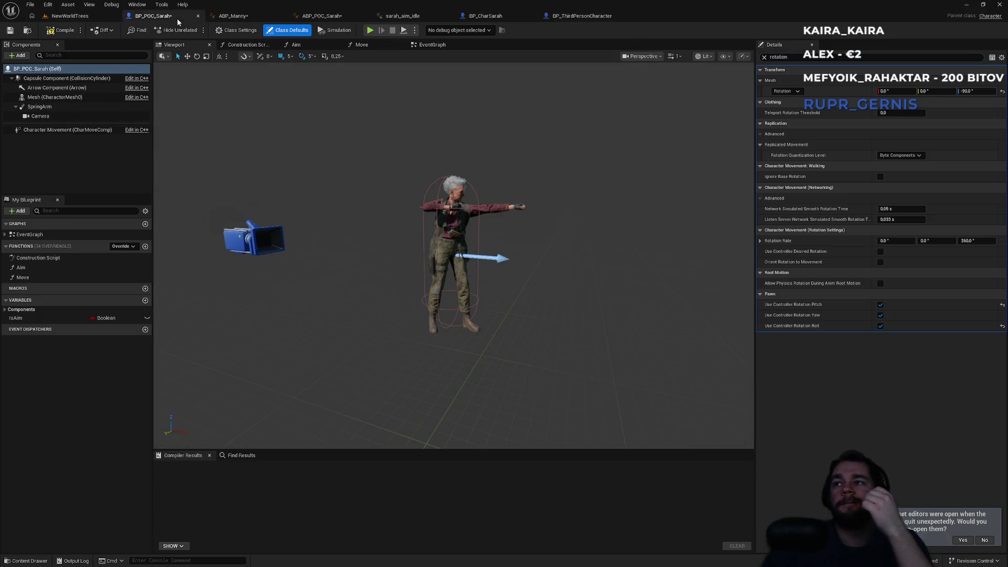
pyautogui.click(880, 262)
pyautogui.click(880, 305)
pyautogui.click(880, 315)
pyautogui.click(881, 326)
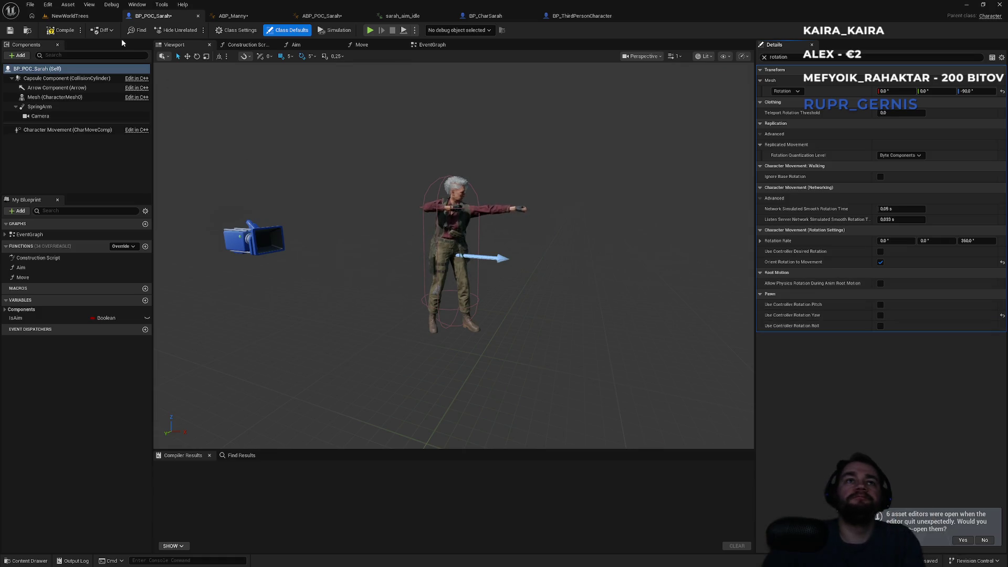
pyautogui.click(76, 15)
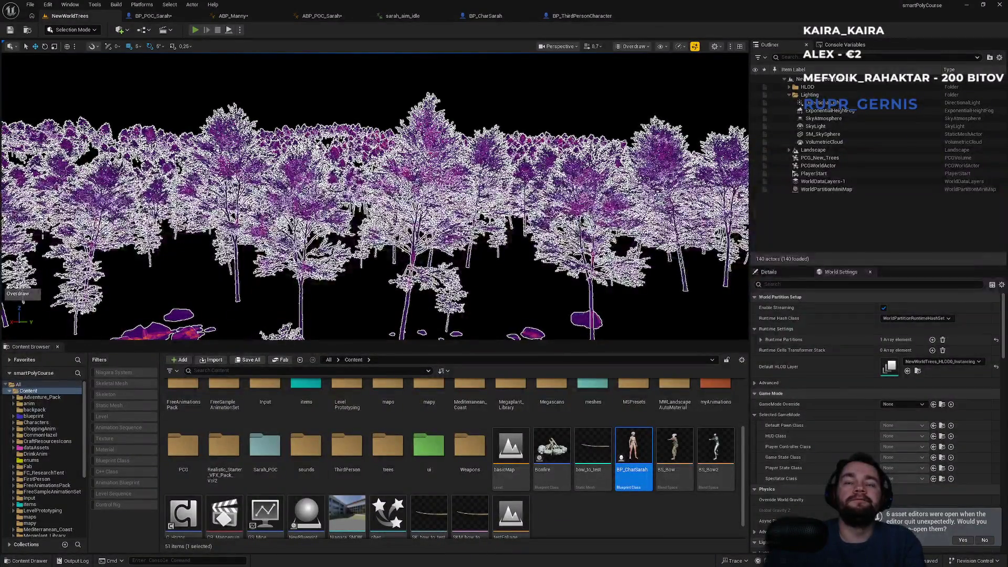
# - Play-test Sarah running and turning with the new rotation settings, then stop and open BP_CharSarah
pyautogui.hotkey('alt', 'p')
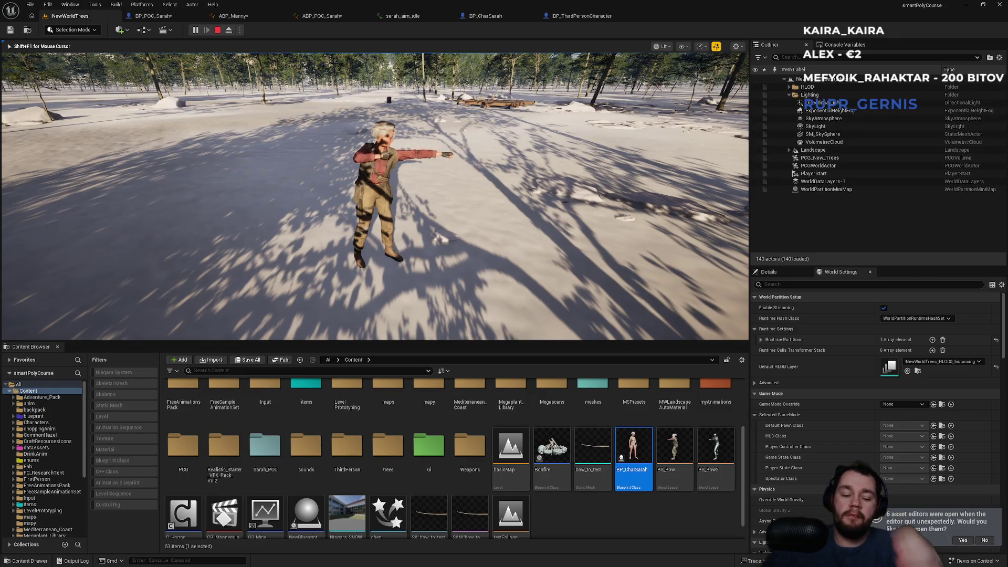
pyautogui.press('a')
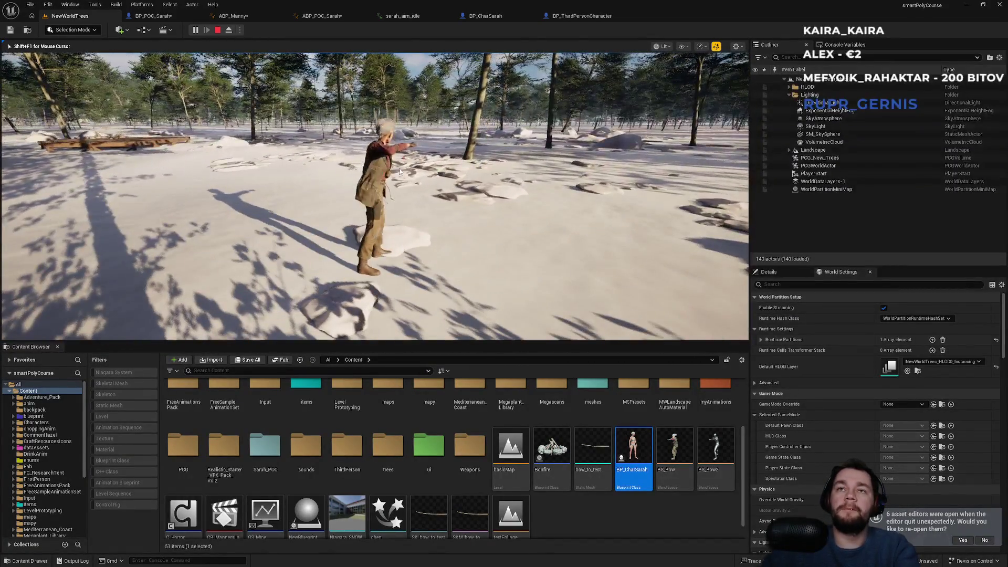
pyautogui.press('Escape')
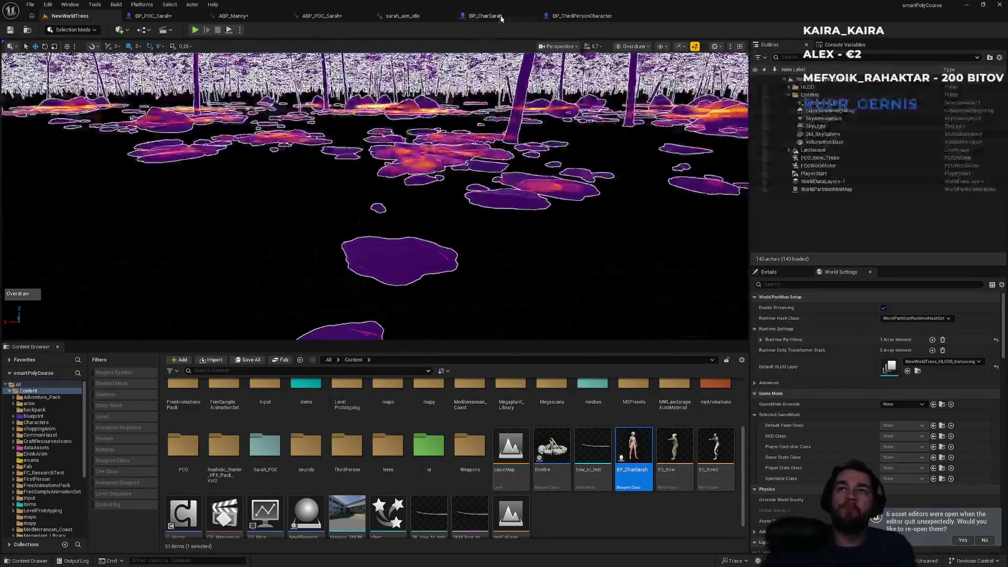
pyautogui.click(485, 16)
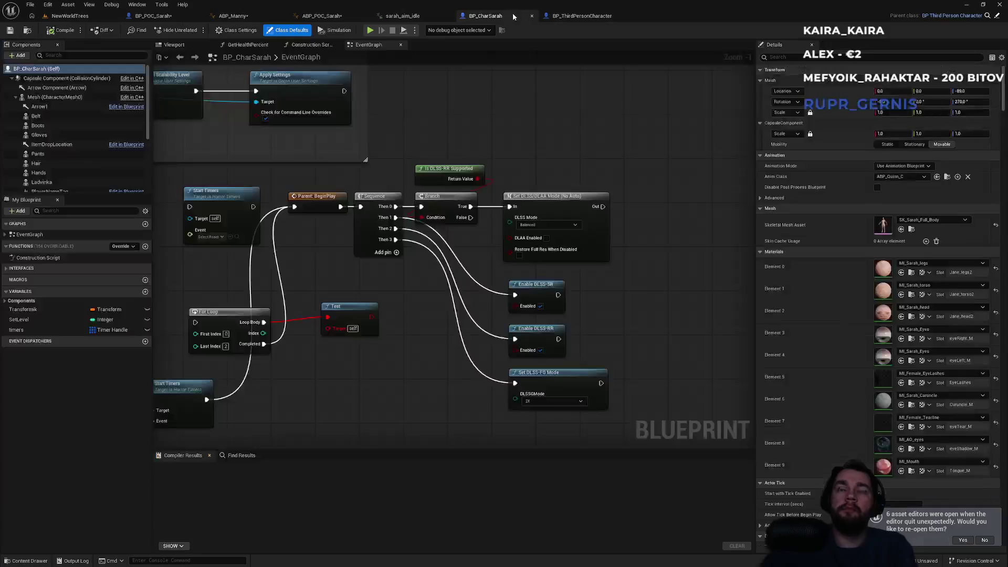
# - Review sarah_aim_idle, ABP_Manny's graph and Loco_1's Idle to Walk or Run rule for reference
pyautogui.click(434, 19)
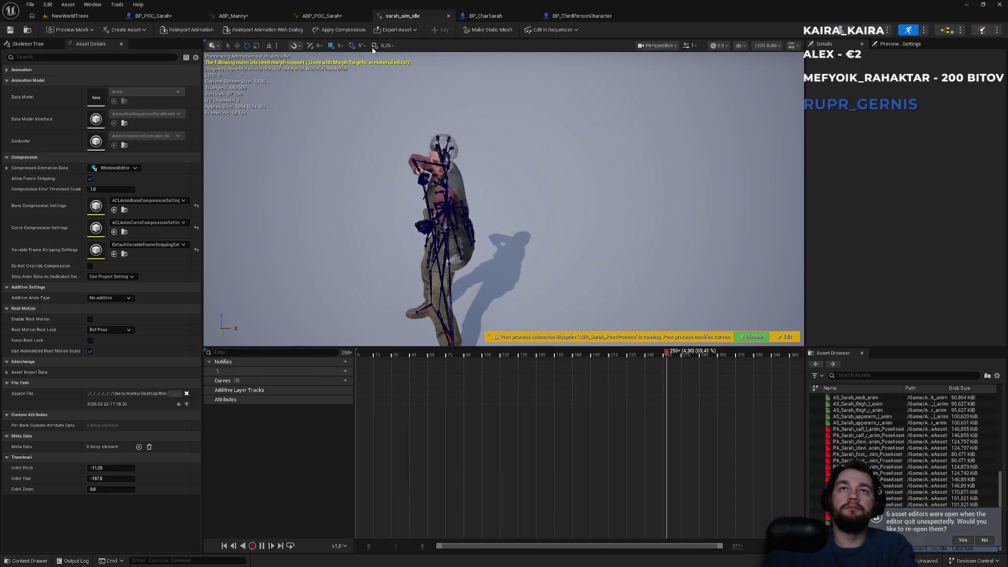
pyautogui.click(328, 15)
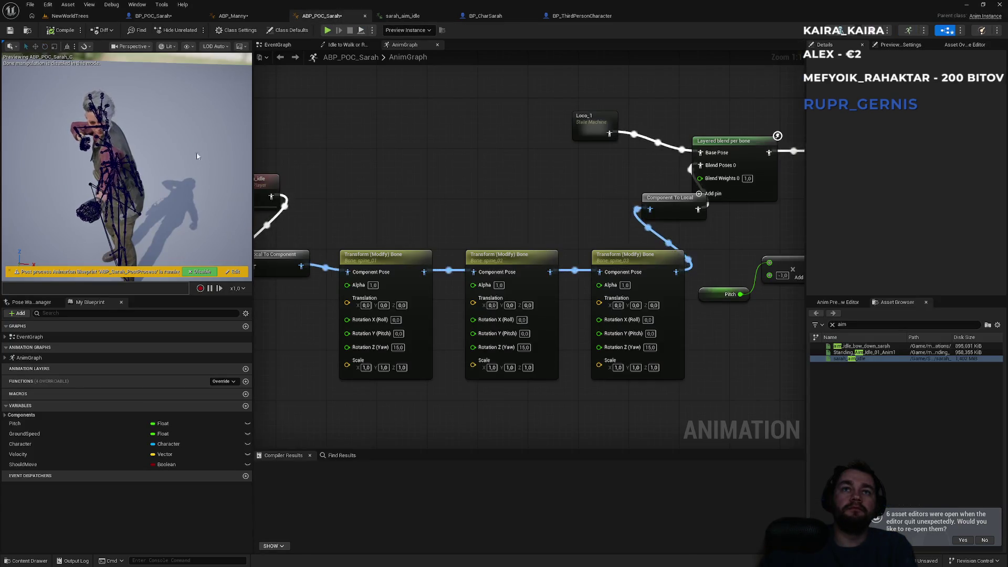
pyautogui.click(250, 17)
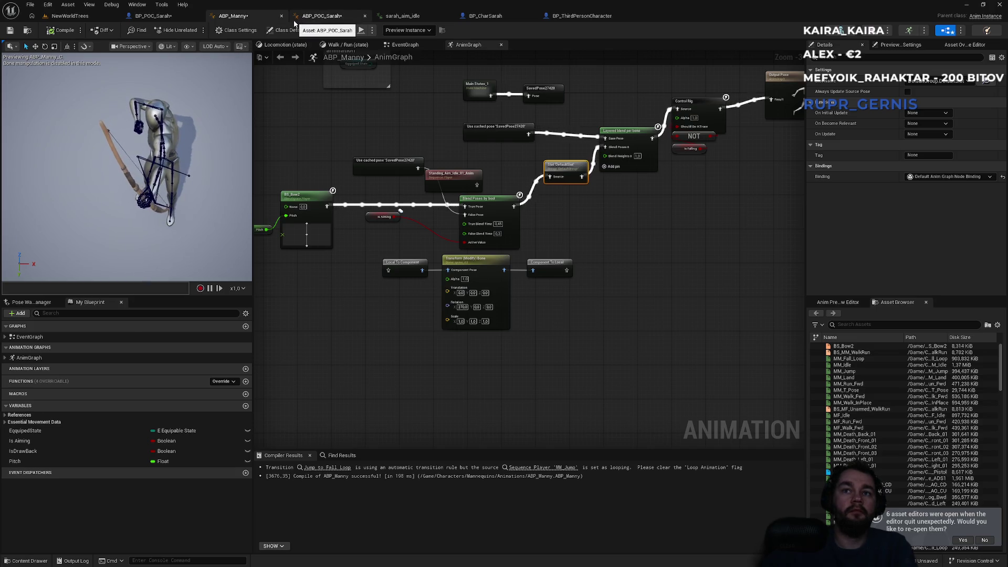
pyautogui.click(317, 16)
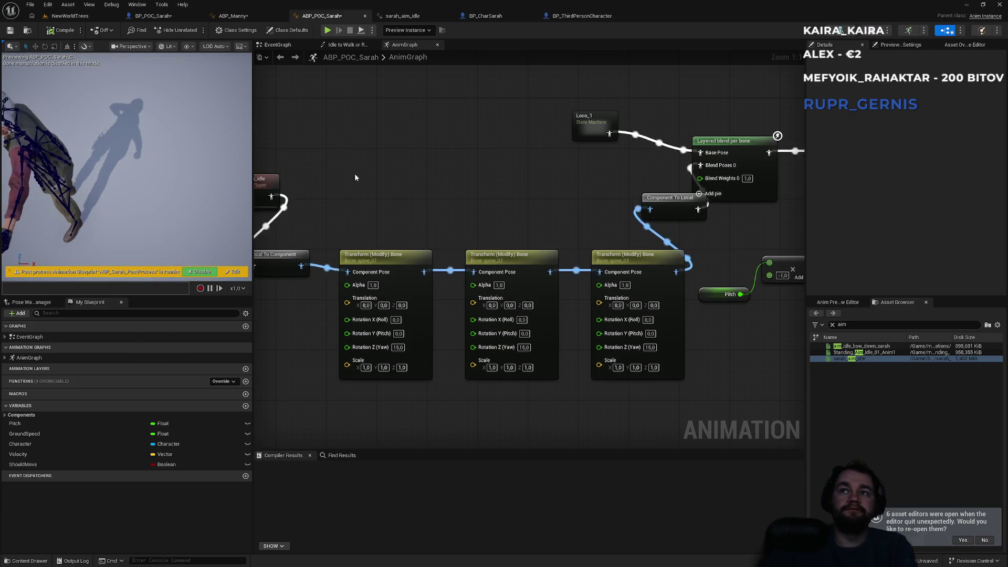
pyautogui.scroll(-5, 418, 277)
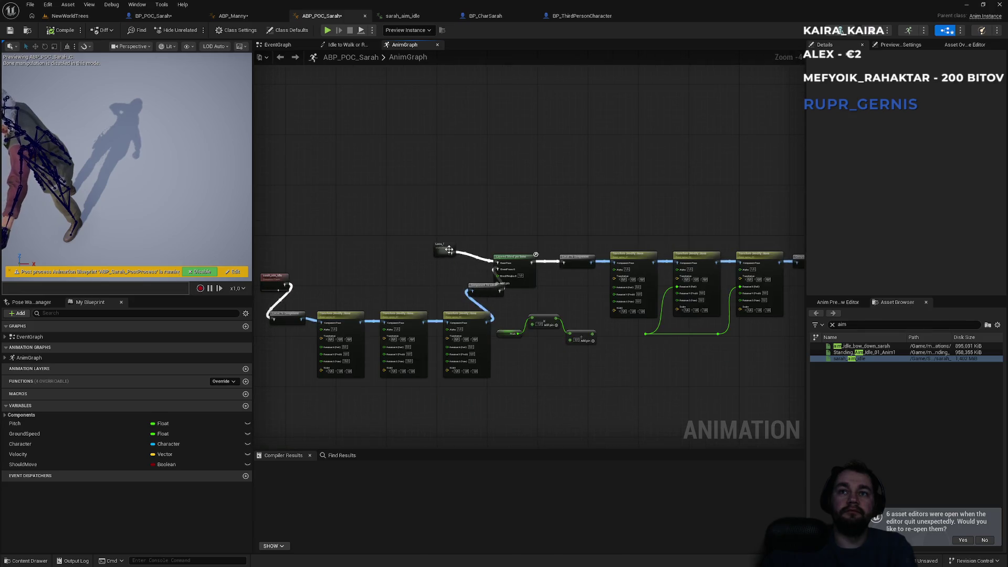
pyautogui.doubleClick(447, 247)
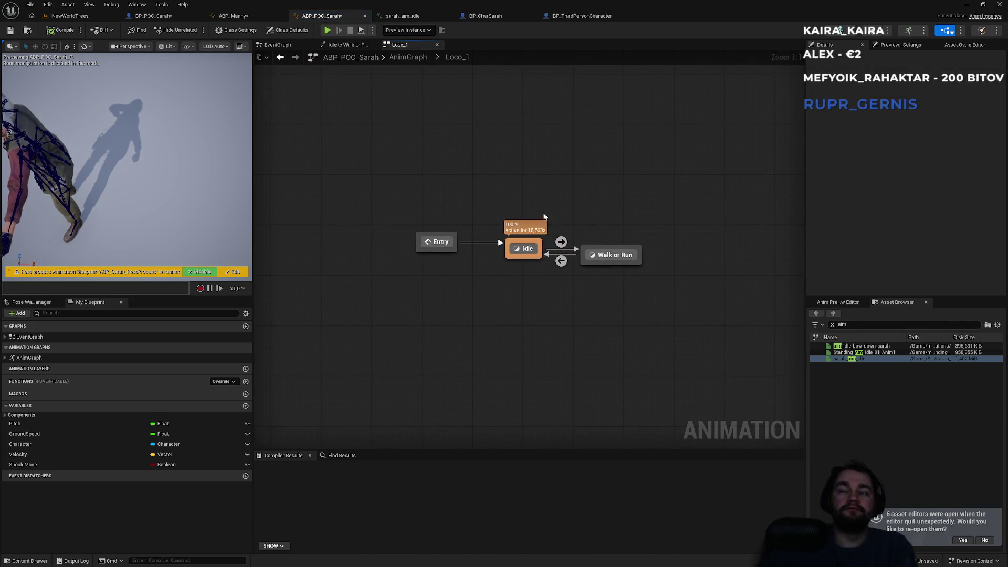
pyautogui.click(349, 45)
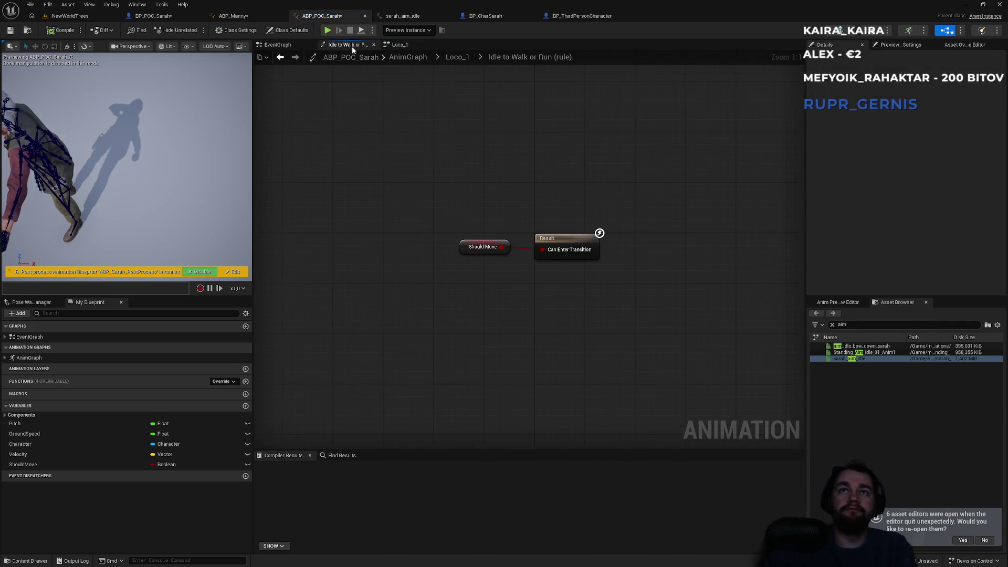
pyautogui.click(313, 57)
pyautogui.click(399, 44)
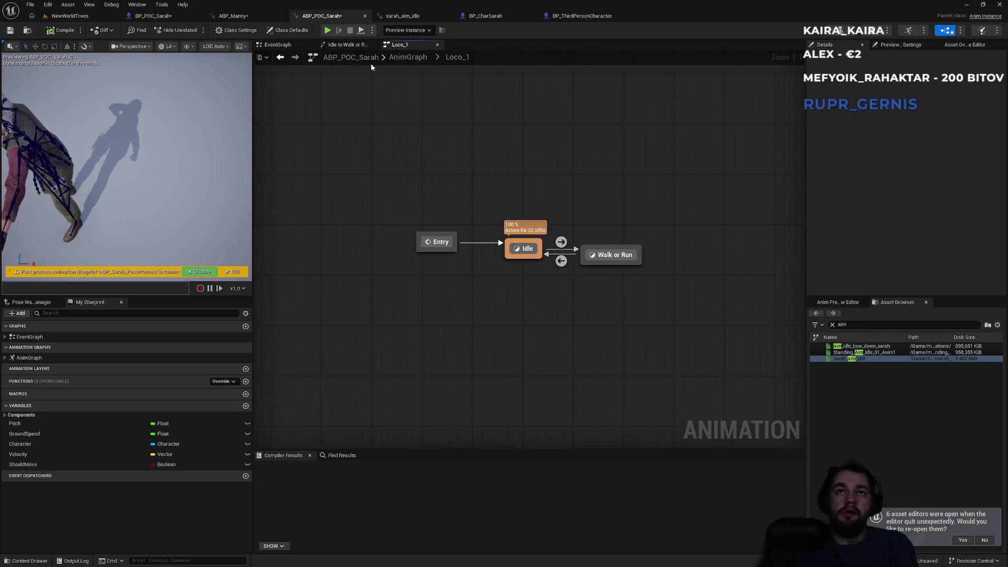
pyautogui.click(406, 58)
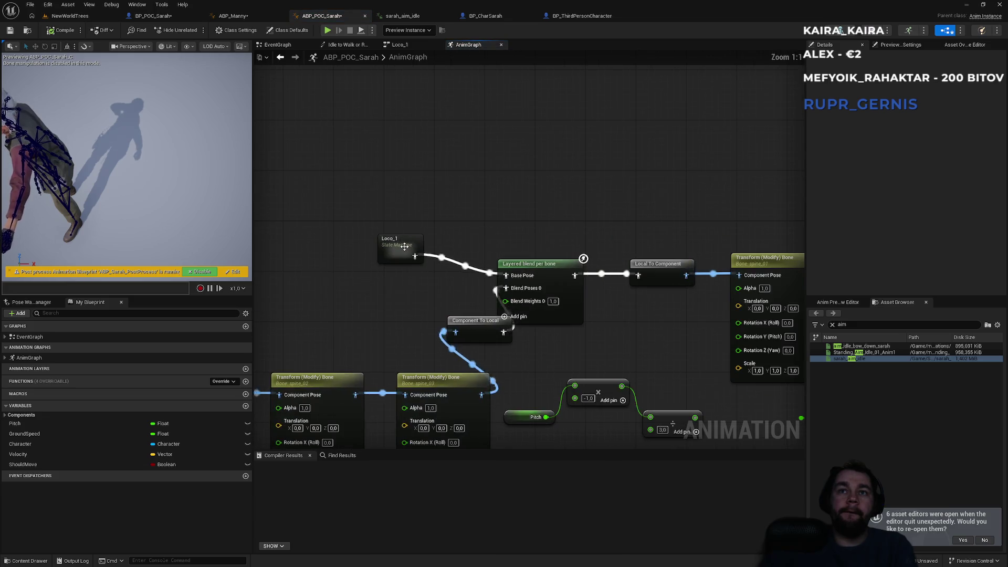
# - Move Loco_1 up and save its output pose as a new cached pose
pyautogui.moveTo(394, 242)
pyautogui.mouseDown()
pyautogui.moveTo(369, 147)
pyautogui.moveTo(453, 157)
pyautogui.mouseUp()
pyautogui.write('save')
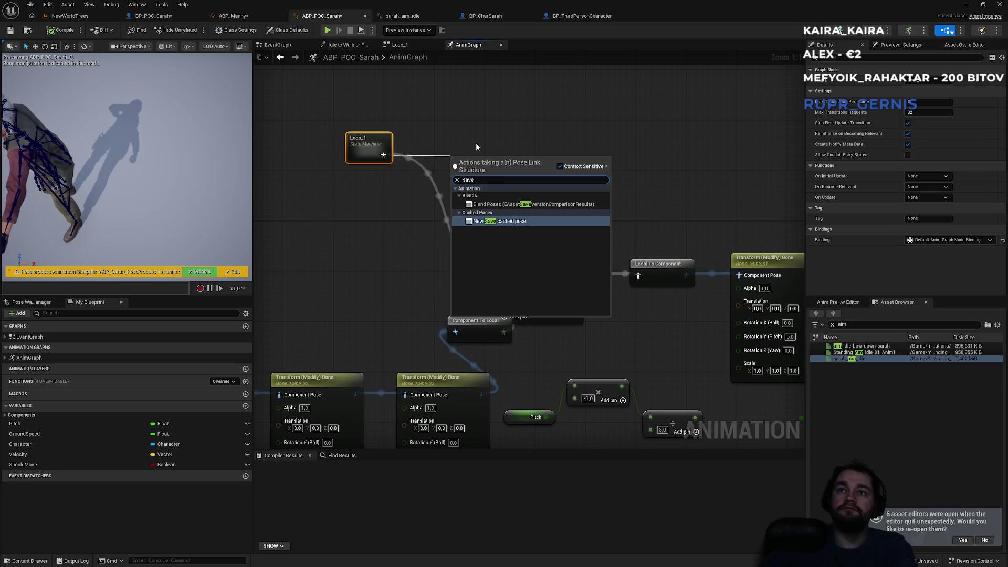
pyautogui.press('Escape')
pyautogui.click(475, 146)
pyautogui.click(450, 181)
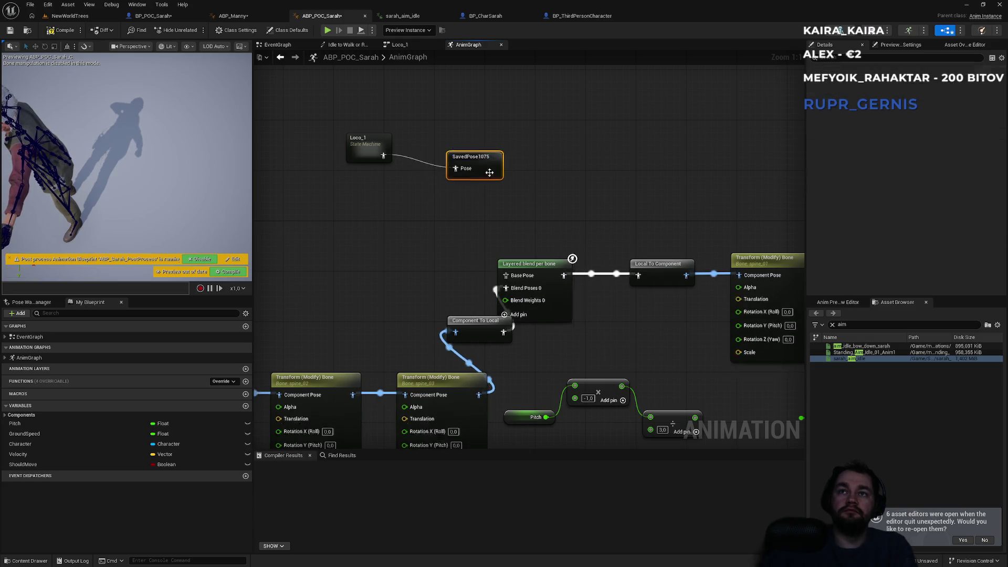
# - Add a Use cached pose 'SavedPose1075' node and wire it into Layered blend per bone's Base Pose
pyautogui.rightClick(376, 288)
pyautogui.write('saved')
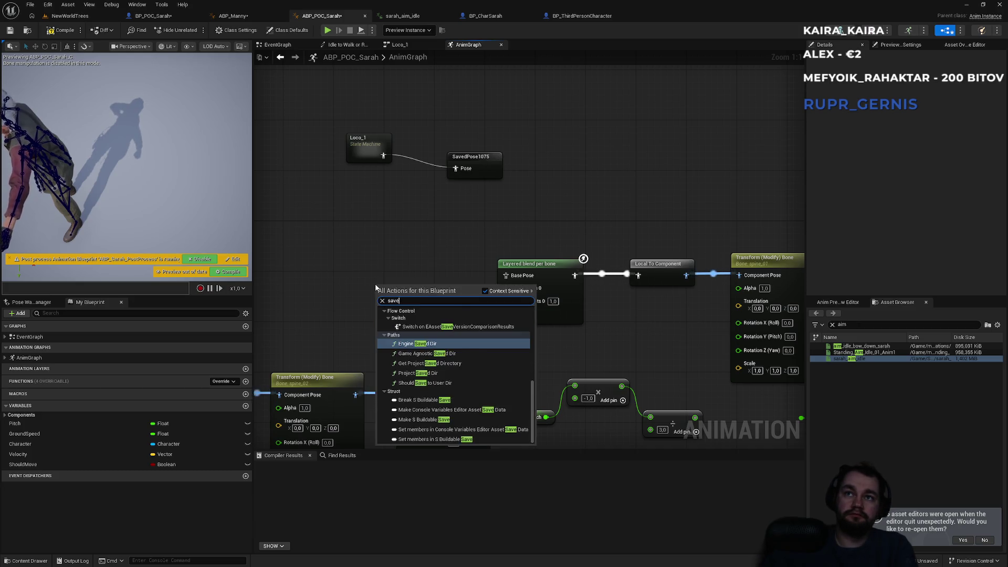
pyautogui.click(414, 312)
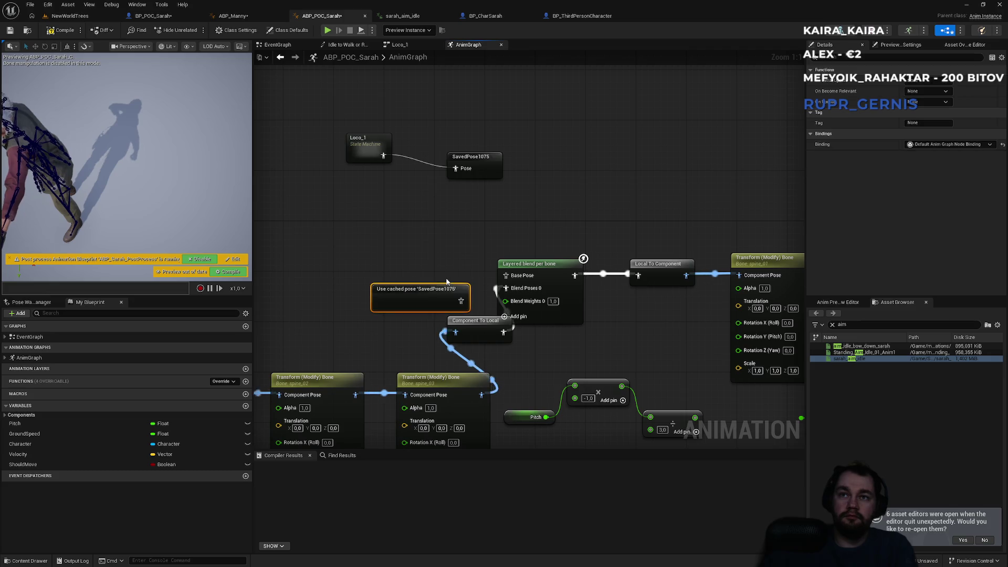
pyautogui.moveTo(446, 296)
pyautogui.mouseDown()
pyautogui.moveTo(399, 246)
pyautogui.moveTo(505, 275)
pyautogui.mouseUp()
pyautogui.moveTo(417, 290)
pyautogui.mouseDown()
pyautogui.moveTo(469, 234)
pyautogui.moveTo(590, 222)
pyautogui.mouseUp()
pyautogui.scroll(-2, 590, 222)
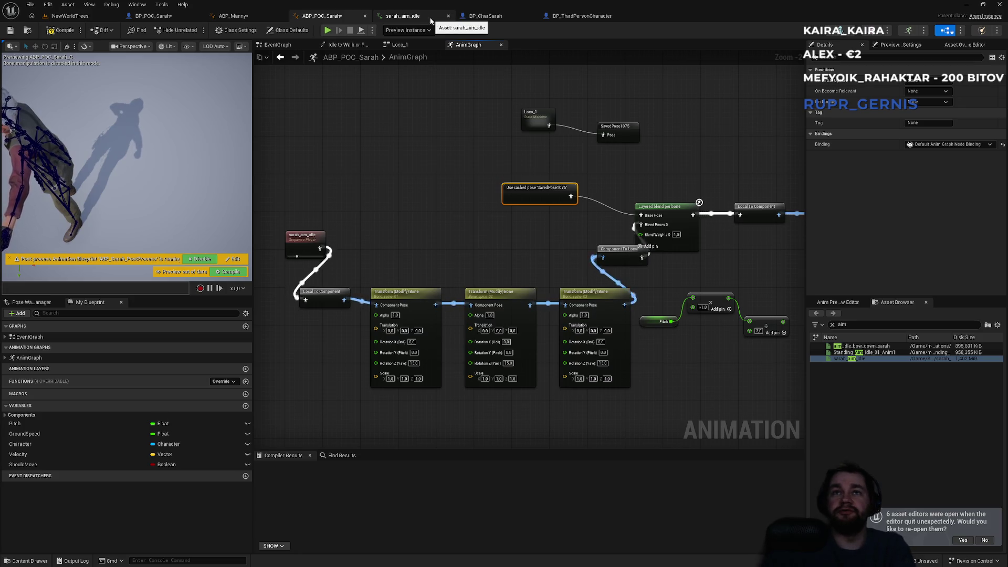
pyautogui.click(257, 16)
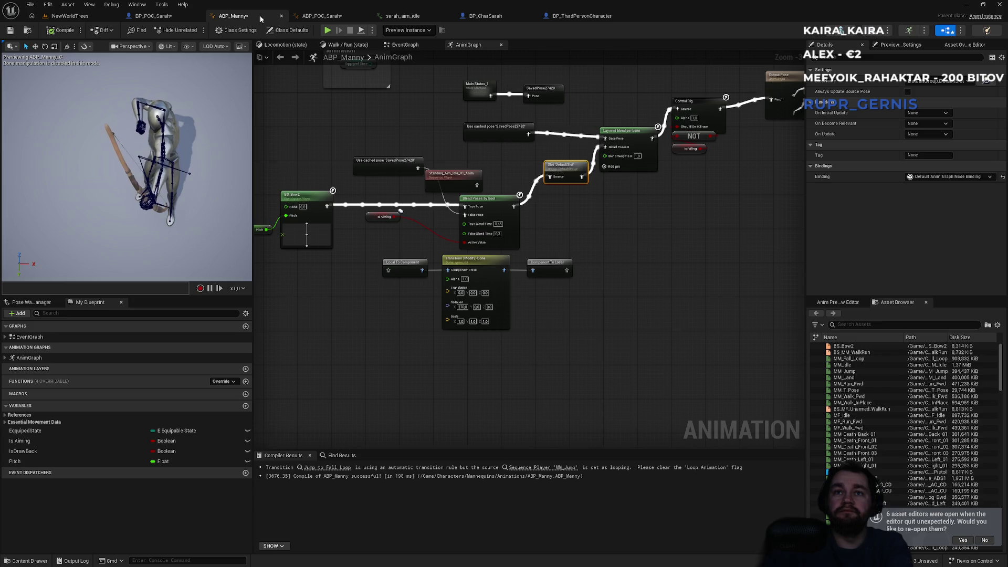
# - Zoom into ABP_Manny's aim blend nodes and drag Standing_Aim_Idle_01_Anim up and to the left
pyautogui.moveTo(342, 153); pyautogui.dragTo(439, 194)
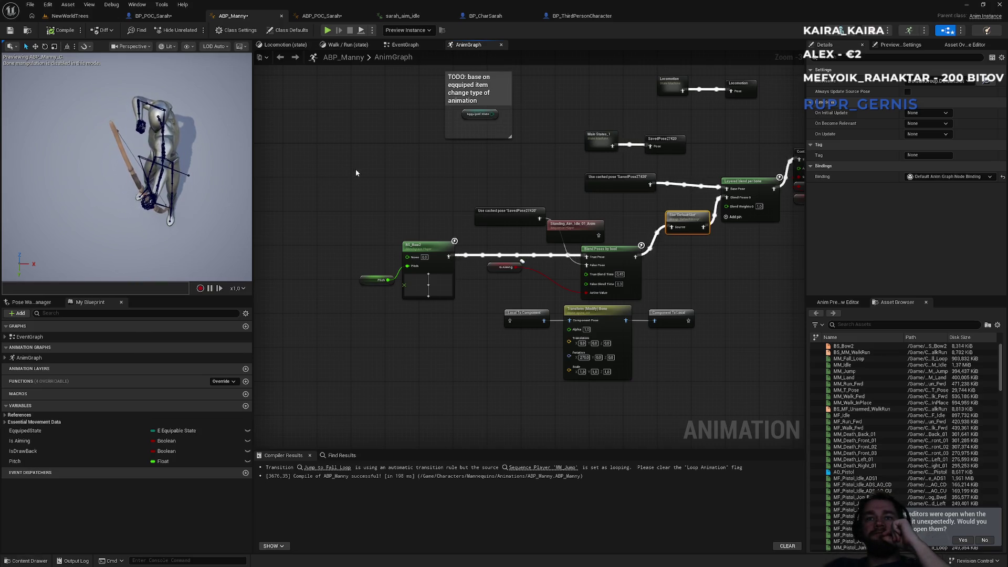
pyautogui.scroll(3, 418, 223)
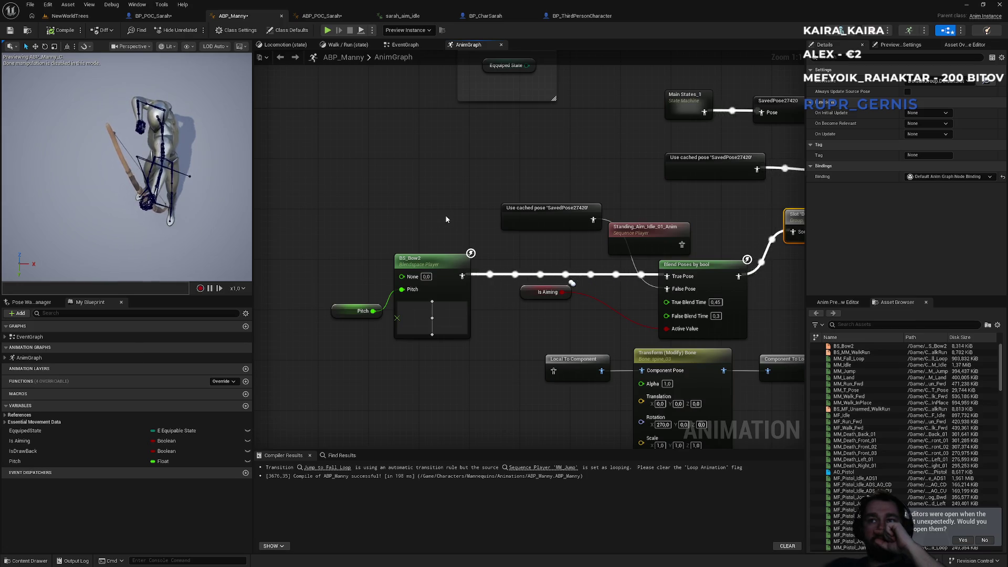
pyautogui.moveTo(640, 228); pyautogui.dragTo(628, 228)
pyautogui.moveTo(495, 221); pyautogui.dragTo(364, 190)
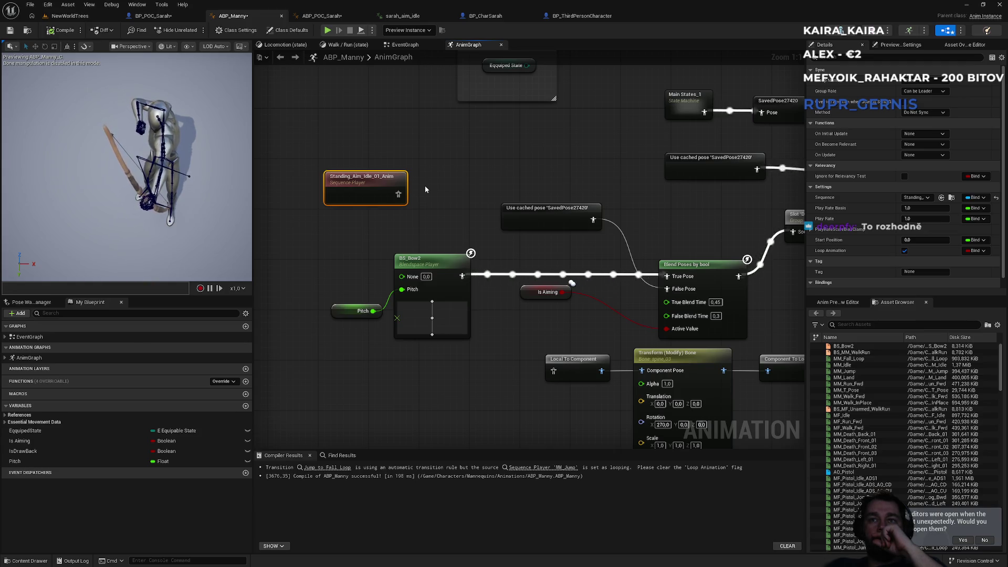
# - Shift the sarah_aim_idle node further left in ABP_POC_Sarah's AnimGraph
pyautogui.click(157, 16)
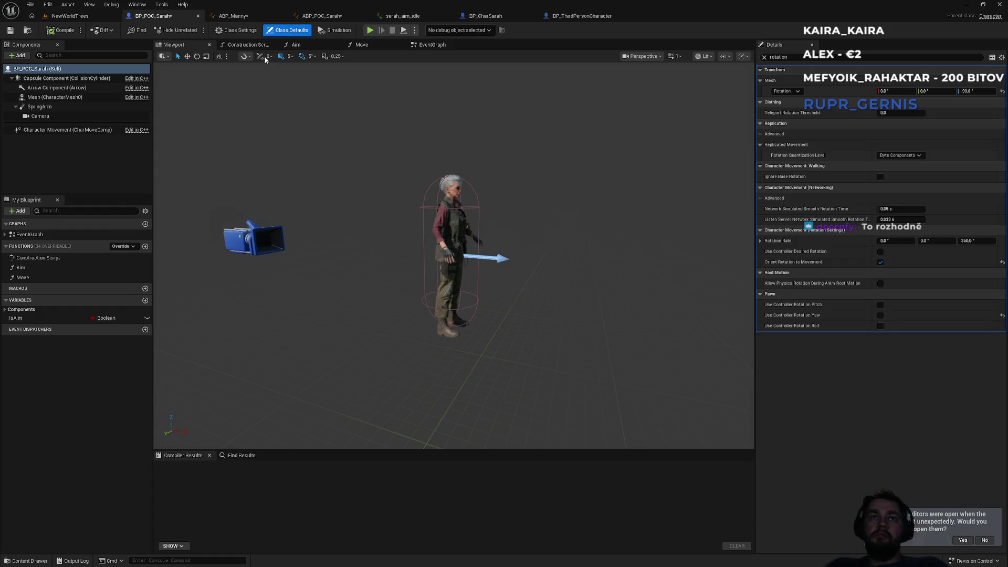
pyautogui.click(322, 15)
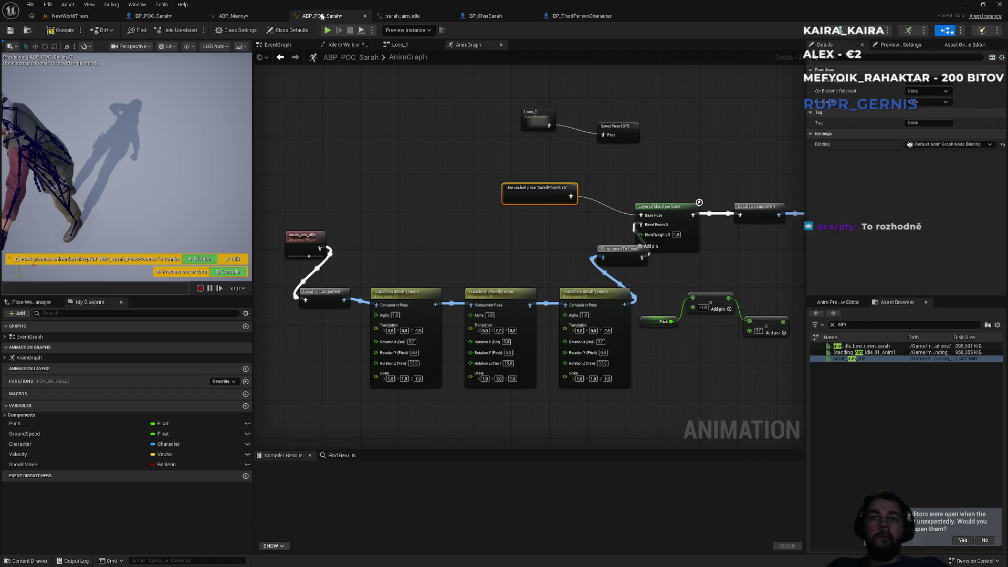
pyautogui.click(412, 45)
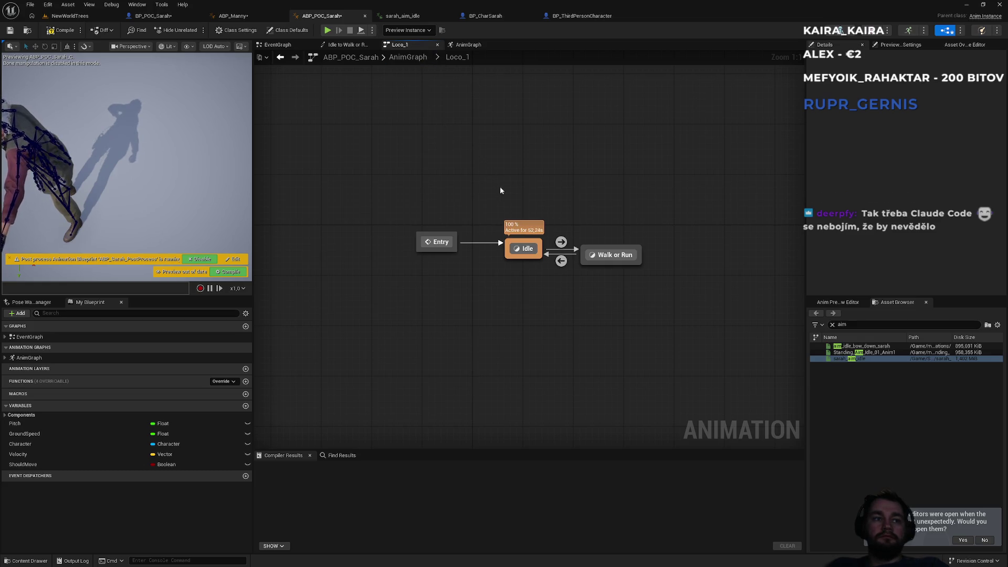
pyautogui.click(405, 56)
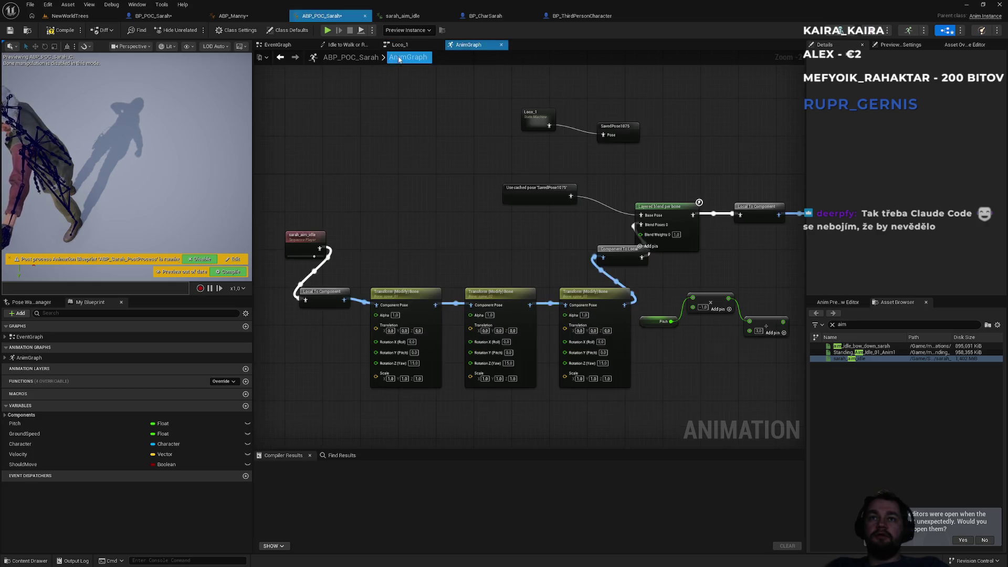
pyautogui.moveTo(303, 240)
pyautogui.mouseDown()
pyautogui.moveTo(264, 245)
pyautogui.moveTo(275, 245)
pyautogui.mouseUp()
pyautogui.click(307, 131)
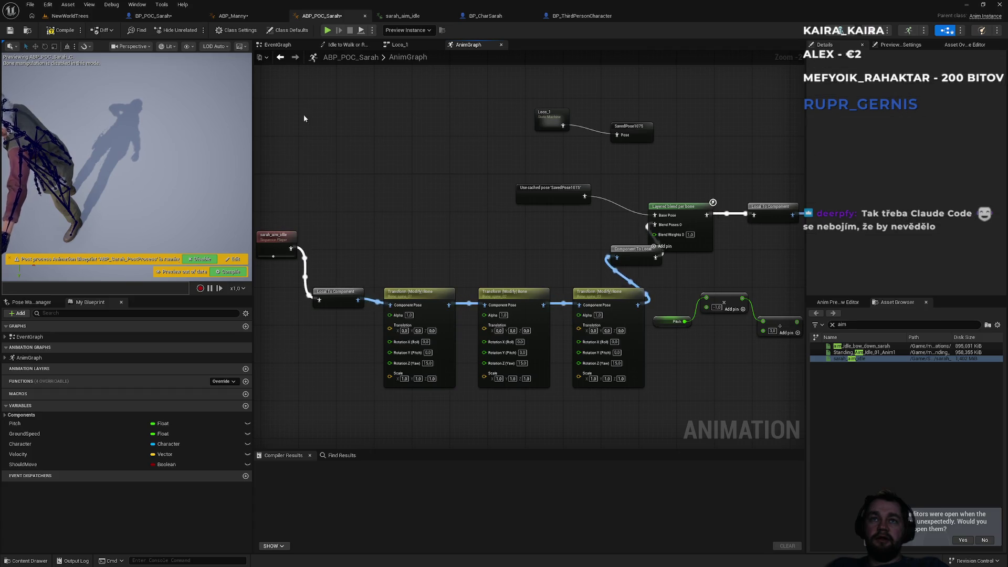
# - Locate the Initialize Animation and Character setter nodes in ABP_POC_Sarah's EventGraph
pyautogui.click(278, 45)
pyautogui.scroll(4, 583, 229)
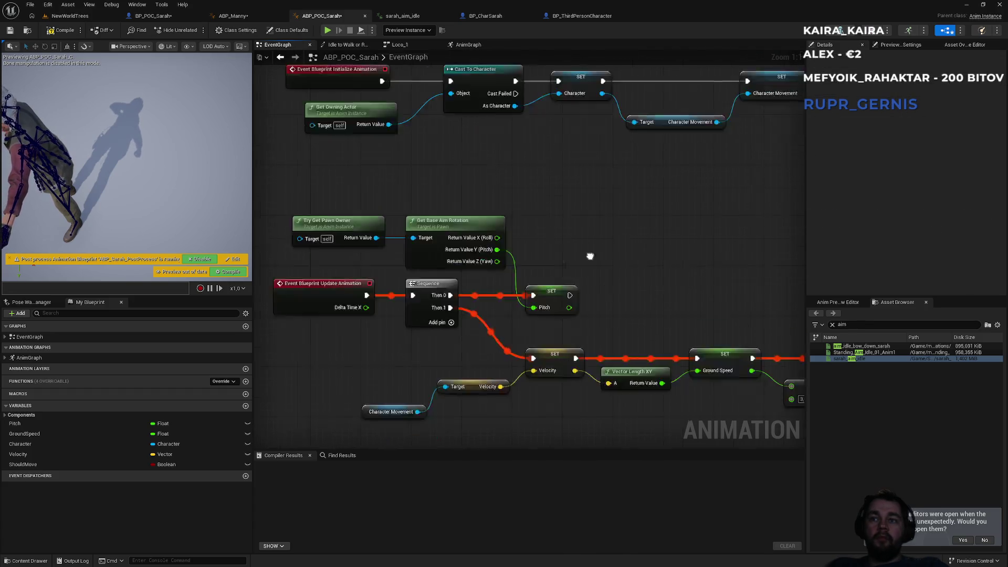
pyautogui.scroll(-3, 582, 230)
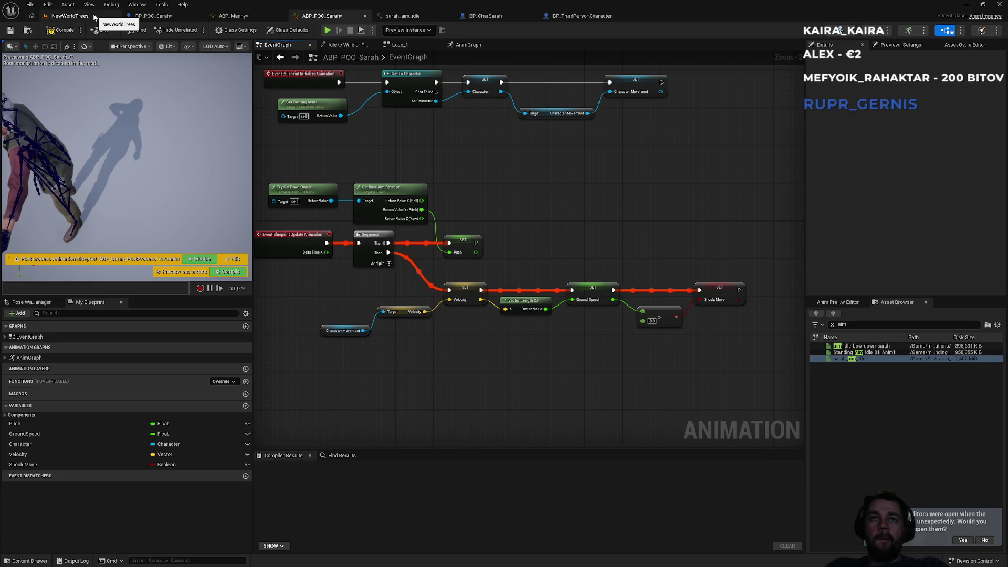
pyautogui.scroll(3, 418, 165)
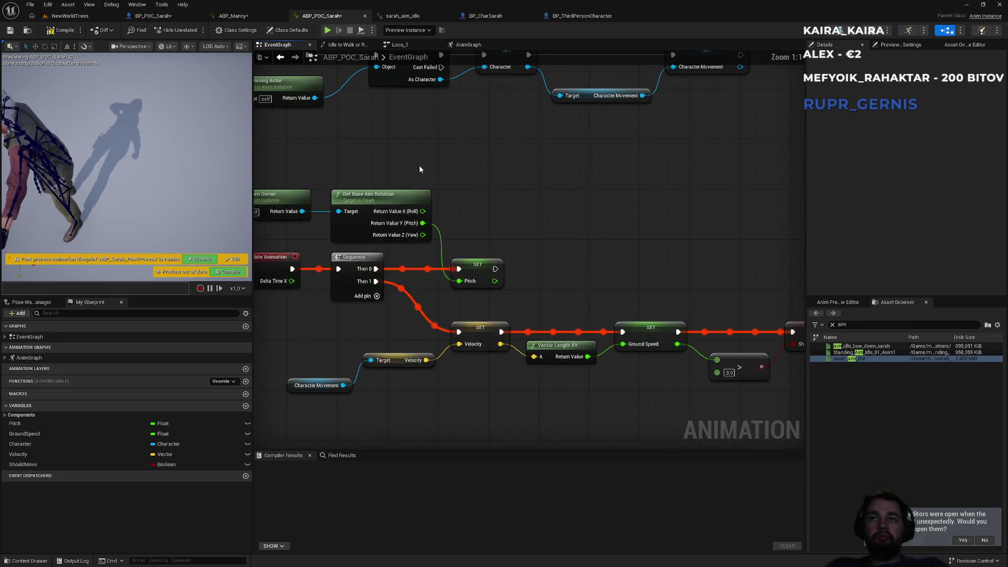
pyautogui.moveTo(426, 242); pyautogui.dragTo(423, 208)
pyautogui.moveTo(404, 116); pyautogui.dragTo(469, 127)
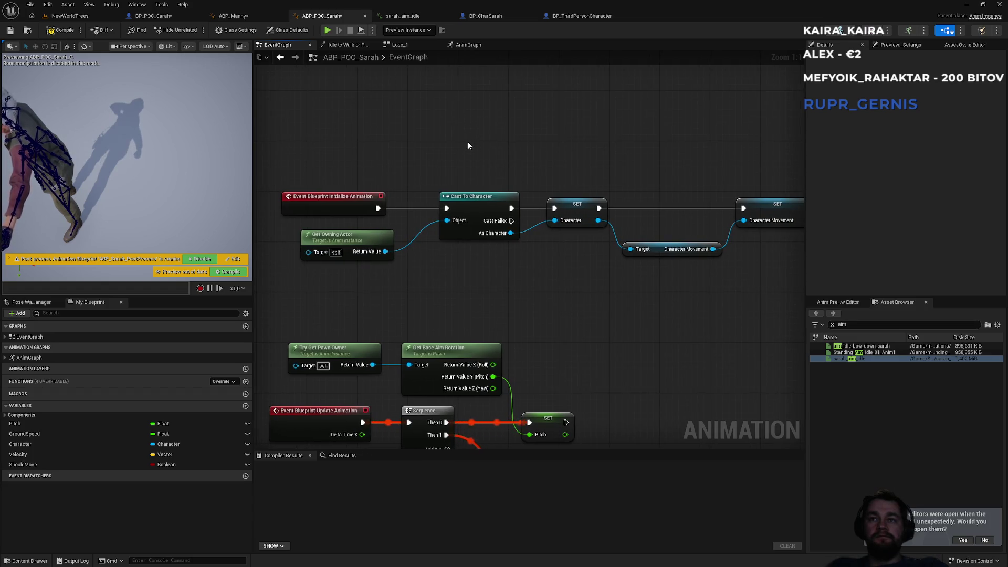
pyautogui.moveTo(473, 141); pyautogui.dragTo(480, 270)
pyautogui.click(599, 279)
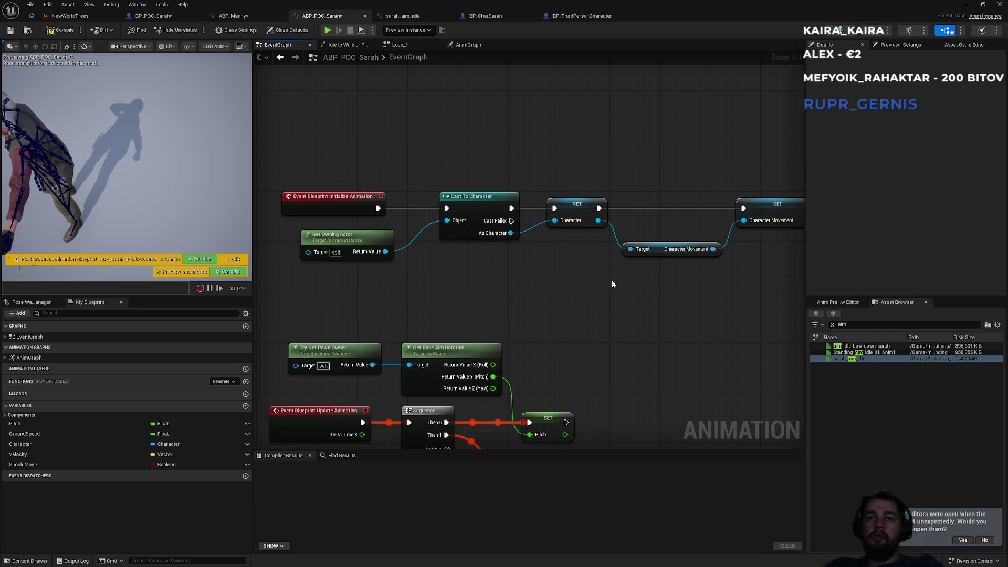
pyautogui.moveTo(598, 279); pyautogui.dragTo(276, 264)
pyautogui.moveTo(391, 224); pyautogui.dragTo(541, 246)
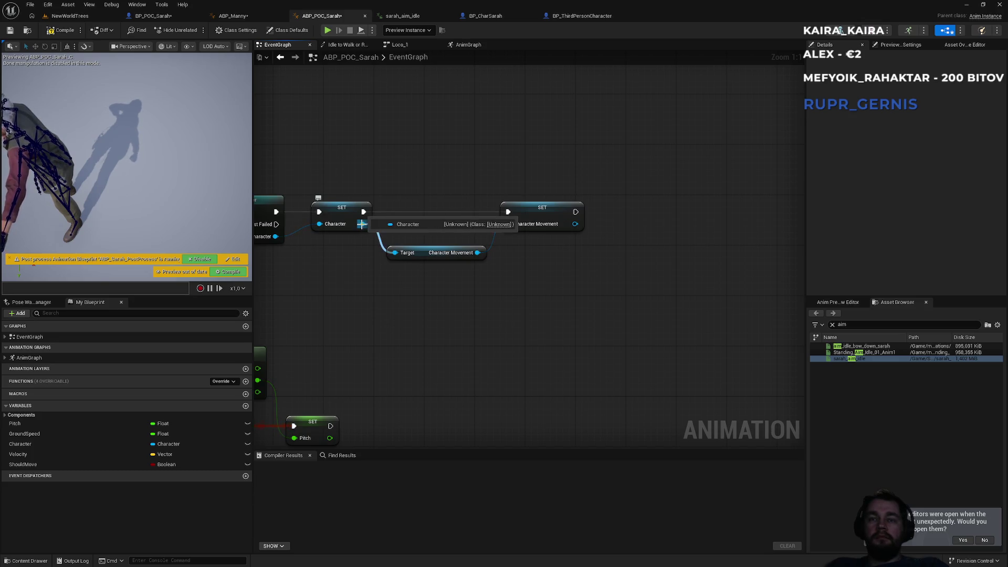
# - Cast the Character to BP_POC_Sarah and promote the cast result to a variable
pyautogui.moveTo(361, 224)
pyautogui.mouseDown()
pyautogui.moveTo(628, 279)
pyautogui.moveTo(630, 252)
pyautogui.mouseUp()
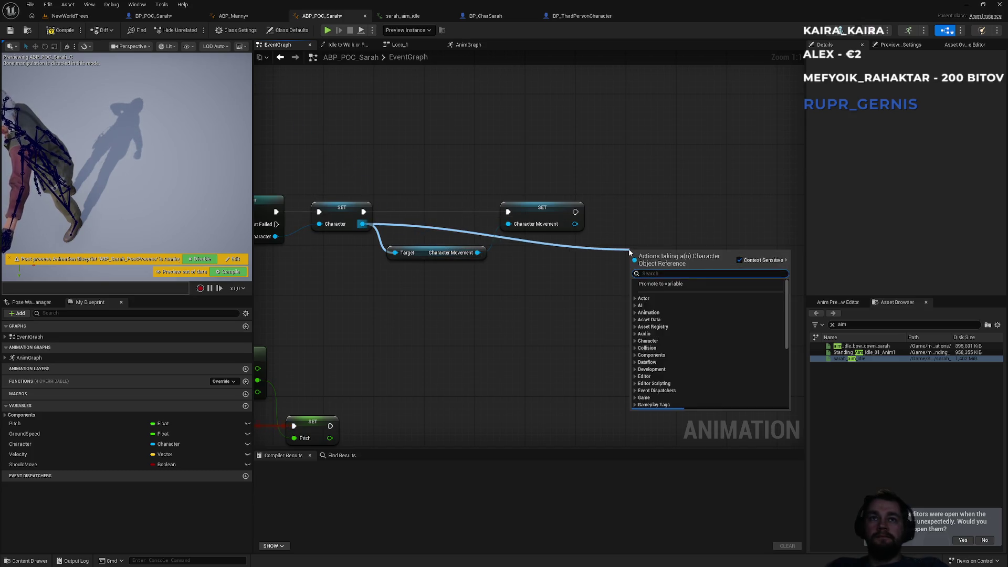
pyautogui.write('cast to')
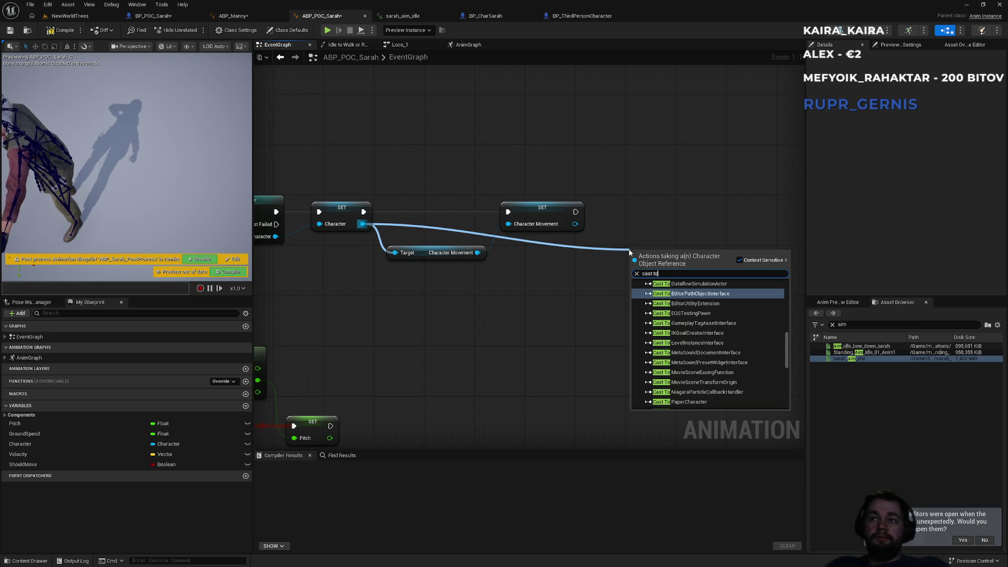
pyautogui.write(' bp_poc')
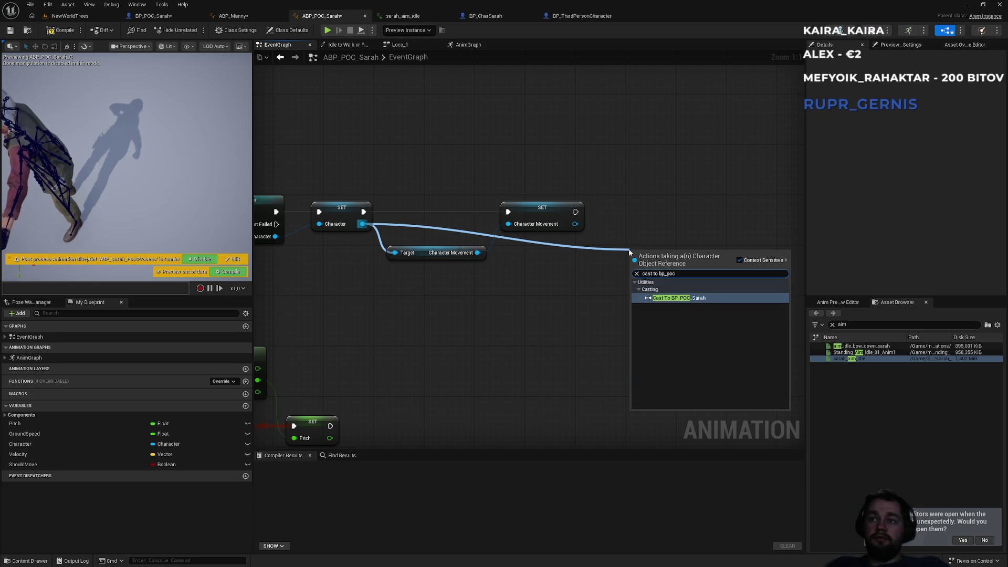
pyautogui.press('Return')
pyautogui.moveTo(633, 261); pyautogui.dragTo(576, 212)
pyautogui.moveTo(503, 269); pyautogui.dragTo(545, 272)
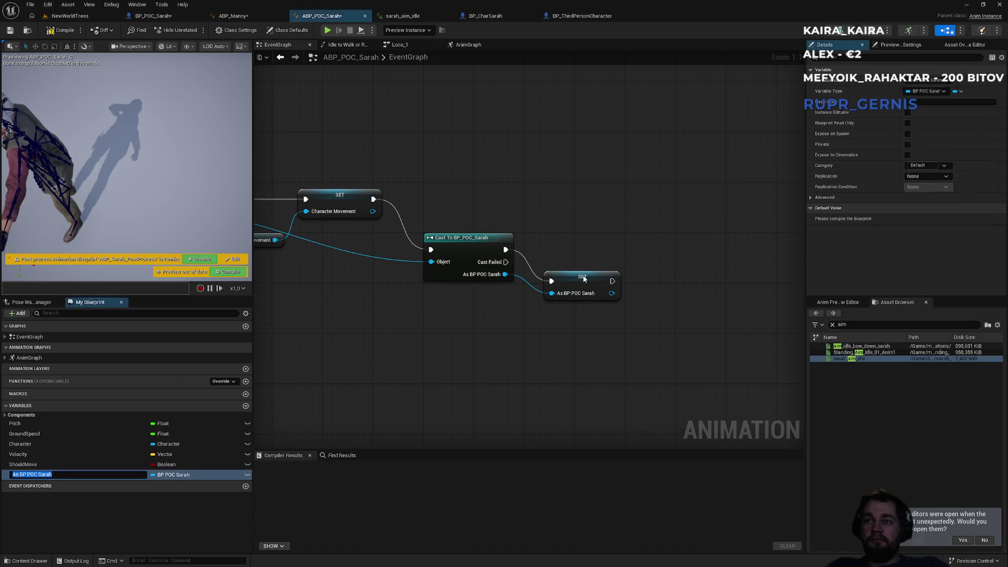
pyautogui.click(575, 320)
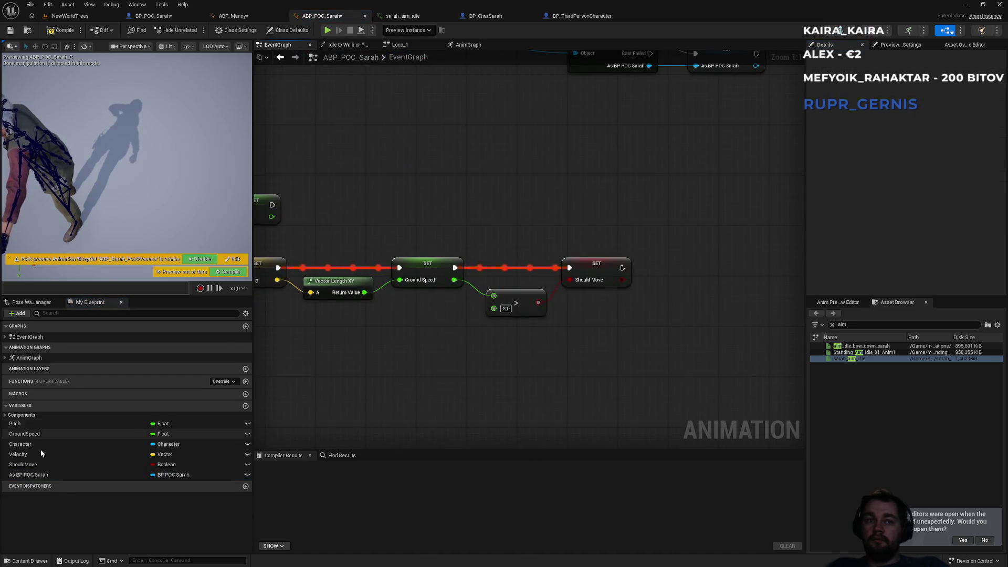
# - Get Is Aim from As BP POC Sarah, promote it to an Is Aim variable, chain after Should Move
pyautogui.moveTo(27, 476)
pyautogui.mouseDown()
pyautogui.moveTo(508, 399)
pyautogui.moveTo(548, 343)
pyautogui.moveTo(683, 344)
pyautogui.moveTo(669, 316)
pyautogui.mouseUp()
pyautogui.write('aim')
pyautogui.press('Down')
pyautogui.press('Down')
pyautogui.press('Up')
pyautogui.press('Return')
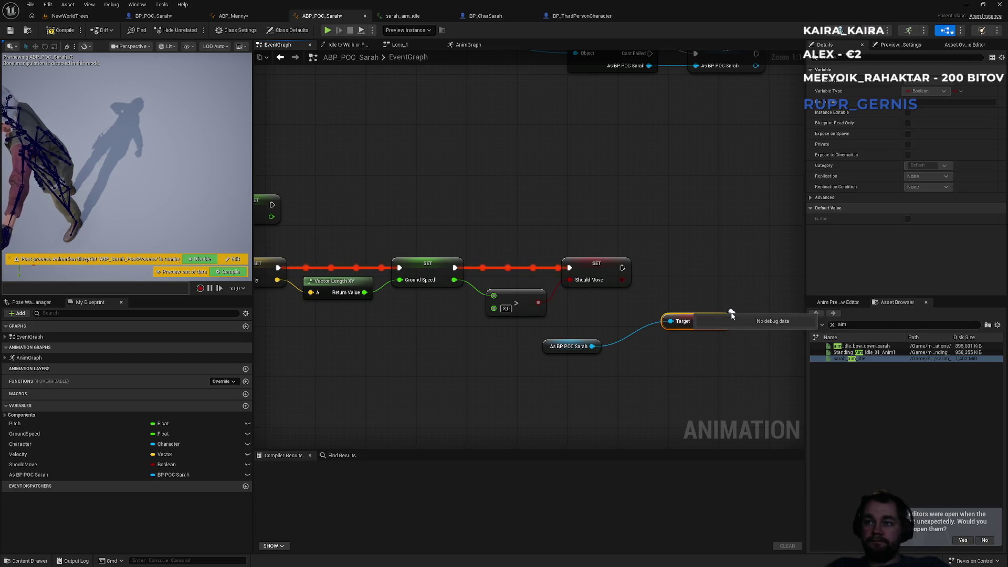
pyautogui.moveTo(718, 314)
pyautogui.mouseDown()
pyautogui.moveTo(557, 326)
pyautogui.moveTo(615, 298)
pyautogui.mouseUp()
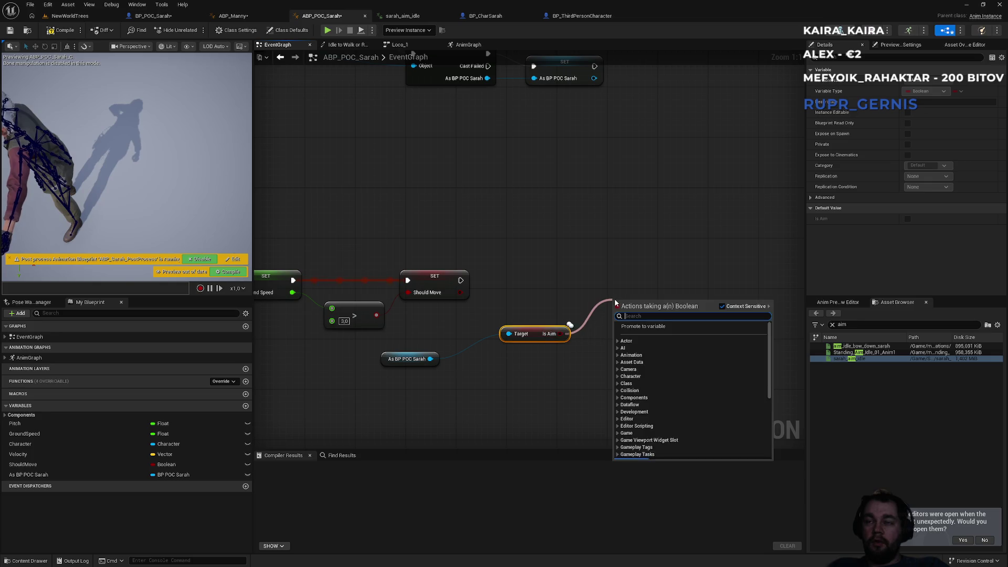
pyautogui.click(651, 326)
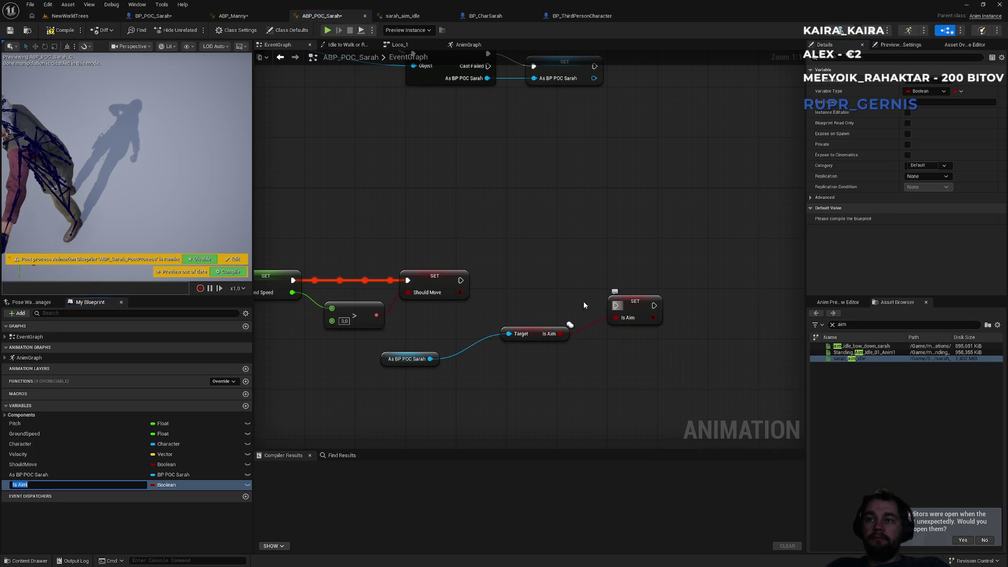
pyautogui.moveTo(615, 305); pyautogui.dragTo(461, 280)
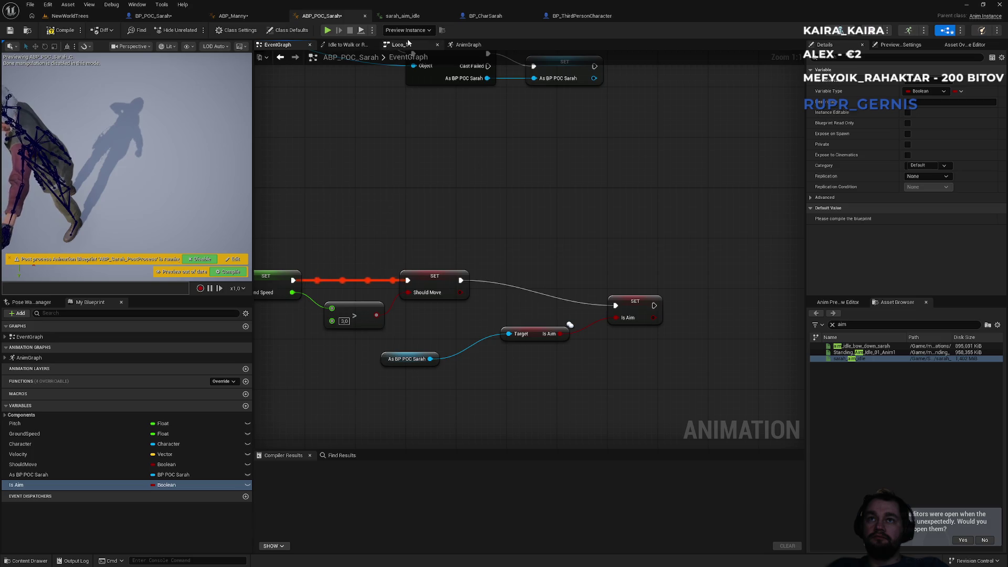
pyautogui.click(408, 45)
pyautogui.click(349, 45)
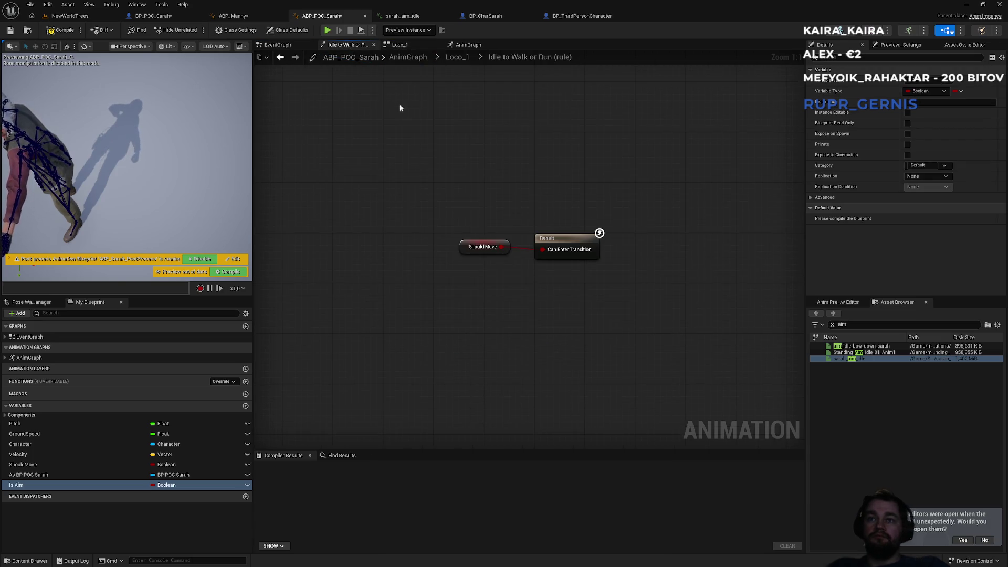
# - Place an Is Aim getter in the AnimGraph beside the sarah_aim_idle pose chain
pyautogui.click(468, 45)
pyautogui.moveTo(412, 216); pyautogui.dragTo(498, 210)
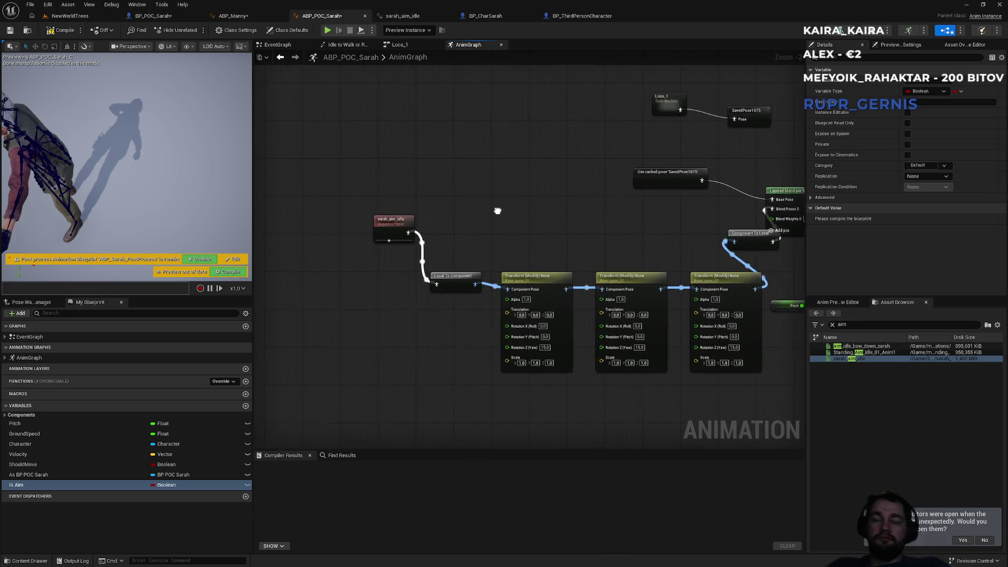
pyautogui.scroll(2, 498, 210)
pyautogui.moveTo(437, 253); pyautogui.dragTo(534, 240)
pyautogui.moveTo(67, 488)
pyautogui.mouseDown()
pyautogui.moveTo(207, 499)
pyautogui.moveTo(333, 361)
pyautogui.moveTo(426, 321)
pyautogui.mouseUp()
pyautogui.write('blend space')
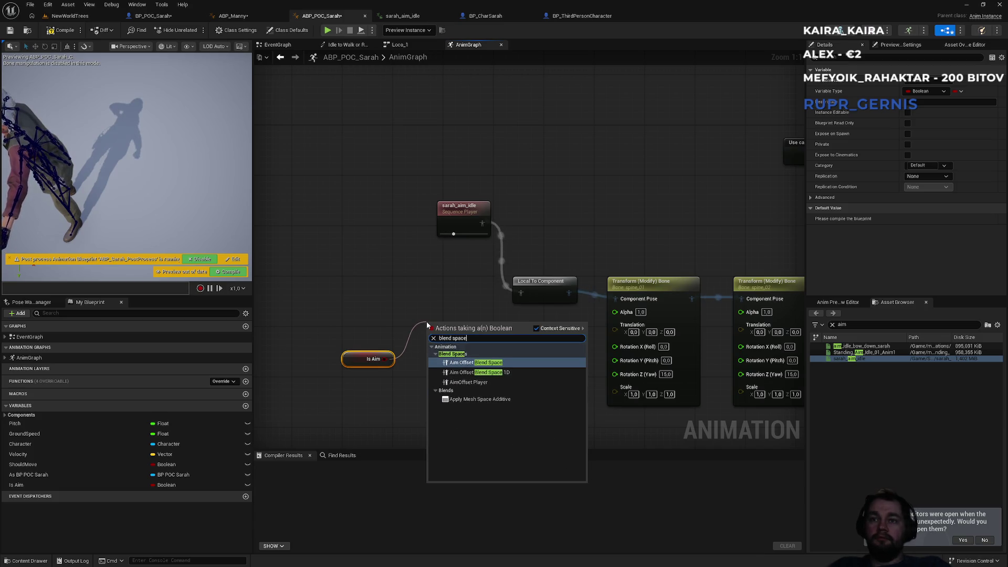
pyautogui.press('Down')
pyautogui.press('Down')
pyautogui.press('Down')
pyautogui.press('Up')
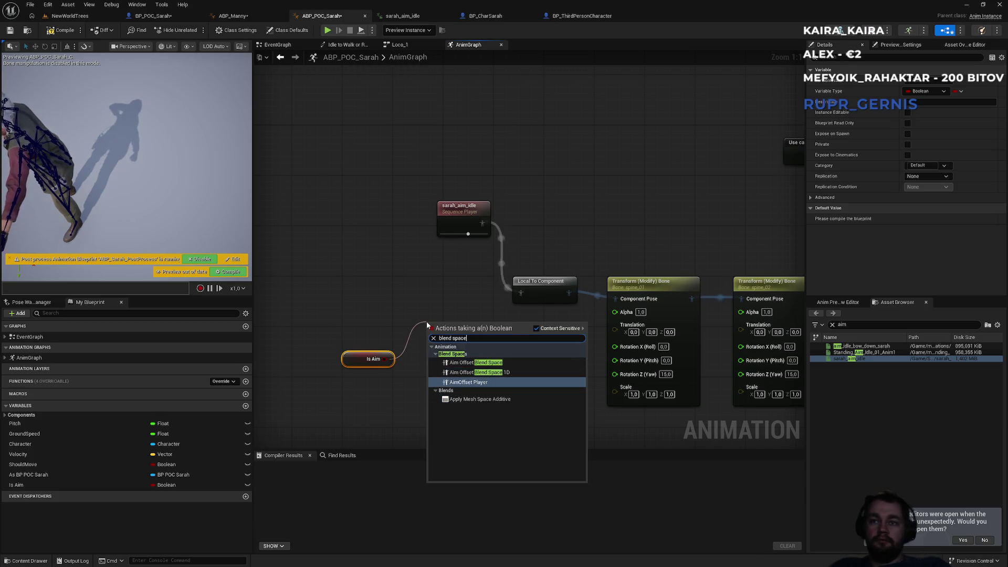
pyautogui.press('Up')
pyautogui.press('Up')
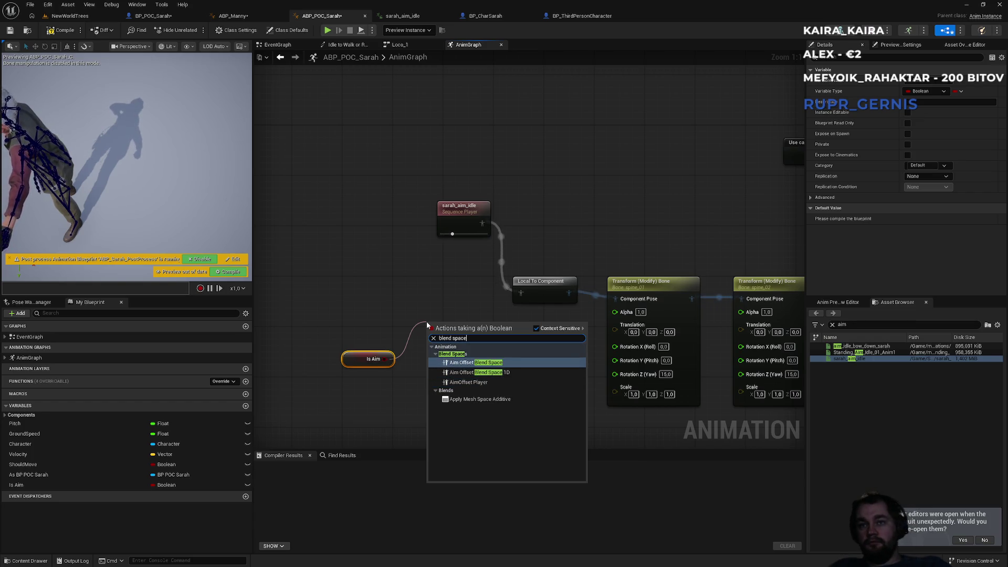
pyautogui.hotkey('ctrl', 'a')
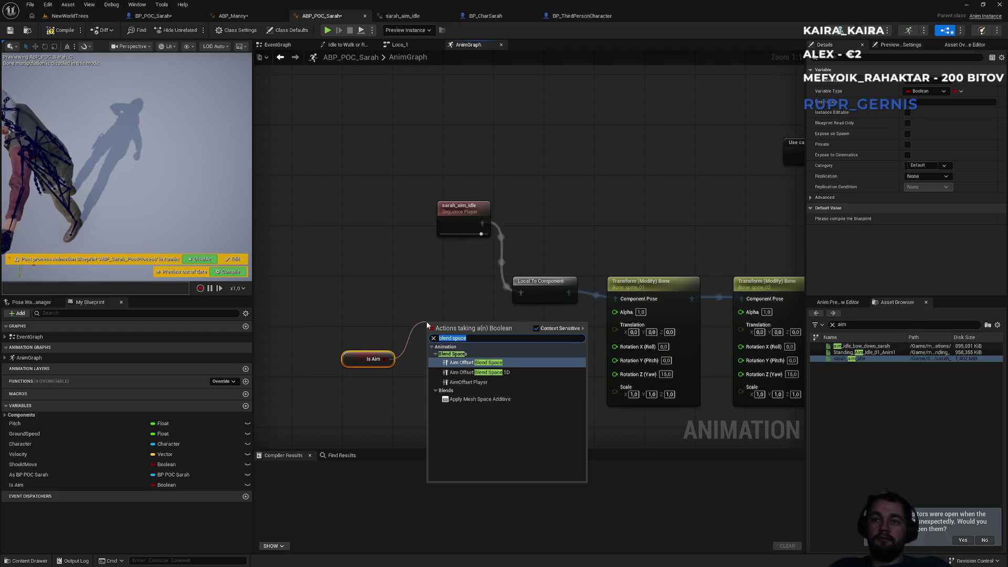
pyautogui.press('Escape')
# - Add a Blend Poses by bool node with Is Aim feeding its Active Value
pyautogui.rightClick(457, 374)
pyautogui.write('blend space')
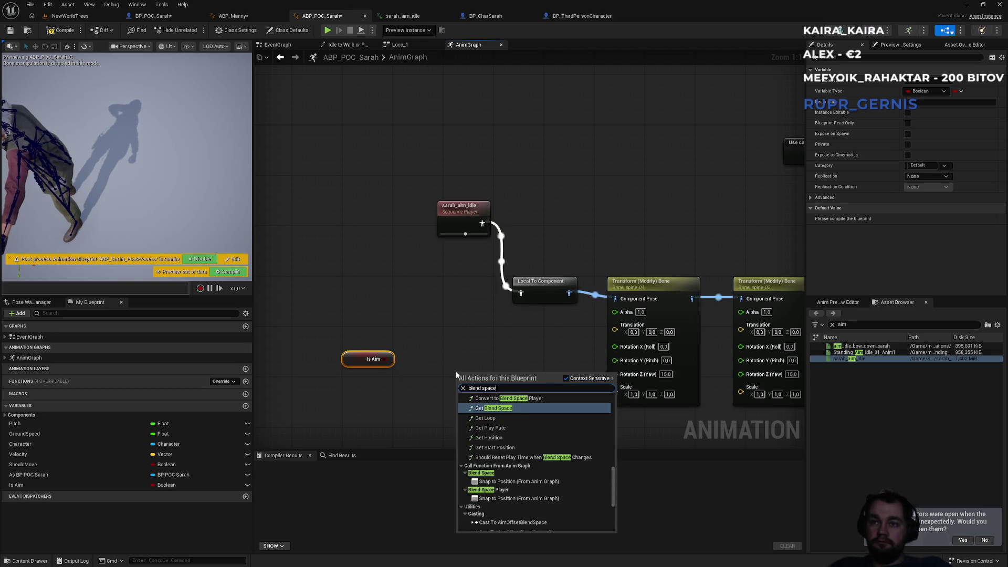
pyautogui.write(' by')
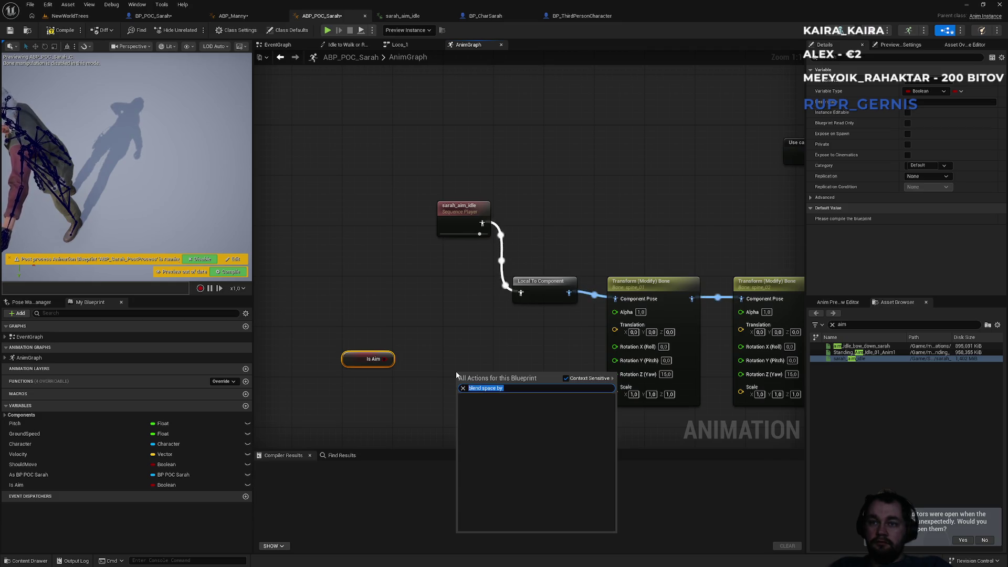
pyautogui.write('blend bool')
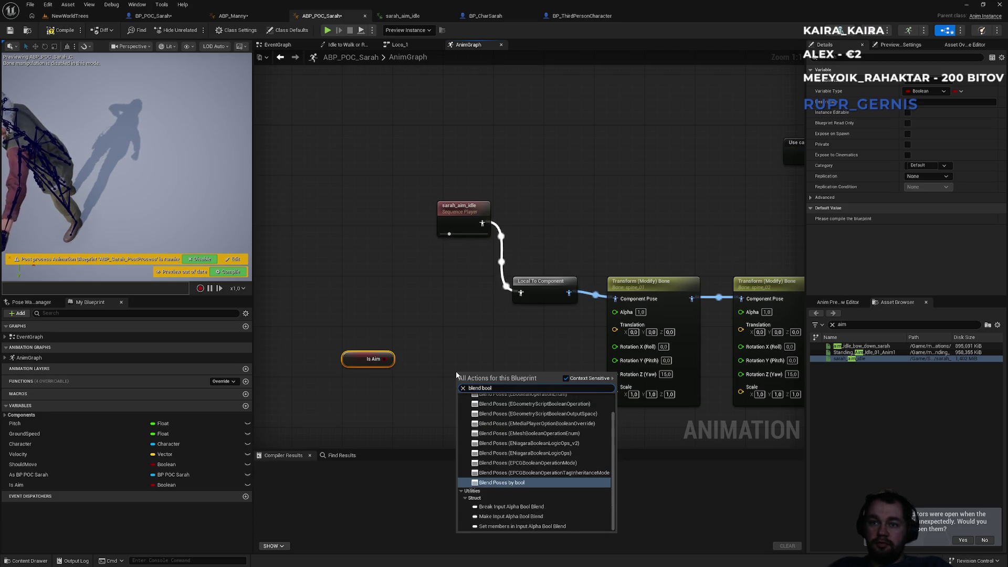
pyautogui.press('Return')
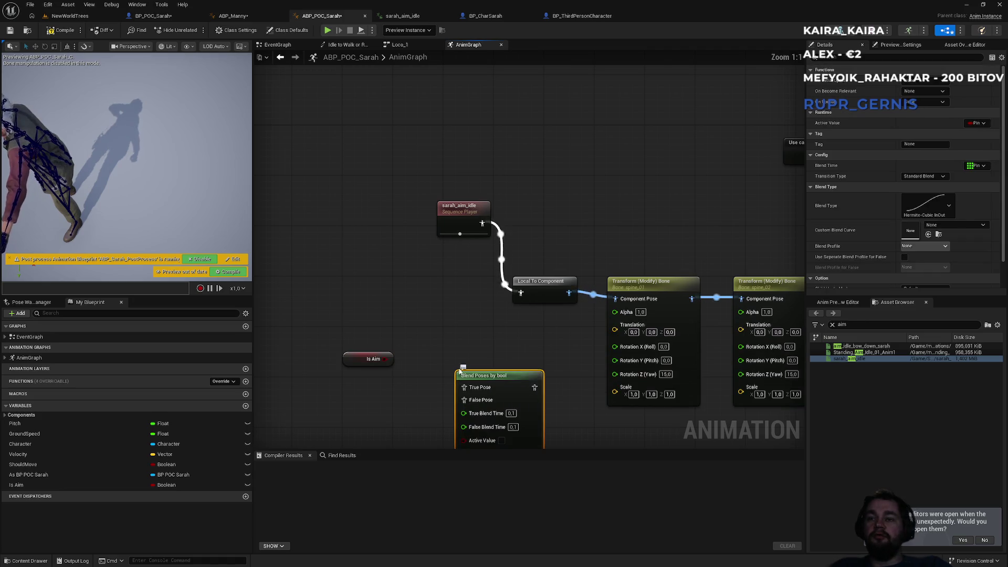
pyautogui.moveTo(407, 205)
pyautogui.mouseDown()
pyautogui.moveTo(417, 279)
pyautogui.moveTo(462, 307)
pyautogui.moveTo(457, 348)
pyautogui.moveTo(468, 358)
pyautogui.mouseUp()
pyautogui.moveTo(426, 170); pyautogui.dragTo(467, 188)
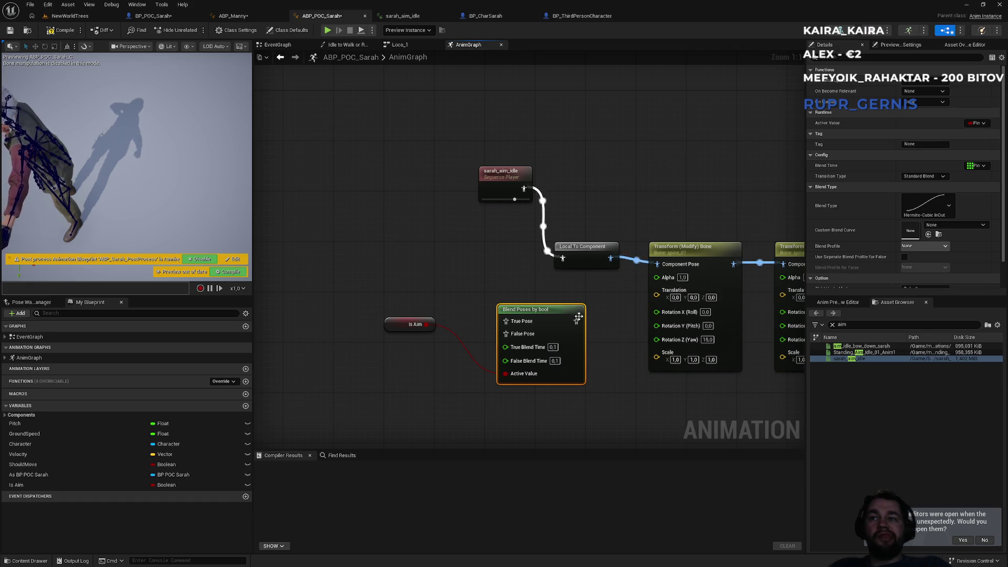
# - Delete the Local To Component and Component To Local nodes and reconnect the blended pose downstream
pyautogui.moveTo(584, 319); pyautogui.dragTo(663, 264)
pyautogui.moveTo(667, 182)
pyautogui.mouseDown()
pyautogui.moveTo(354, 205)
pyautogui.moveTo(462, 219)
pyautogui.mouseUp()
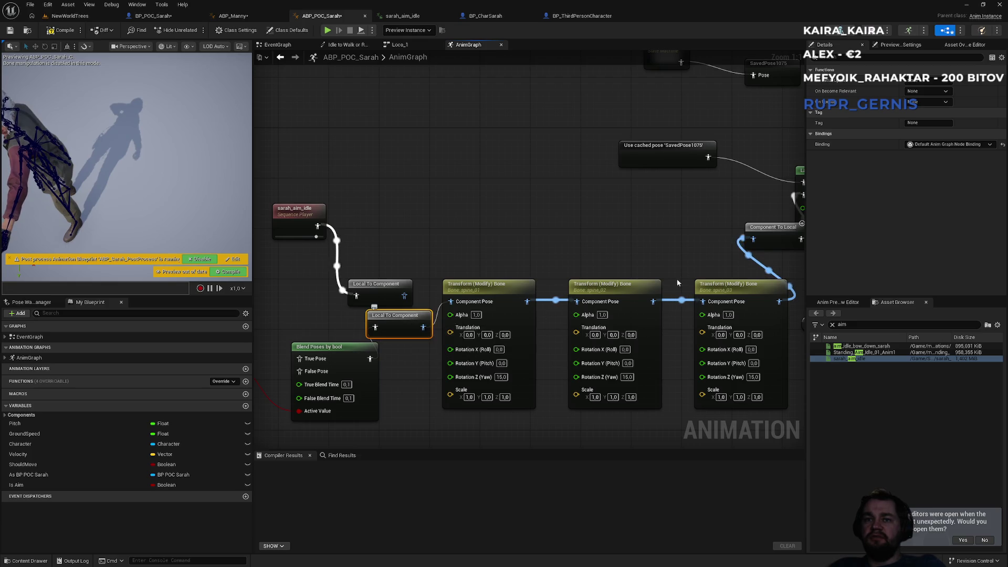
pyautogui.press('Delete')
pyautogui.click(765, 232)
pyautogui.press('Delete')
pyautogui.moveTo(800, 196)
pyautogui.mouseDown()
pyautogui.moveTo(573, 254)
pyautogui.moveTo(371, 359)
pyautogui.mouseUp()
pyautogui.moveTo(472, 233); pyautogui.dragTo(499, 244)
pyautogui.click(246, 15)
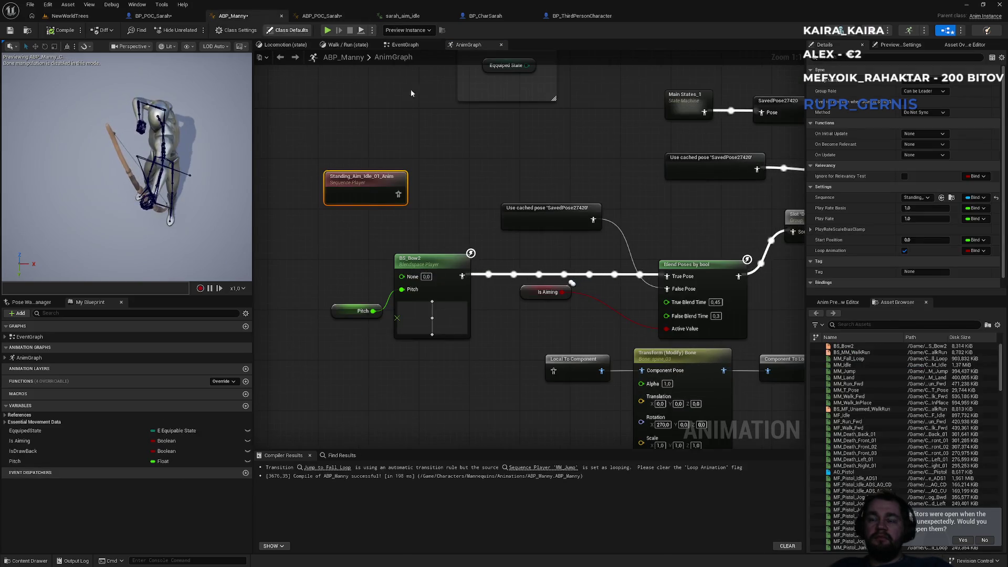
pyautogui.moveTo(529, 152); pyautogui.dragTo(400, 160)
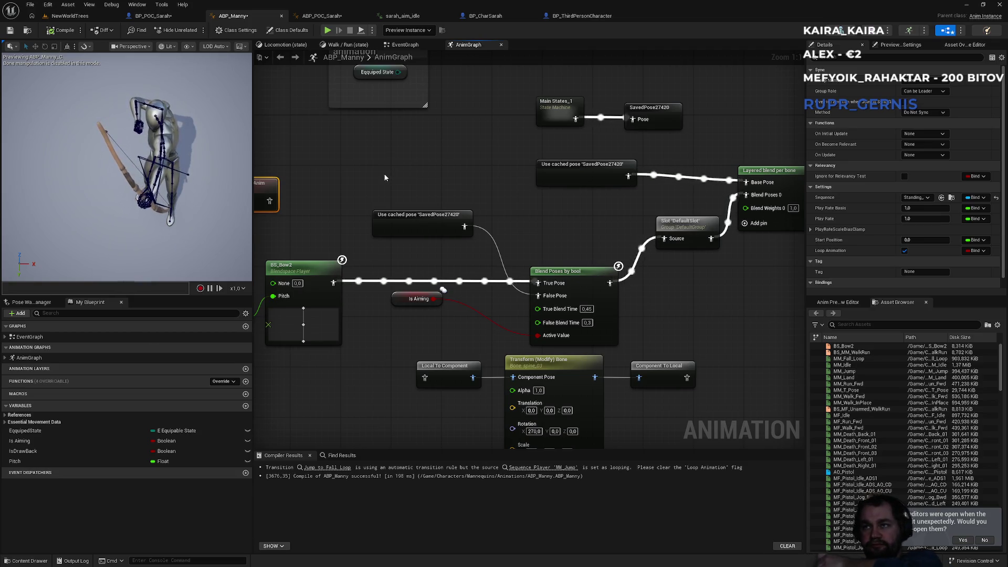
pyautogui.moveTo(556, 186)
pyautogui.mouseDown()
pyautogui.moveTo(399, 225)
pyautogui.moveTo(409, 218)
pyautogui.mouseUp()
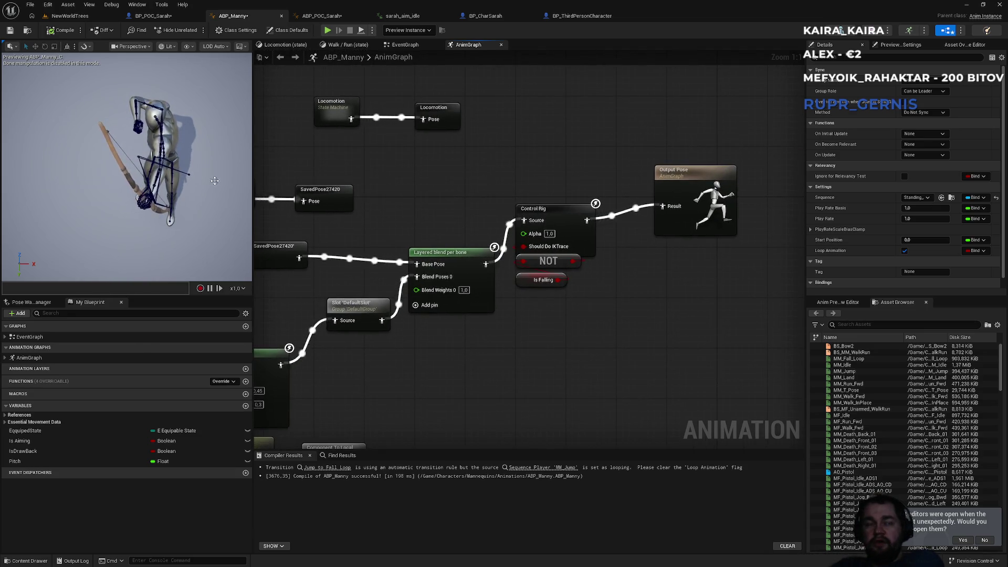
pyautogui.moveTo(374, 168); pyautogui.dragTo(493, 166)
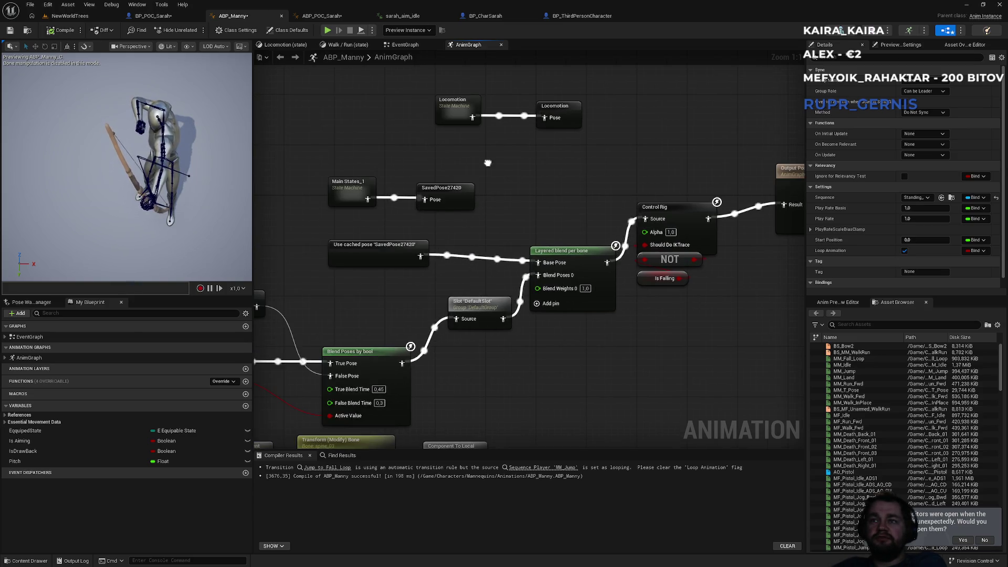
pyautogui.moveTo(461, 261); pyautogui.dragTo(537, 190)
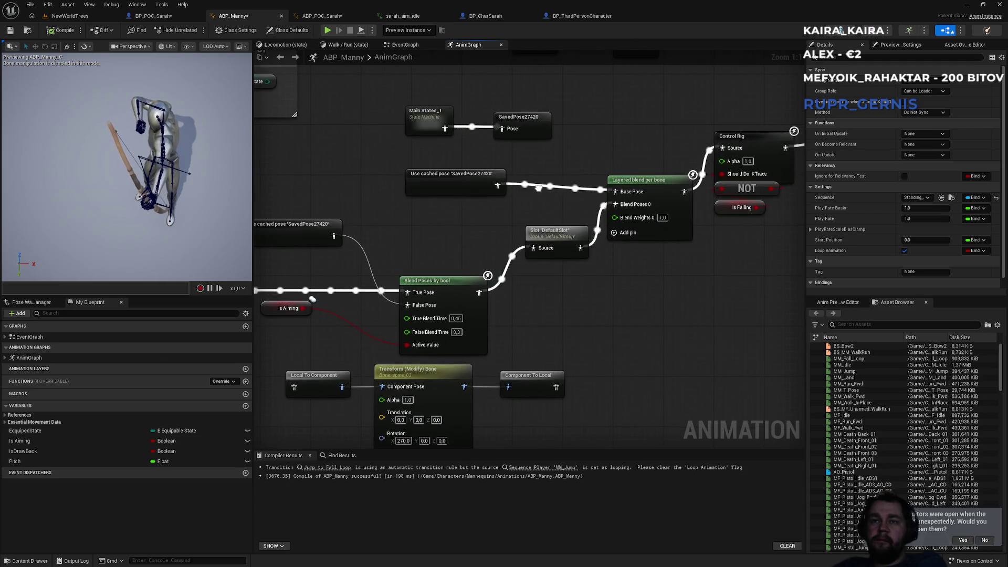
pyautogui.moveTo(537, 190)
pyautogui.mouseDown()
pyautogui.moveTo(615, 170)
pyautogui.moveTo(778, 164)
pyautogui.moveTo(658, 217)
pyautogui.moveTo(574, 229)
pyautogui.moveTo(604, 226)
pyautogui.moveTo(441, 227)
pyautogui.moveTo(579, 226)
pyautogui.mouseUp()
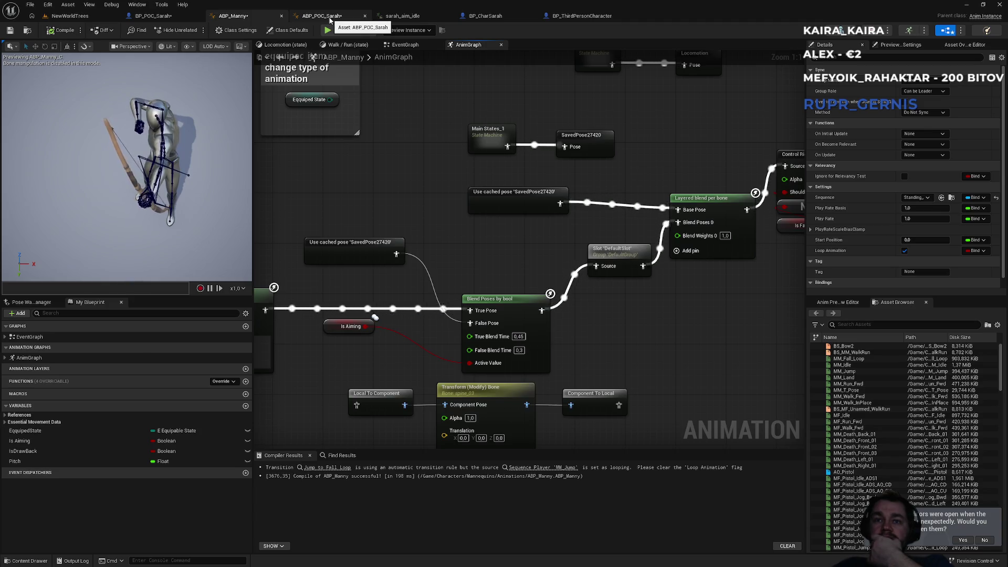
pyautogui.click(329, 16)
# - Rearrange the AnimGraph, moving the cached pose node further left near the bone chain
pyautogui.moveTo(432, 259)
pyautogui.mouseDown()
pyautogui.moveTo(394, 307)
pyautogui.moveTo(515, 236)
pyautogui.moveTo(525, 241)
pyautogui.moveTo(518, 276)
pyautogui.moveTo(403, 330)
pyautogui.mouseUp()
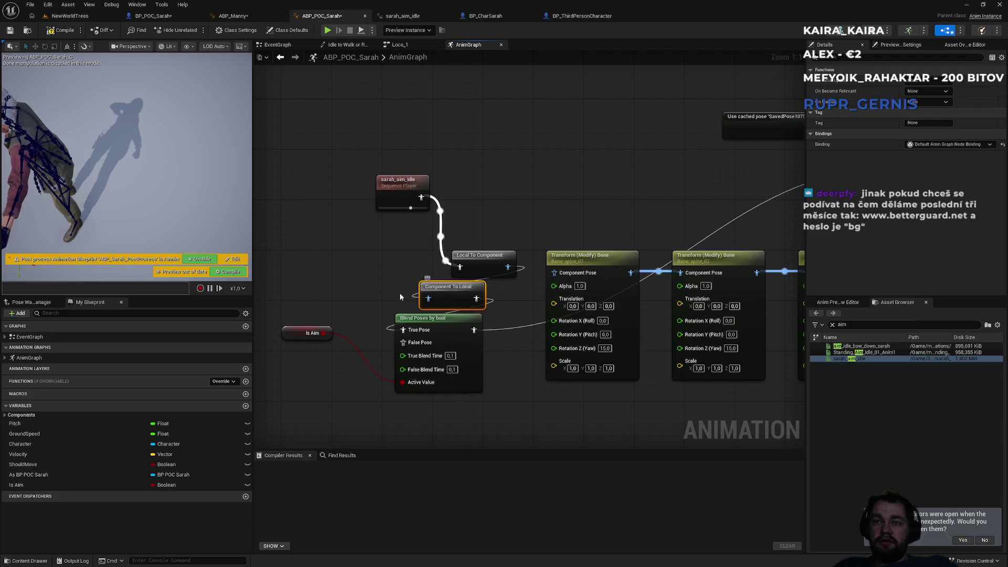
pyautogui.moveTo(712, 150); pyautogui.dragTo(632, 180)
pyautogui.moveTo(722, 166)
pyautogui.mouseDown()
pyautogui.moveTo(368, 199)
pyautogui.moveTo(379, 191)
pyautogui.moveTo(454, 215)
pyautogui.mouseUp()
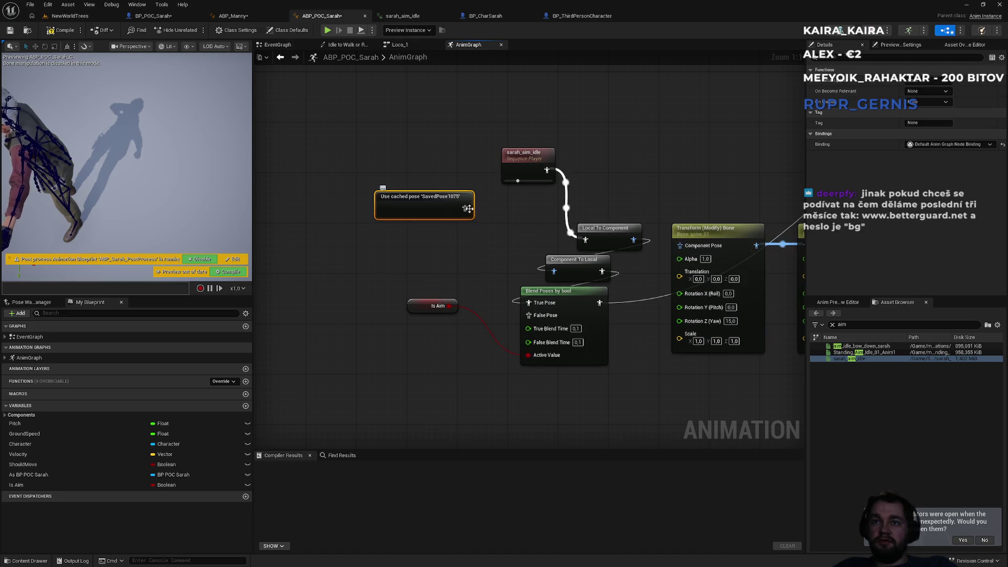
pyautogui.moveTo(645, 236)
pyautogui.mouseDown()
pyautogui.moveTo(493, 311)
pyautogui.moveTo(299, 318)
pyautogui.moveTo(615, 243)
pyautogui.mouseUp()
pyautogui.hotkey('ctrl', 'z')
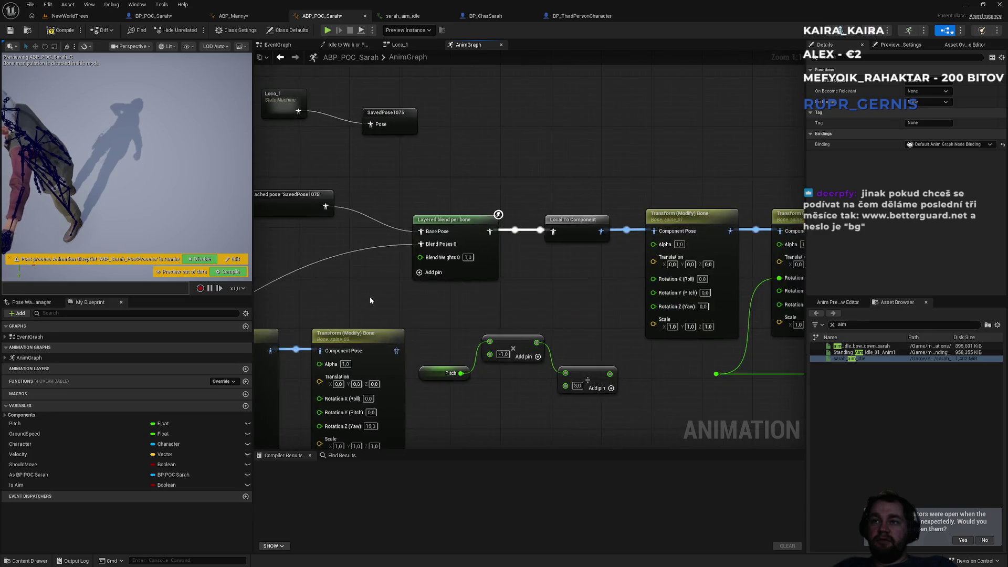
pyautogui.moveTo(560, 313); pyautogui.dragTo(302, 324)
pyautogui.hotkey('ctrl', 'z')
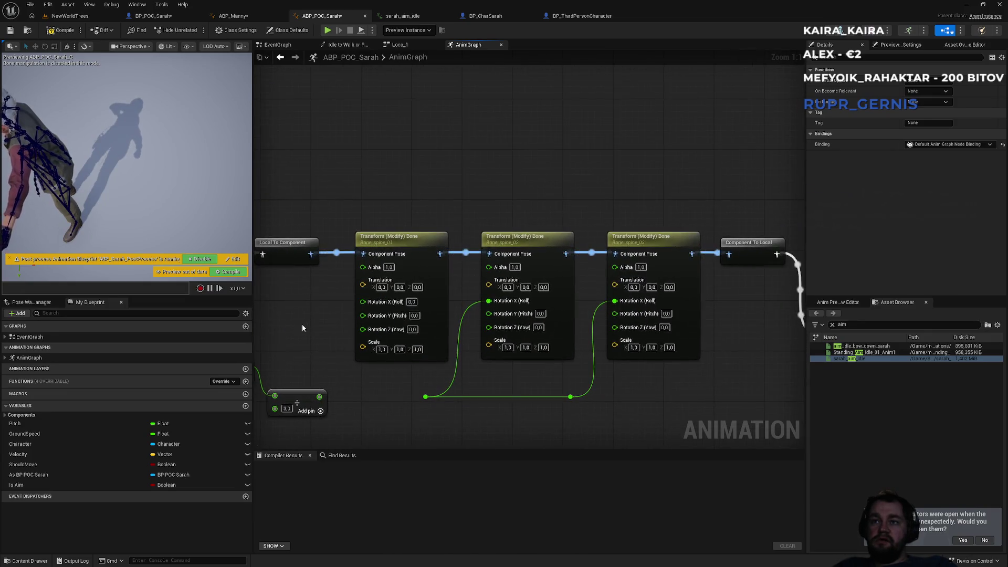
pyautogui.moveTo(511, 159); pyautogui.dragTo(417, 181)
pyautogui.scroll(-2, 499, 213)
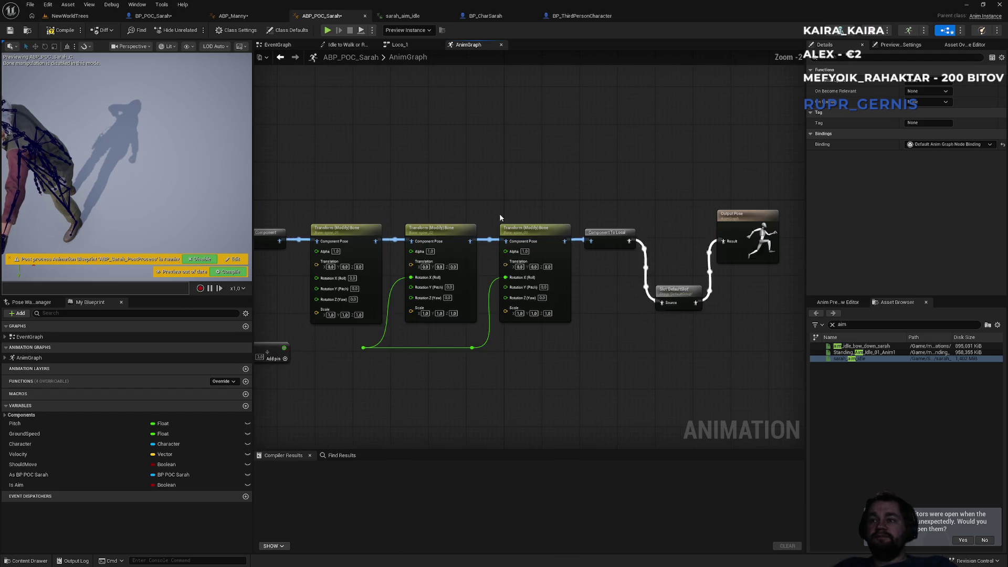
pyautogui.moveTo(294, 244); pyautogui.dragTo(373, 260)
pyautogui.moveTo(310, 257)
pyautogui.mouseDown()
pyautogui.moveTo(276, 256)
pyautogui.moveTo(742, 318)
pyautogui.mouseUp()
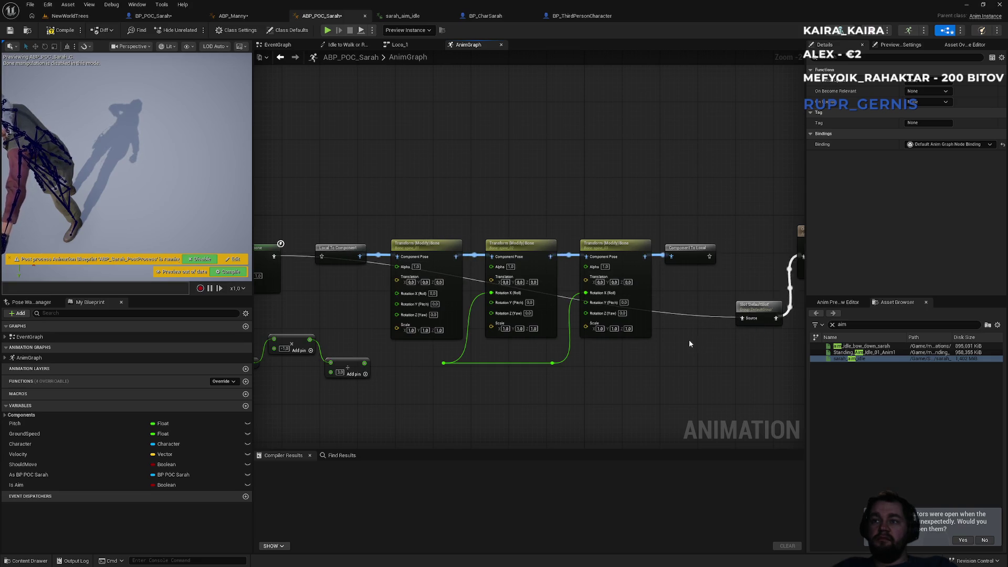
# - Move the DefaultSlot node beside Blend Poses by bool and wire the blend output into its Source
pyautogui.click(748, 310)
pyautogui.scroll(2, 604, 262)
pyautogui.moveTo(604, 263)
pyautogui.mouseDown()
pyautogui.moveTo(524, 220)
pyautogui.moveTo(490, 184)
pyautogui.mouseUp()
pyautogui.hotkey('ctrl', 'x')
pyautogui.hotkey('ctrl', 'v')
pyautogui.moveTo(545, 205)
pyautogui.mouseDown()
pyautogui.moveTo(657, 158)
pyautogui.moveTo(766, 144)
pyautogui.moveTo(801, 127)
pyautogui.mouseUp()
pyautogui.moveTo(679, 157); pyautogui.dragTo(408, 273)
pyautogui.moveTo(466, 124)
pyautogui.mouseDown()
pyautogui.moveTo(521, 157)
pyautogui.moveTo(593, 175)
pyautogui.mouseUp()
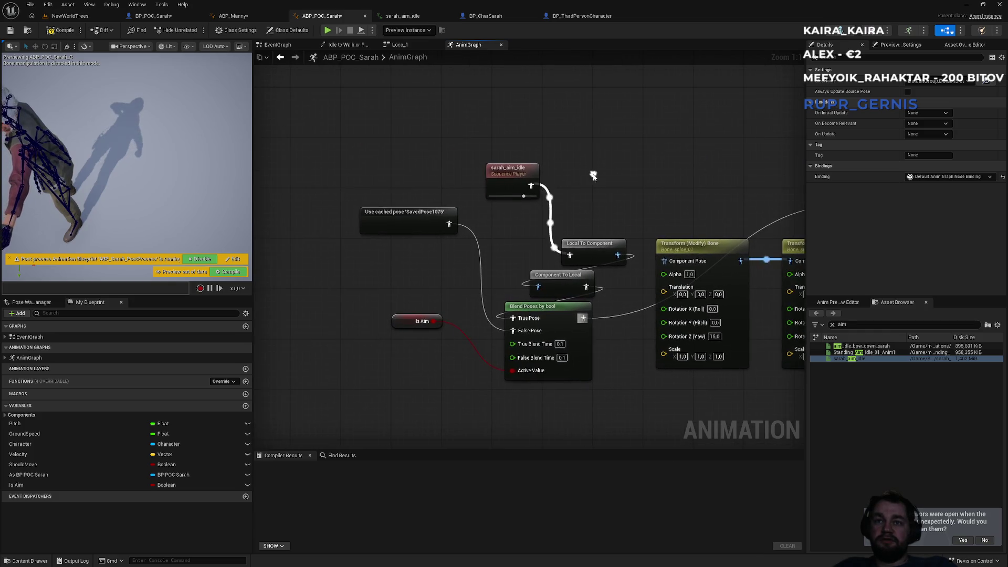
pyautogui.click(69, 16)
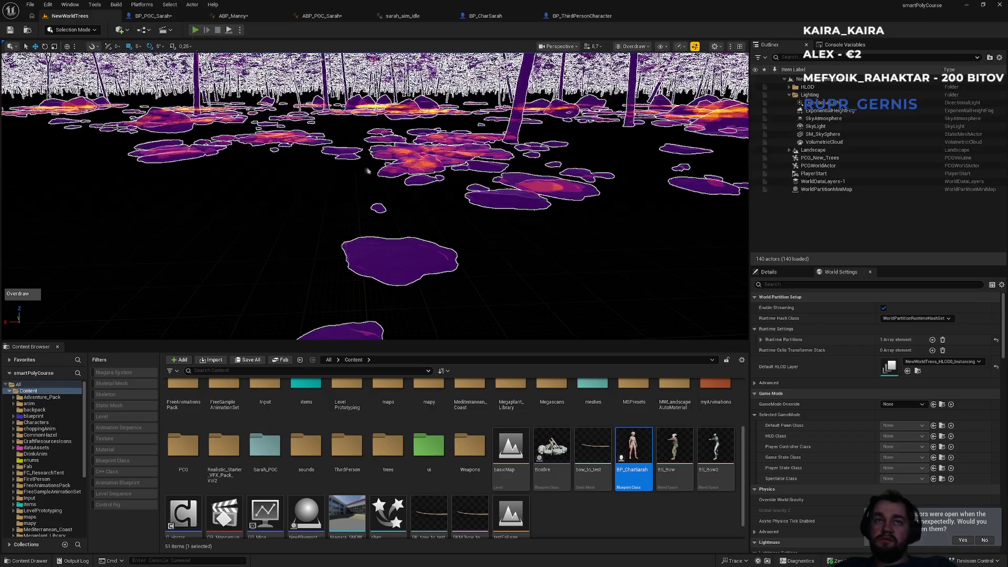
# - Play NewWorldTrees fullscreen, running Sarah forward and left while clicking to raise her arm
pyautogui.hotkey('alt', 'p')
pyautogui.press('w')
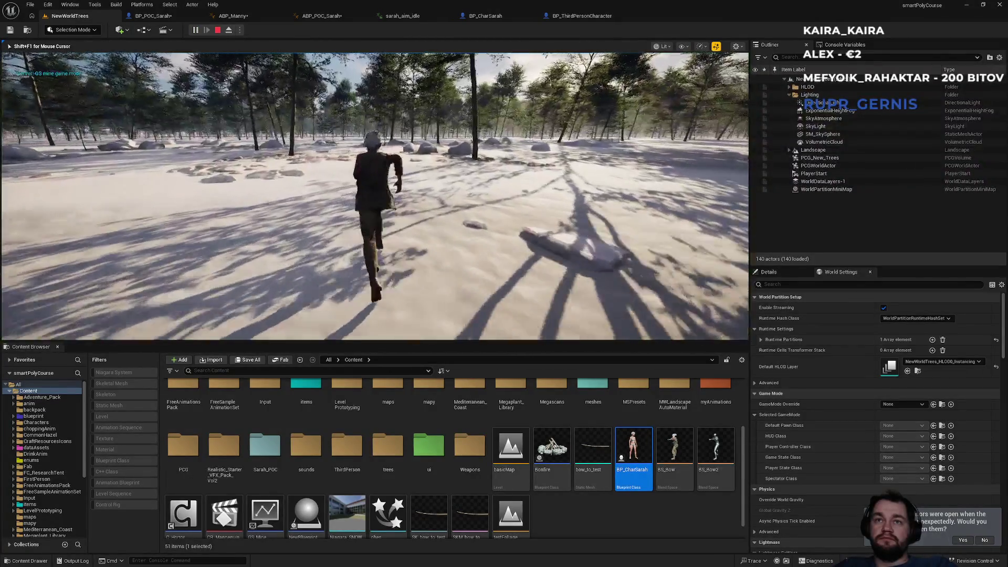
pyautogui.press('w')
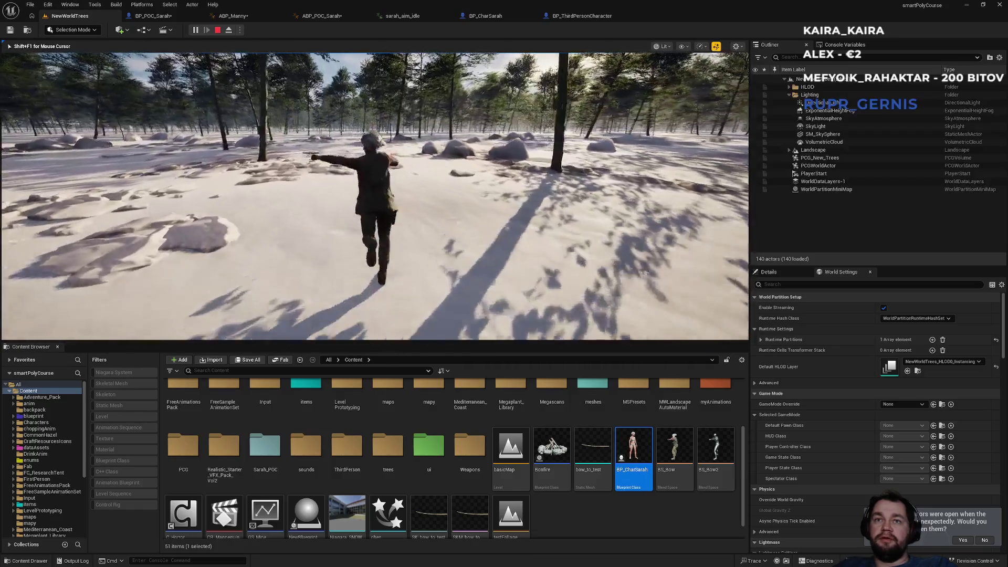
pyautogui.press('F11')
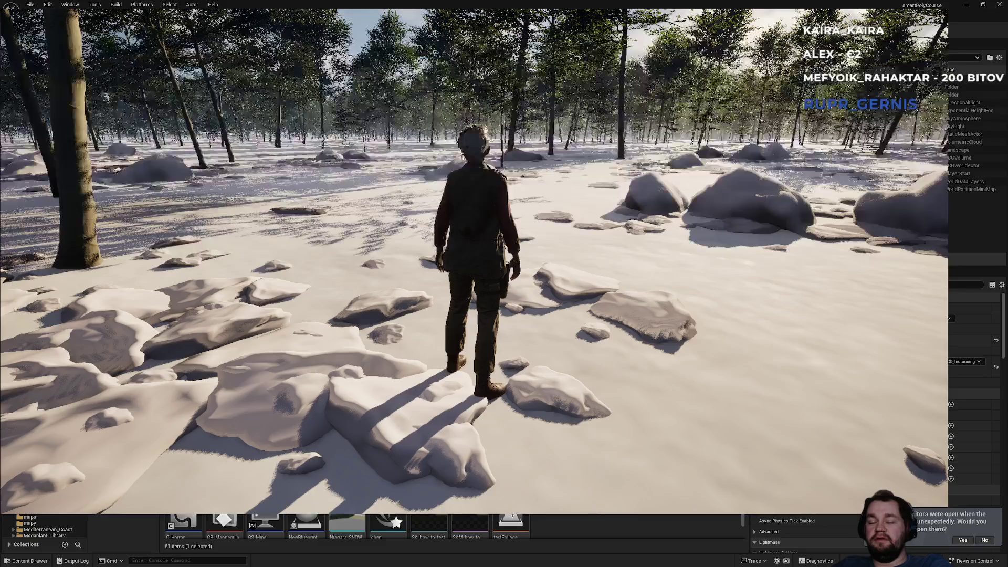
pyautogui.press('w')
pyautogui.click(504, 283)
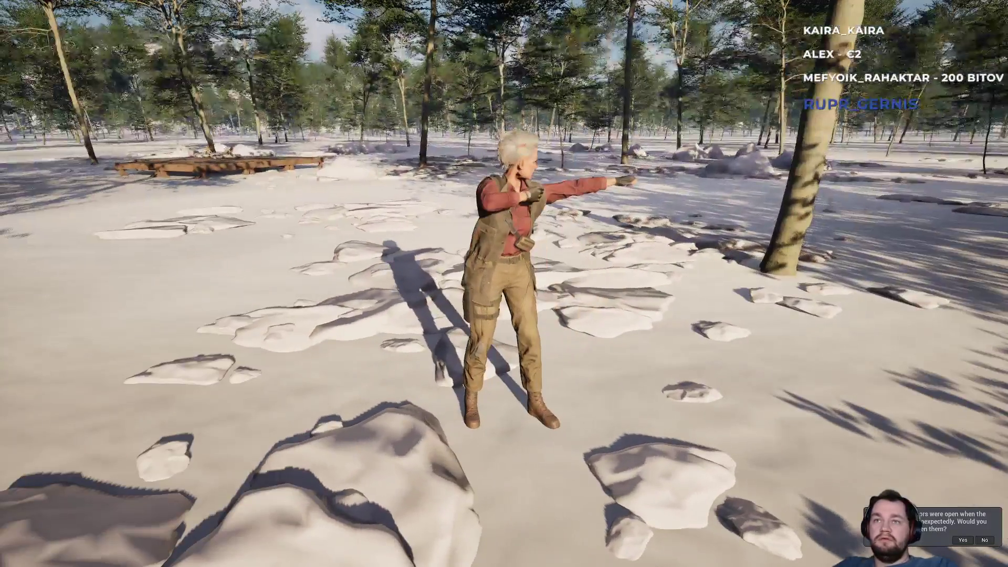
pyautogui.click(504, 284)
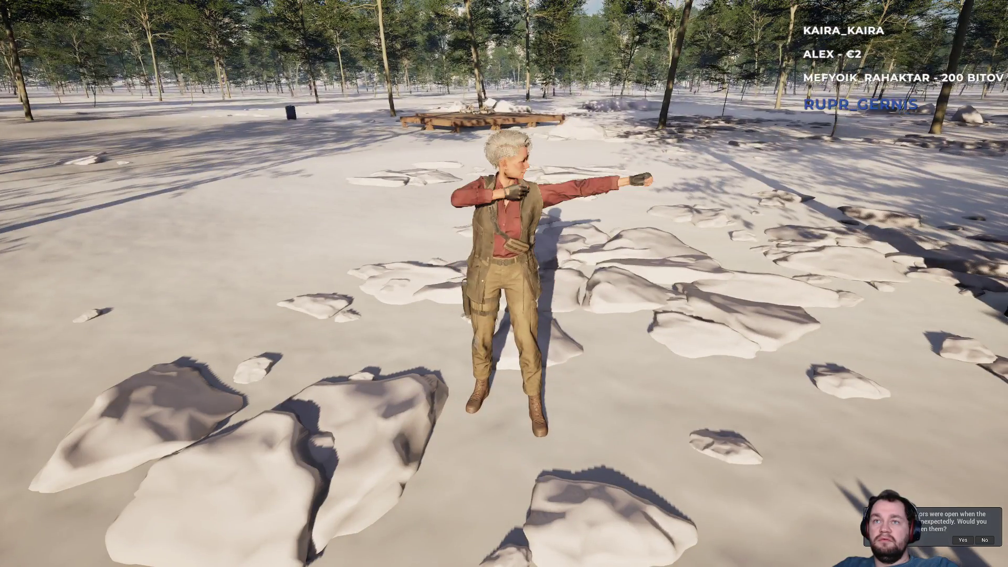
pyautogui.press('w')
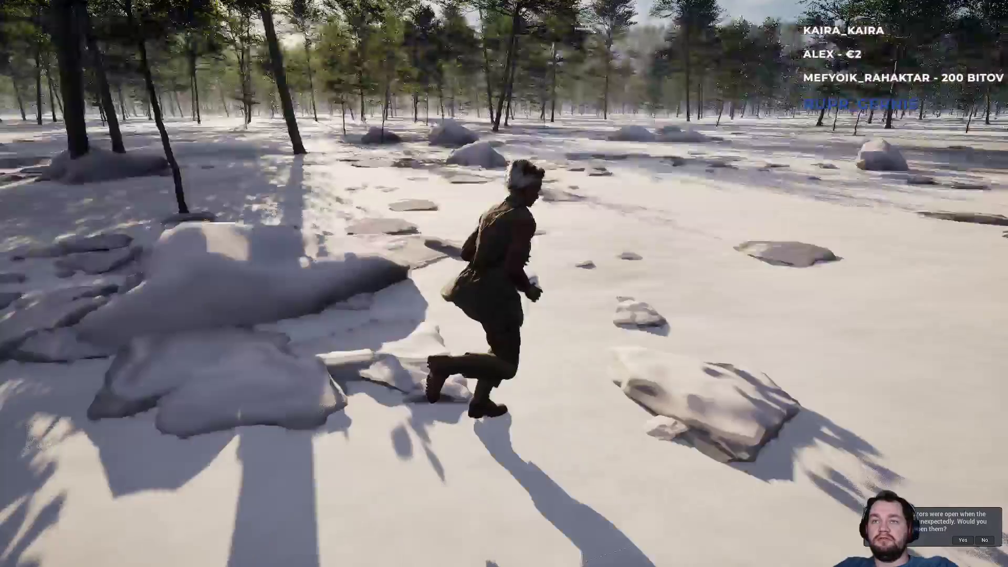
pyautogui.click(504, 283)
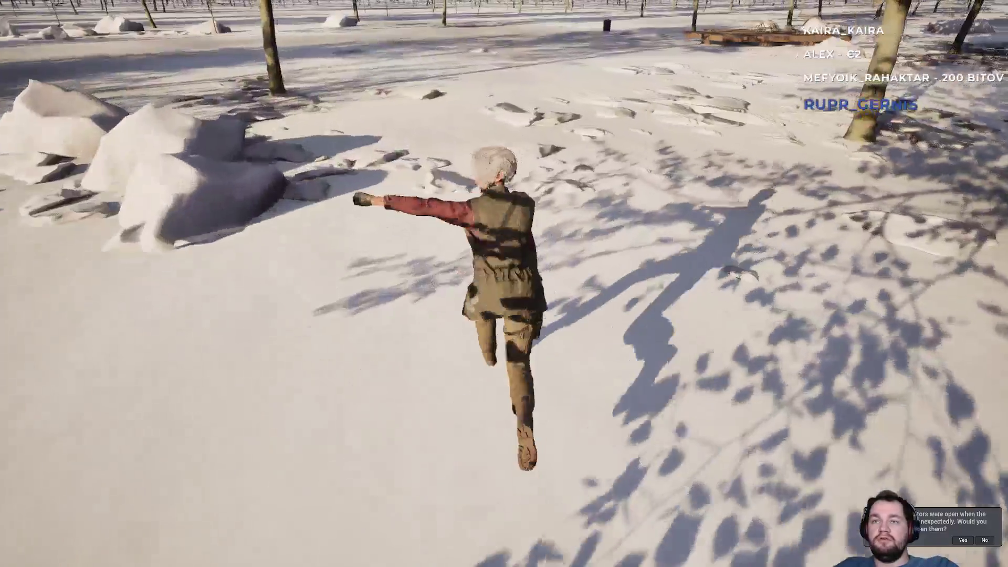
pyautogui.press('a')
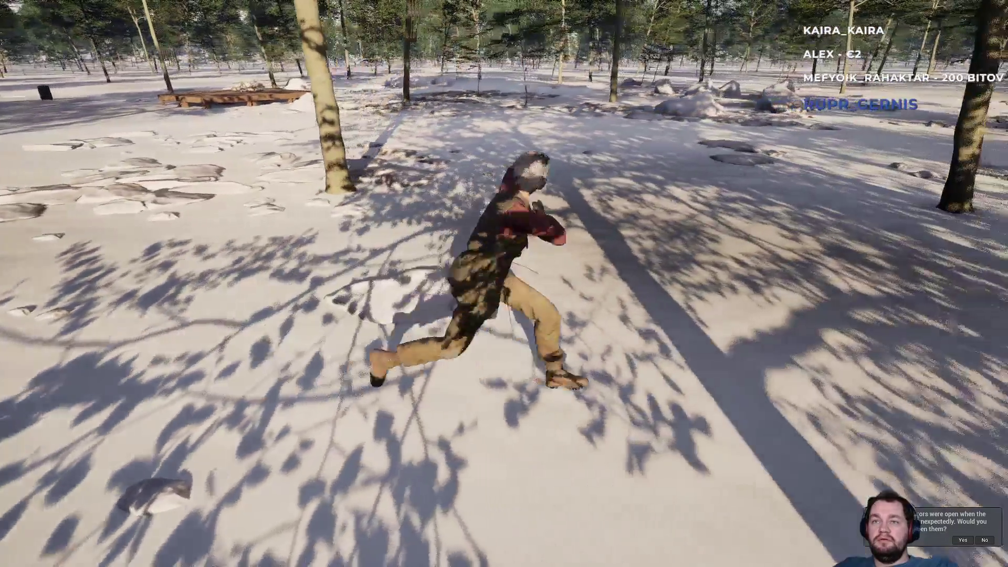
pyautogui.press('F11')
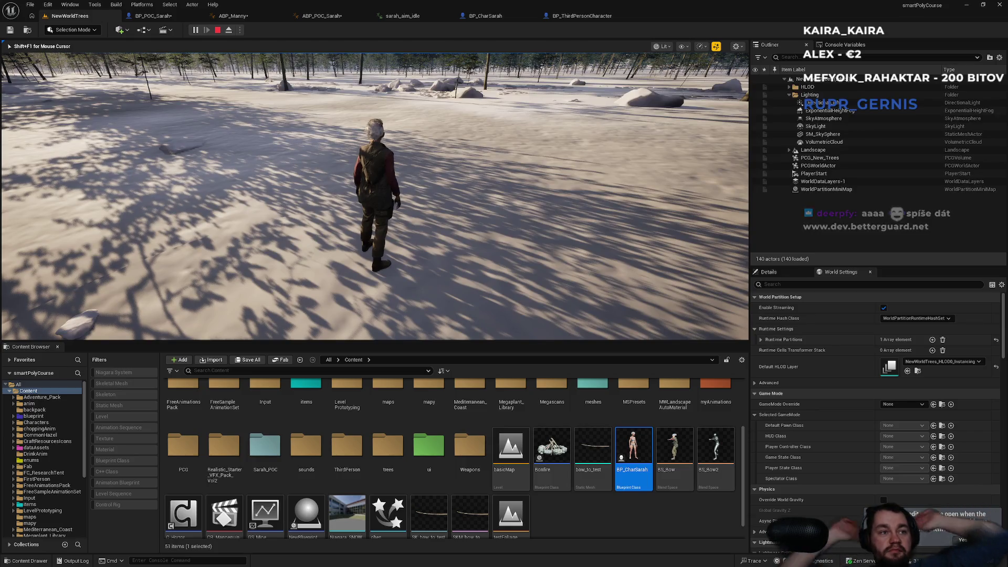
pyautogui.press('super')
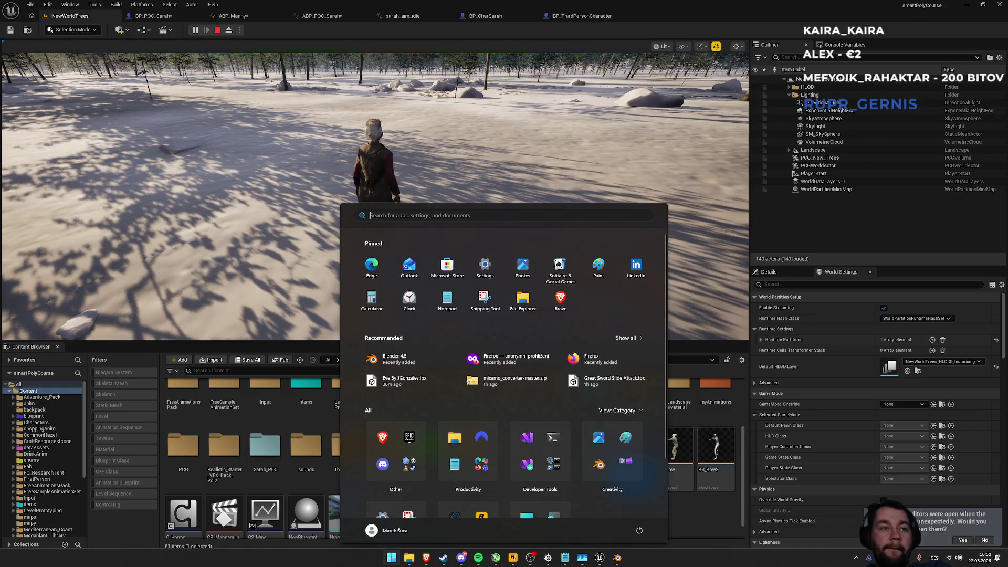
# - Change the site address to dev.betterguard.net and load it
pyautogui.press('Escape')
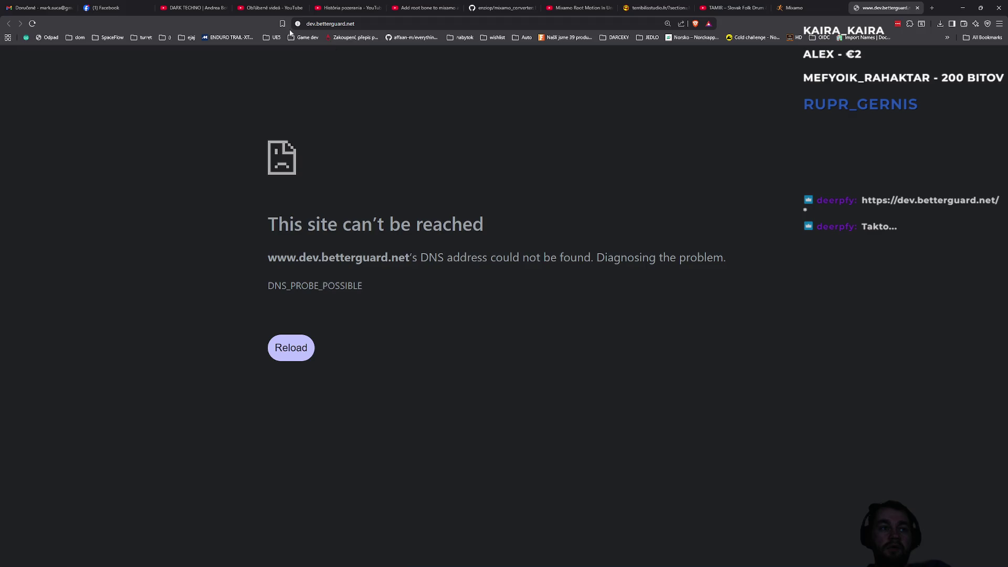
pyautogui.doubleClick(311, 24)
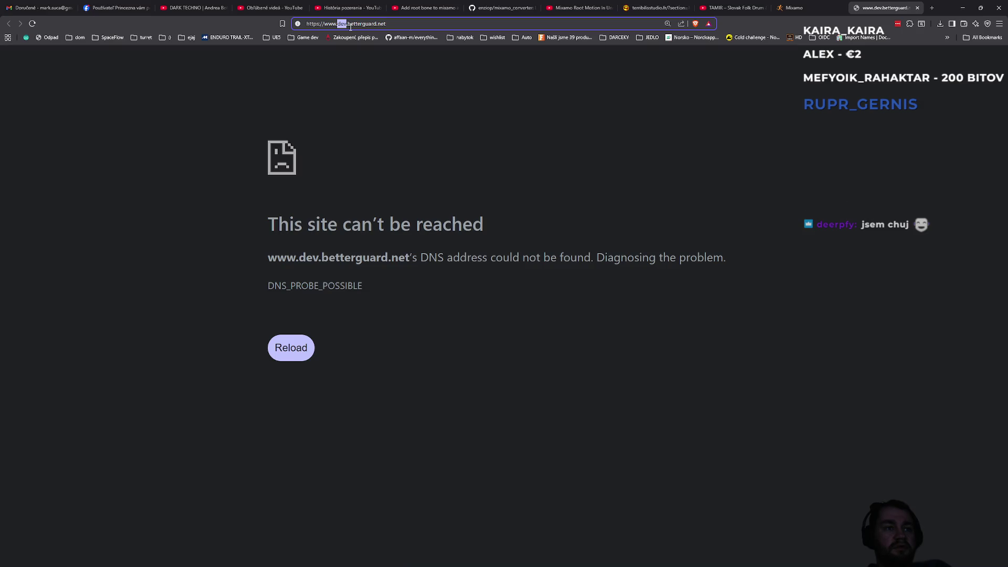
pyautogui.write('dev.betterguard.net')
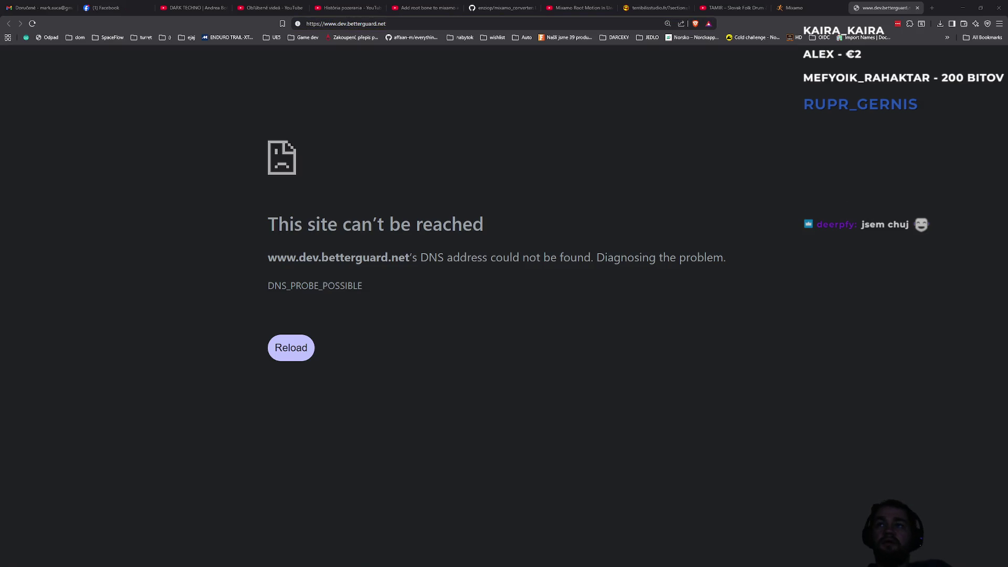
pyautogui.hotkey('alt', 'Return')
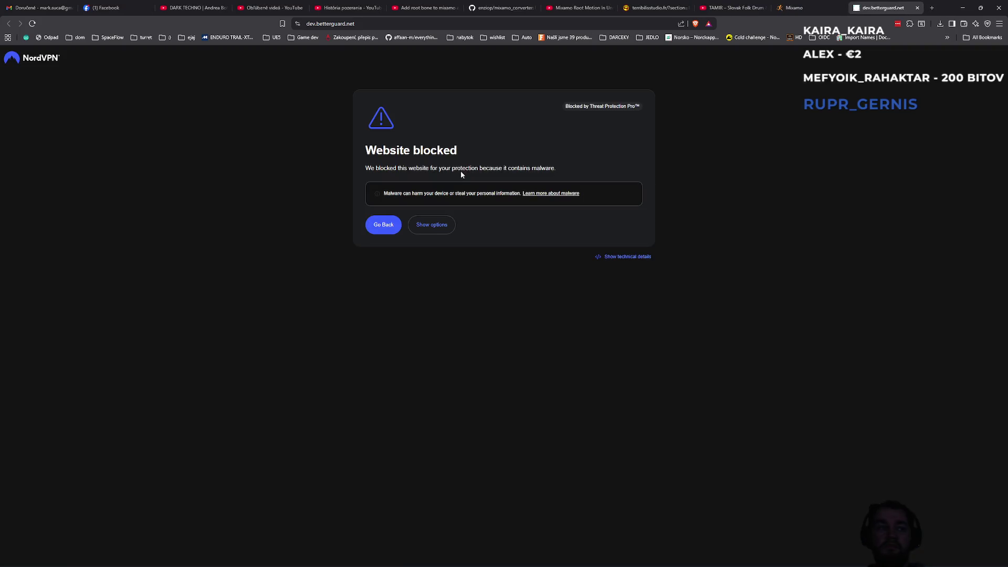
# - Mark the blocked website as safe and submit the site access password
pyautogui.click(434, 231)
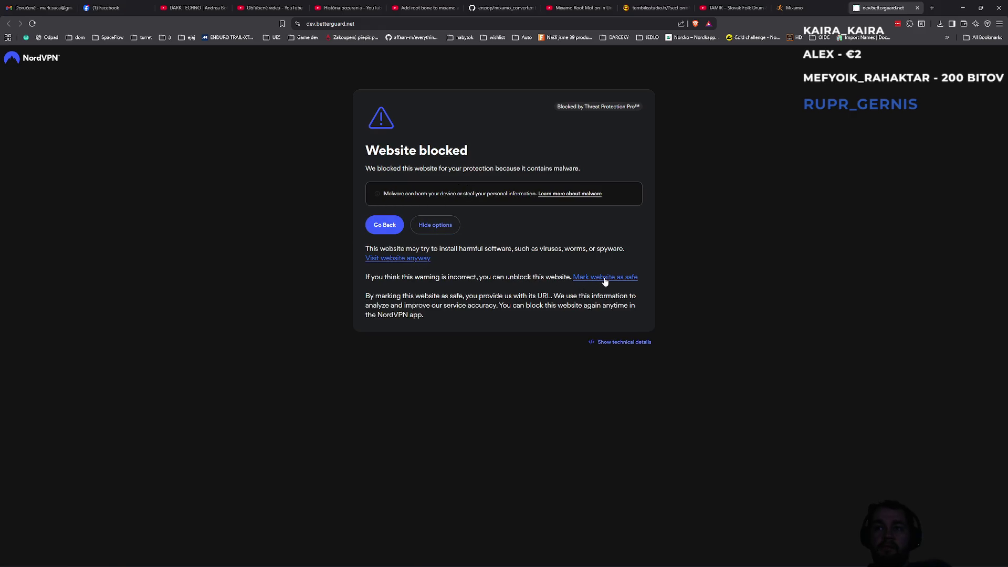
pyautogui.click(604, 278)
pyautogui.write('••')
pyautogui.click(511, 327)
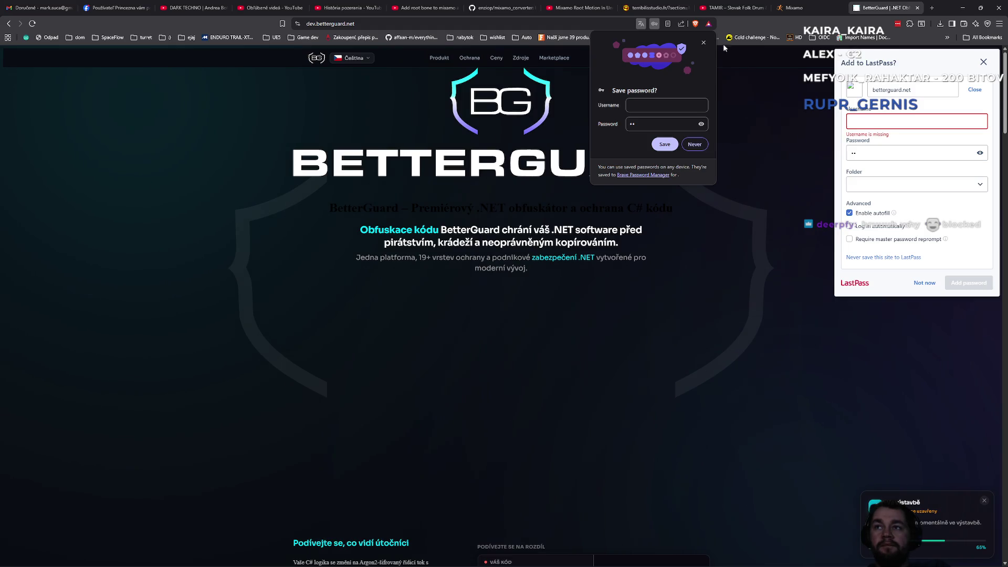
# - Dismiss the browser's Save password prompt and the LastPass save popup
pyautogui.click(704, 43)
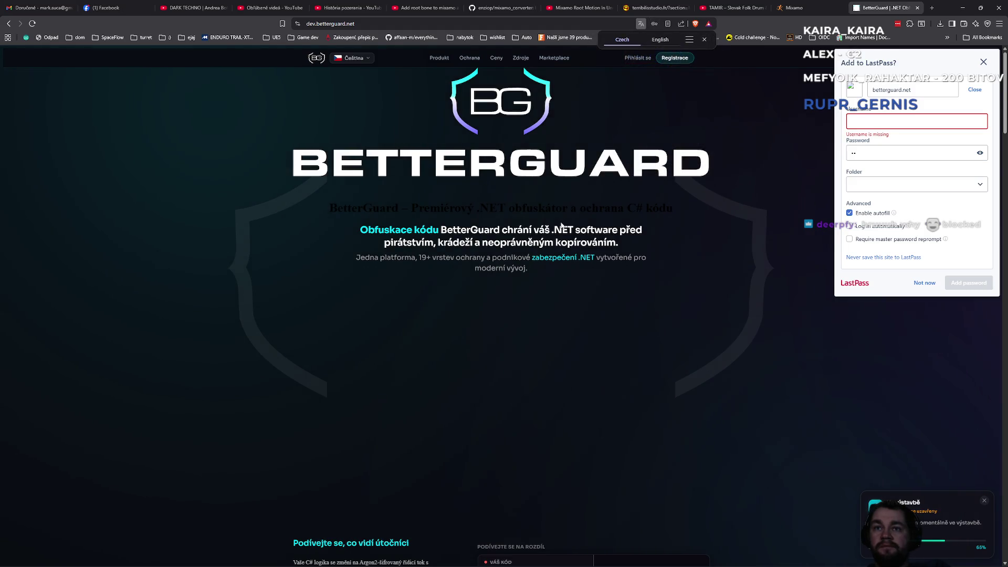
pyautogui.scroll(-2, 561, 224)
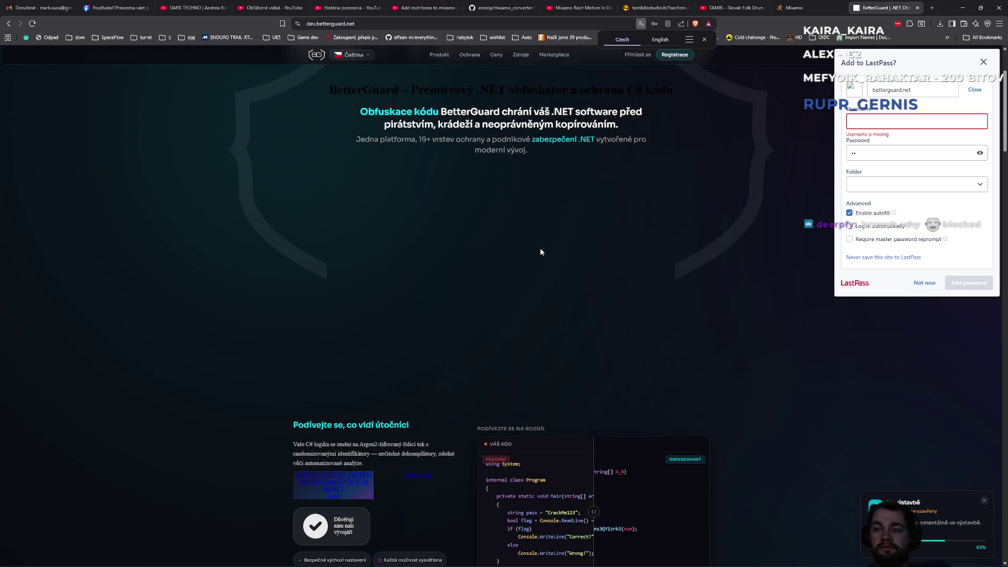
pyautogui.scroll(3, 528, 245)
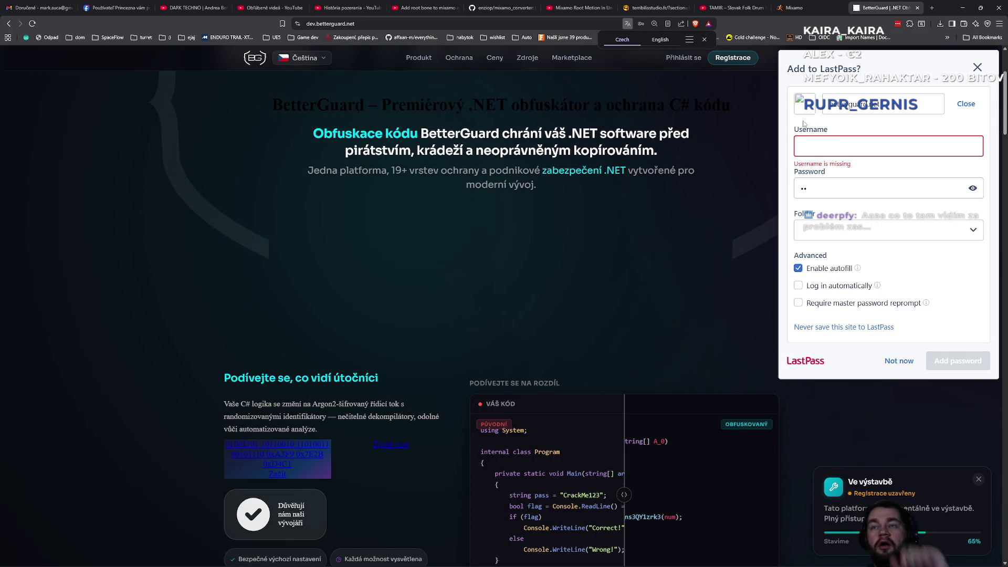
pyautogui.click(977, 69)
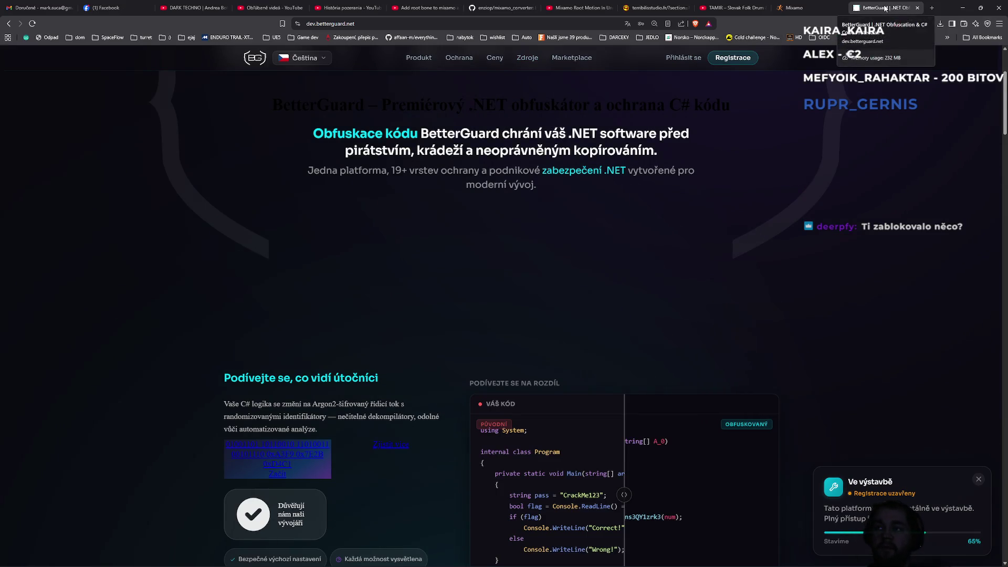
# - Load dev.betterguard.net in a duplicate tab, close it, and open a new private window
pyautogui.click(387, 25)
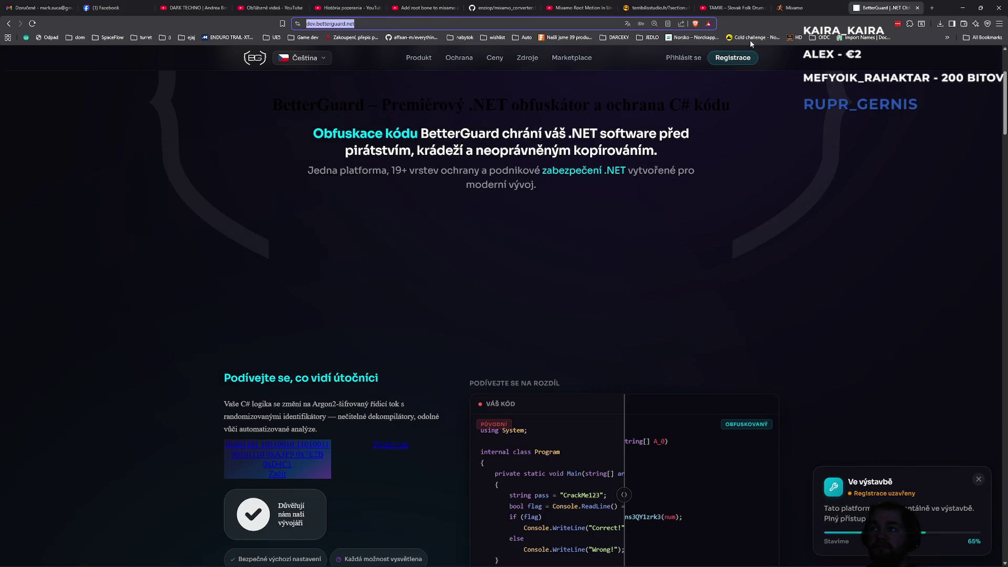
pyautogui.click(929, 8)
pyautogui.write('https://dev.betterguard.net/')
pyautogui.press('Return')
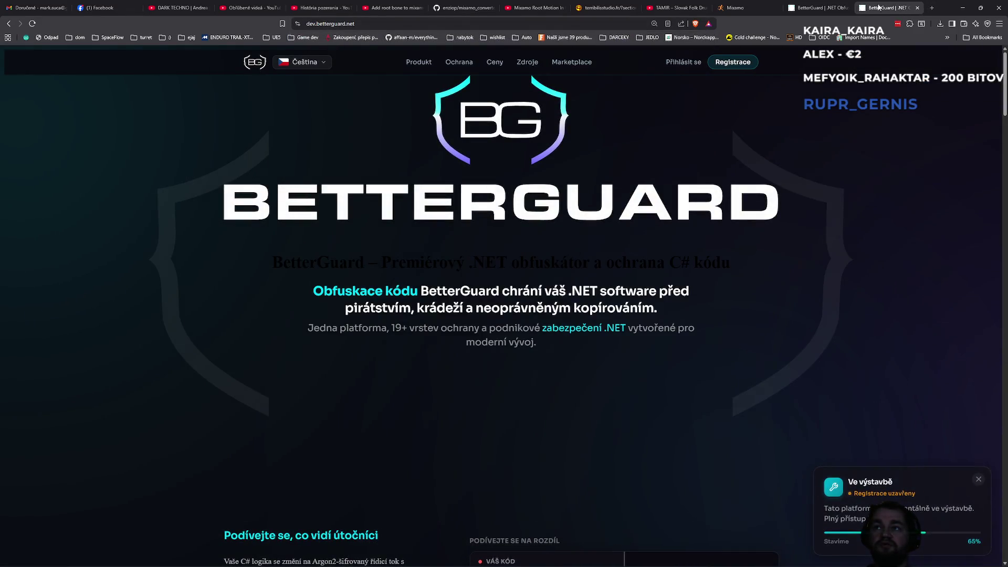
pyautogui.click(917, 8)
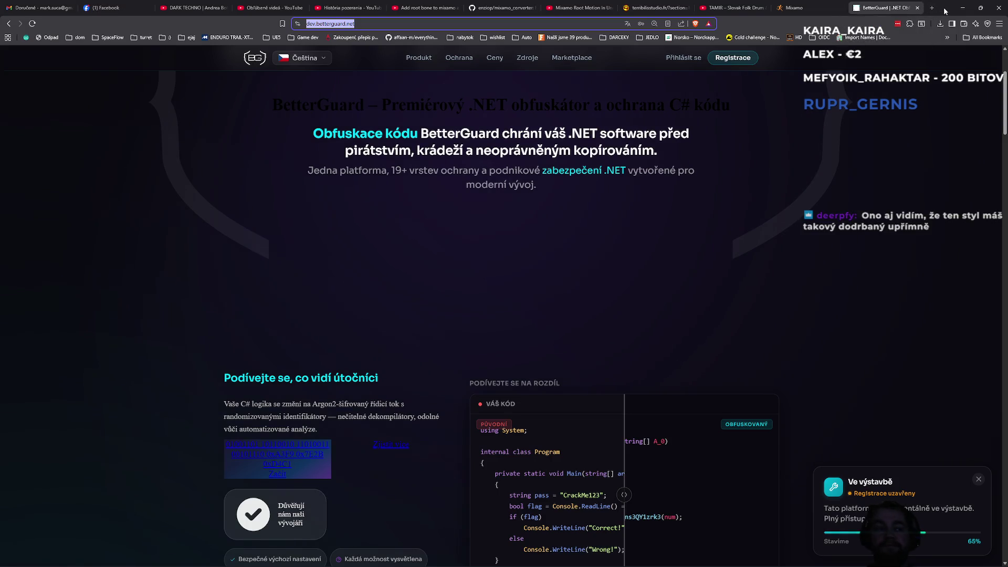
pyautogui.hotkey('ctrl', 'shift', 'n')
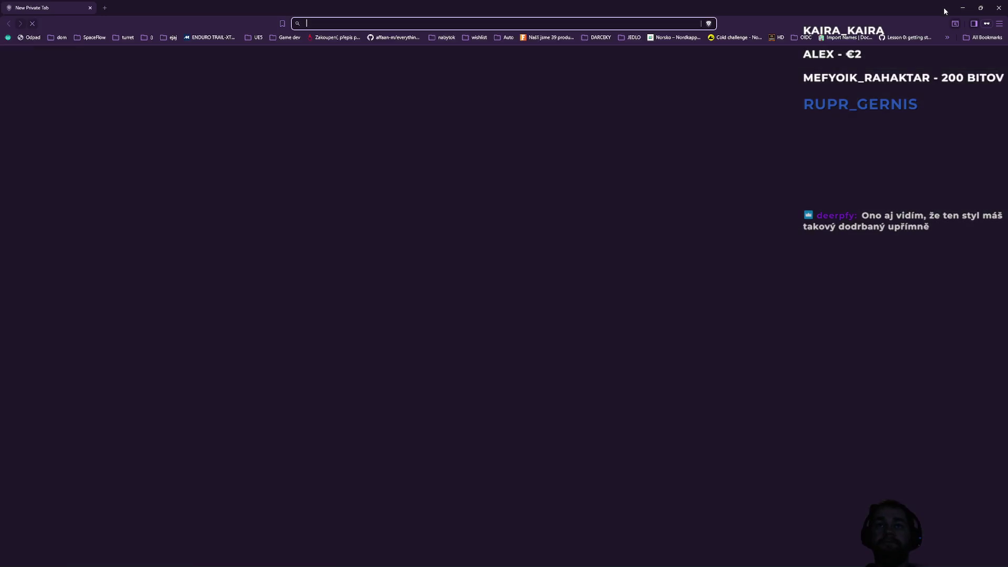
# - Load dev.betterguard.net in the private window, then close its Access Required window
pyautogui.write('https://dev.betterguard.net/')
pyautogui.press('Return')
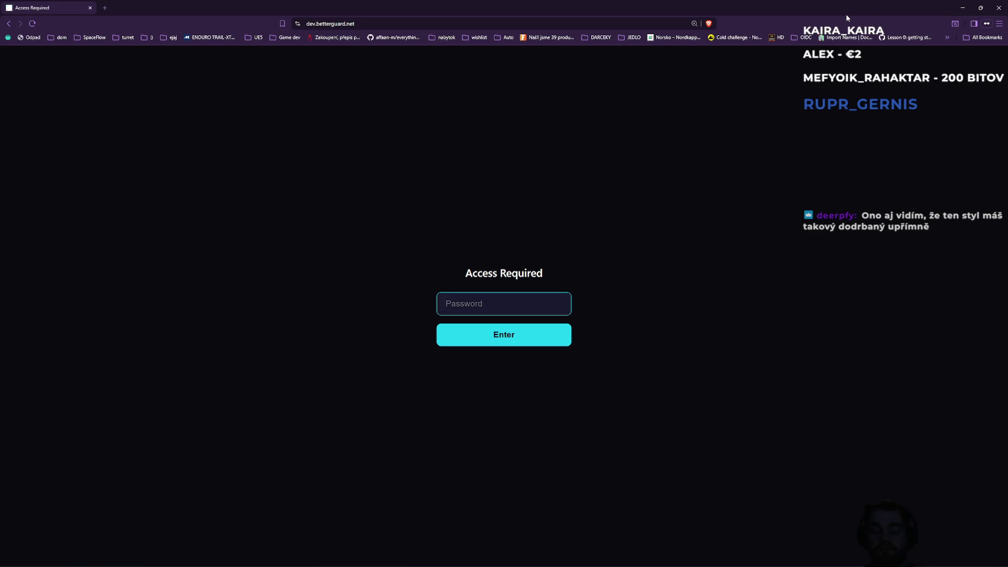
pyautogui.hotkey('ctrl', 'w')
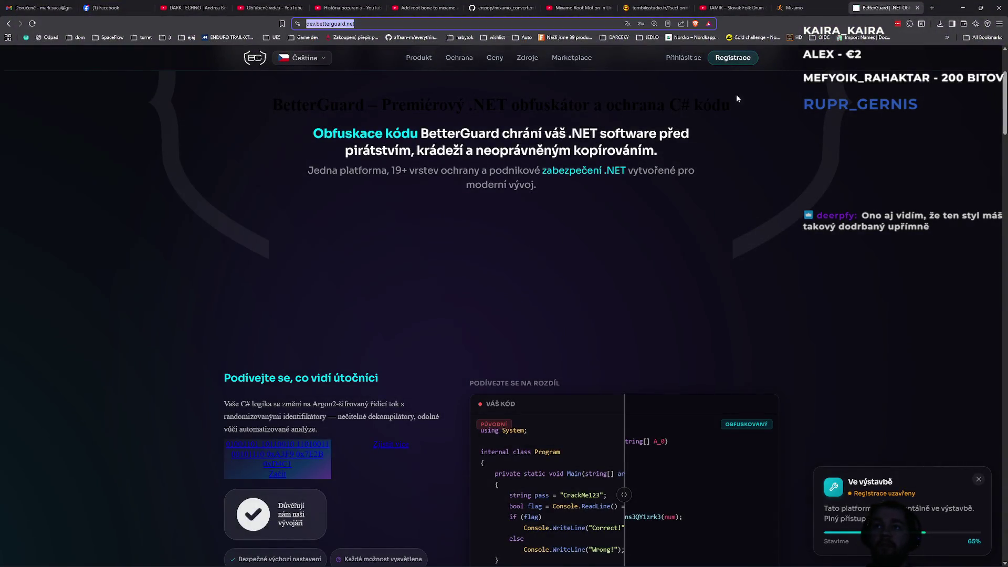
# - Review the Save password bubble and Brave Shields HTTPS upgrade options, then check the address bar
pyautogui.click(641, 24)
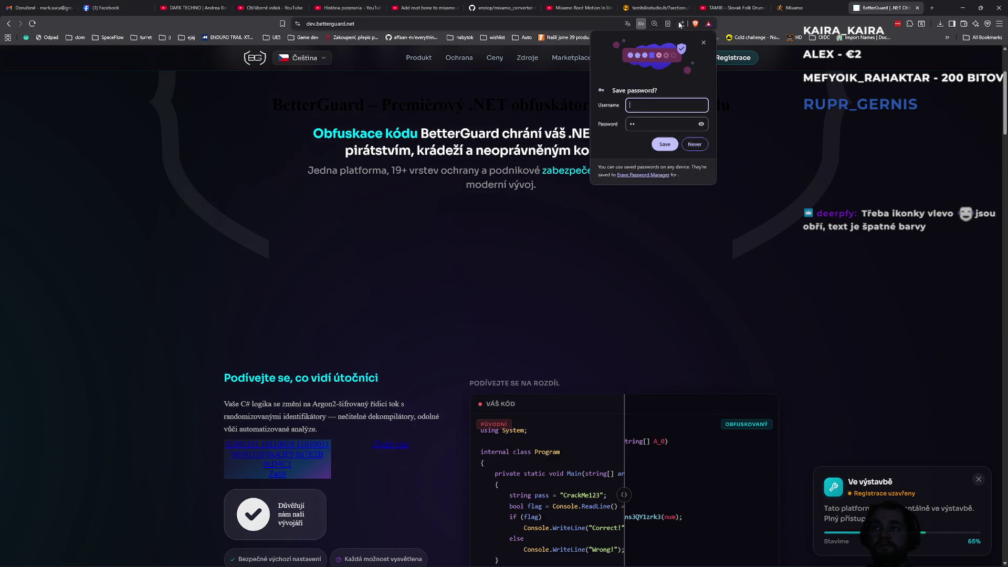
pyautogui.click(695, 24)
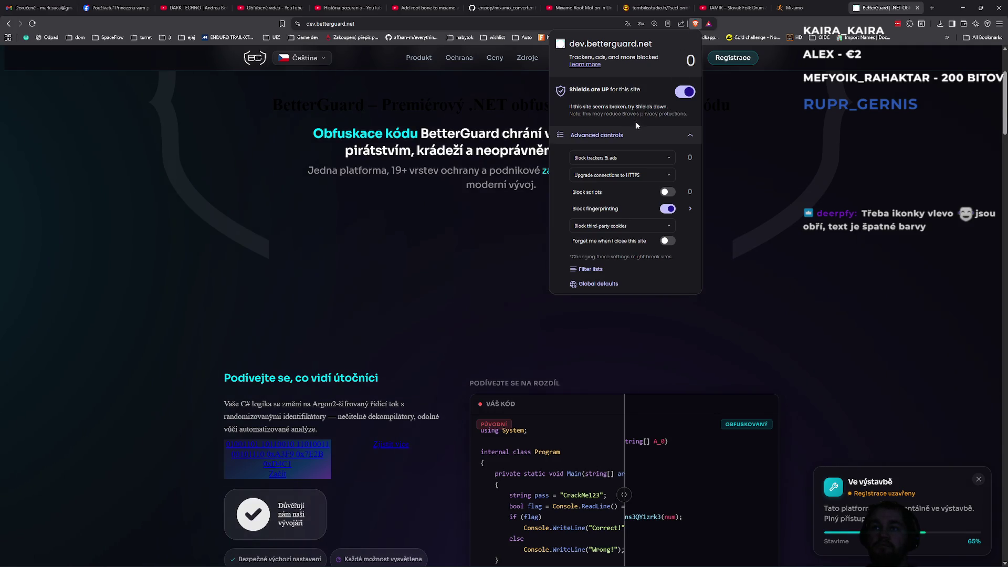
pyautogui.click(633, 176)
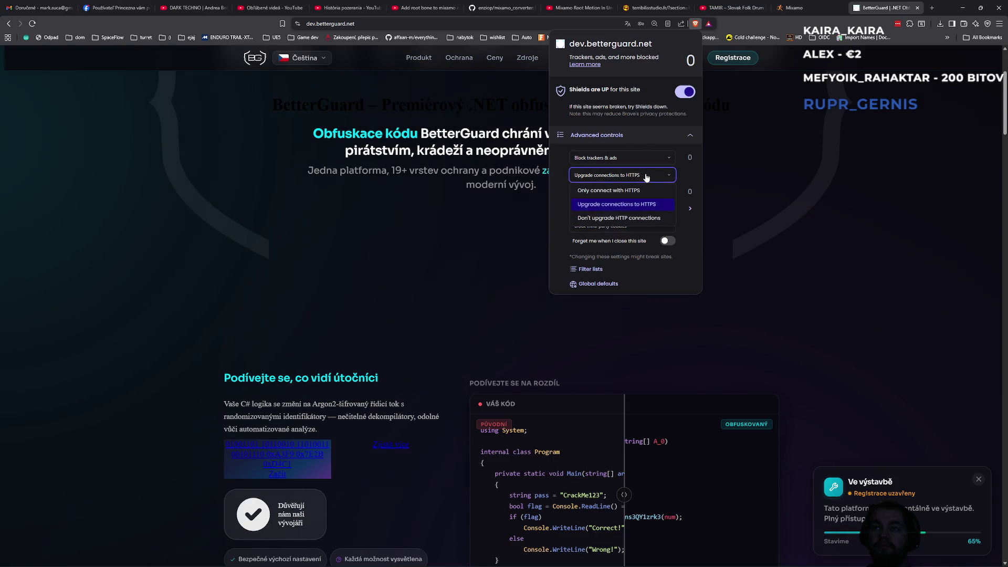
pyautogui.click(764, 226)
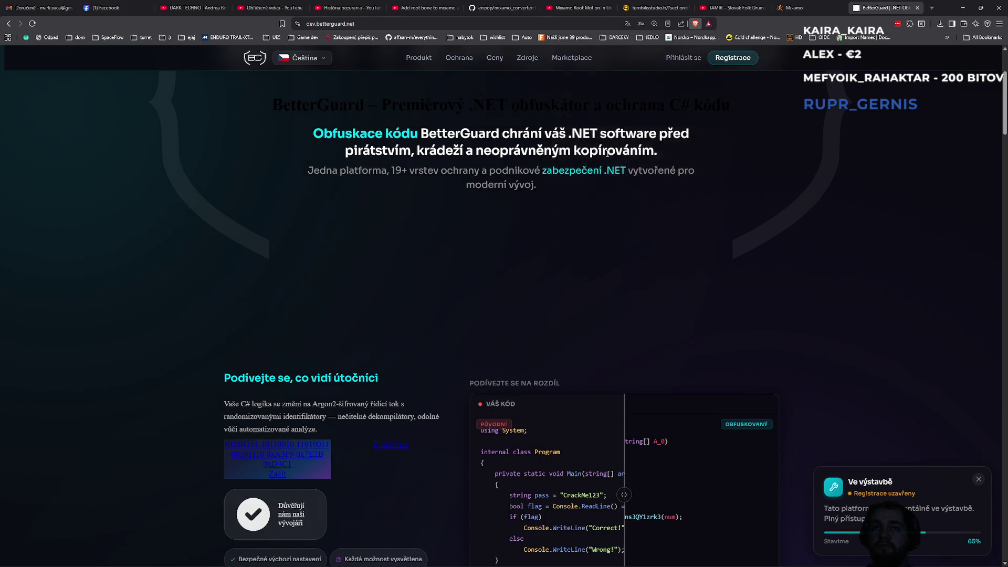
pyautogui.click(388, 23)
pyautogui.click(388, 23)
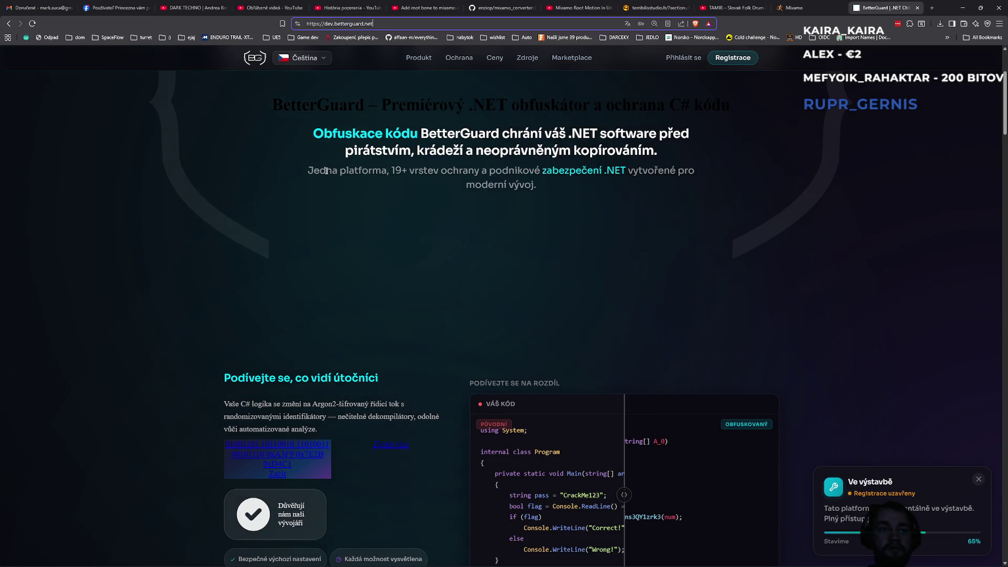
# - Scroll to the top of the BetterGuard page and select, then deselect, the tagline heading
pyautogui.scroll(3, 326, 170)
pyautogui.tripleClick(420, 263)
pyautogui.click(393, 327)
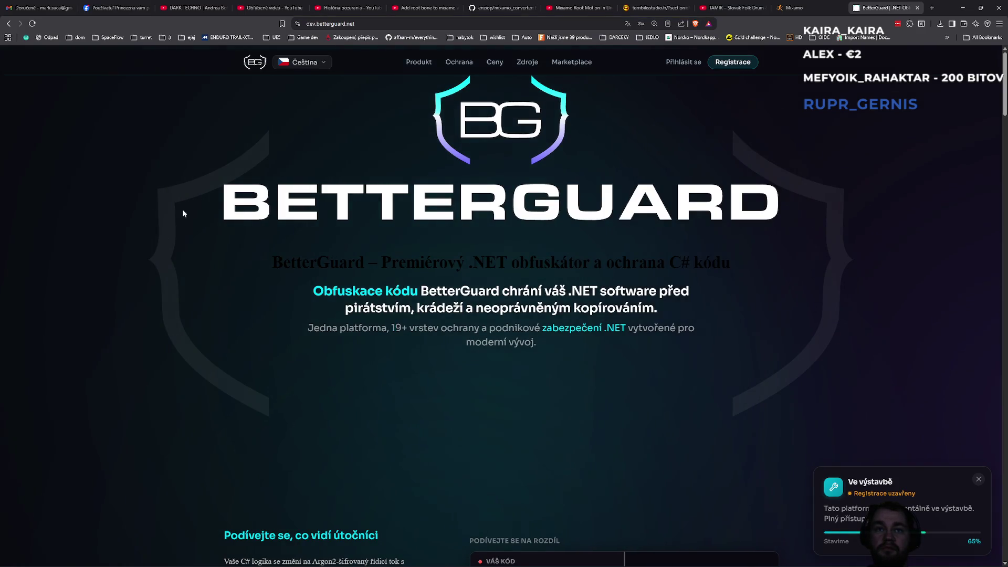
# - Test the page layout at several zoom levels, then open DevTools with F12
pyautogui.hotkey('ctrl', '-')
pyautogui.hotkey('ctrl', '-')
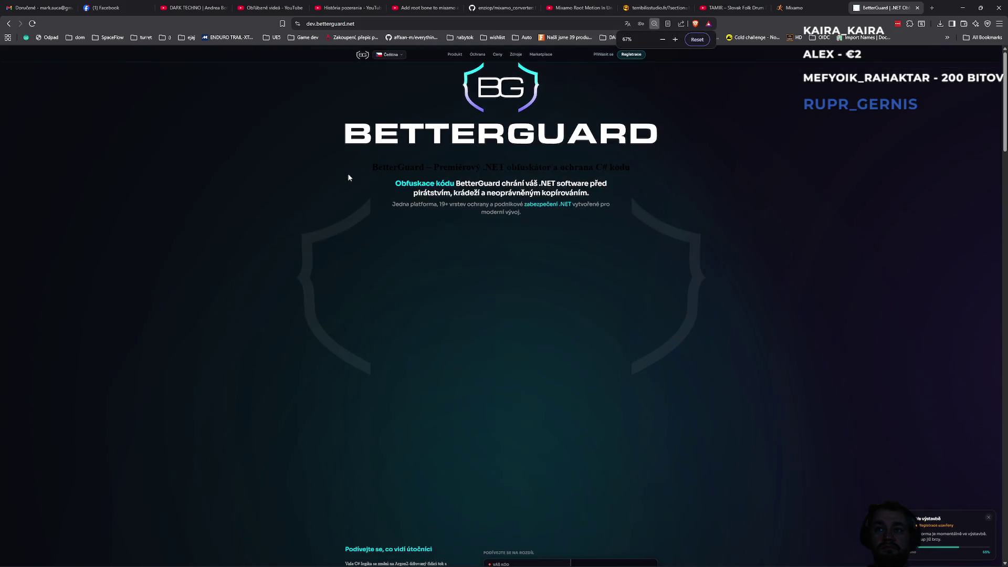
pyautogui.hotkey('ctrl', '-')
pyautogui.hotkey('ctrl', '-')
pyautogui.hotkey('ctrl', '-')
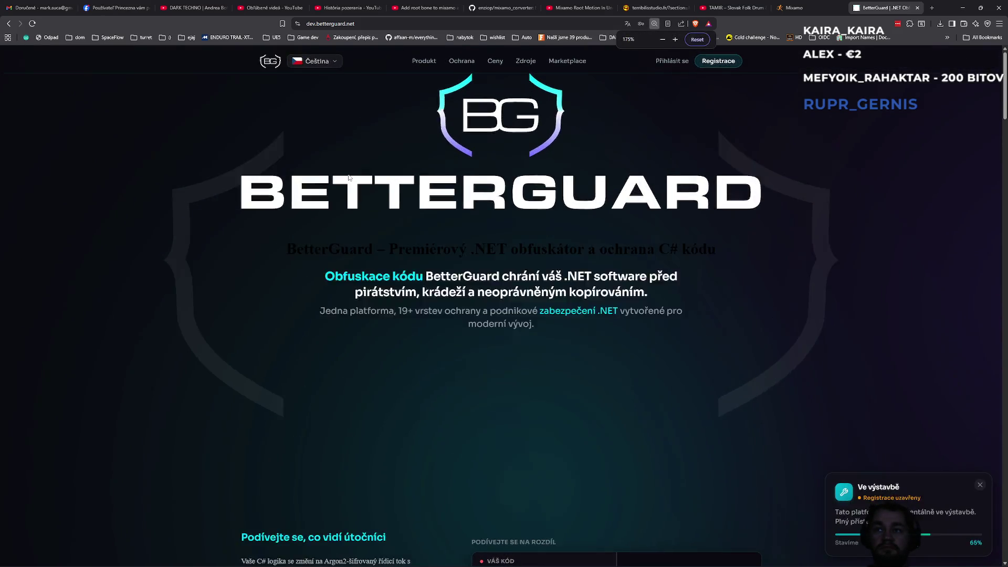
pyautogui.hotkey('ctrl', '+')
pyautogui.hotkey('ctrl', '+')
pyautogui.hotkey('ctrl', '+')
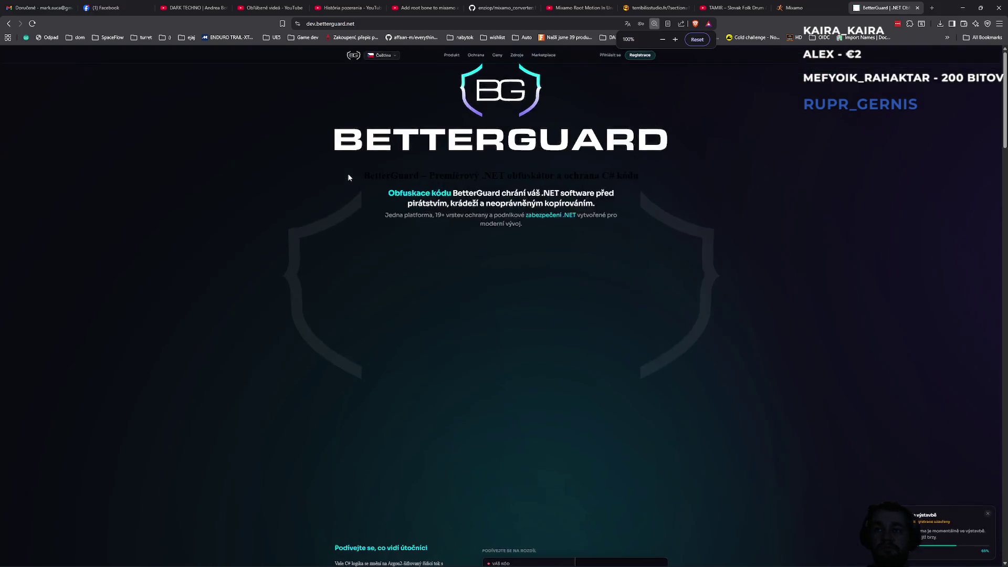
pyautogui.hotkey('ctrl', '+')
pyautogui.hotkey('ctrl', '+')
pyautogui.hotkey('ctrl', '-')
pyautogui.hotkey('ctrl', '-')
pyautogui.hotkey('ctrl', '-')
pyautogui.hotkey('ctrl', '+')
pyautogui.hotkey('ctrl', '+')
pyautogui.hotkey('ctrl', '+')
pyautogui.hotkey('ctrl', '+')
pyautogui.hotkey('ctrl', '+')
pyautogui.hotkey('ctrl', '-')
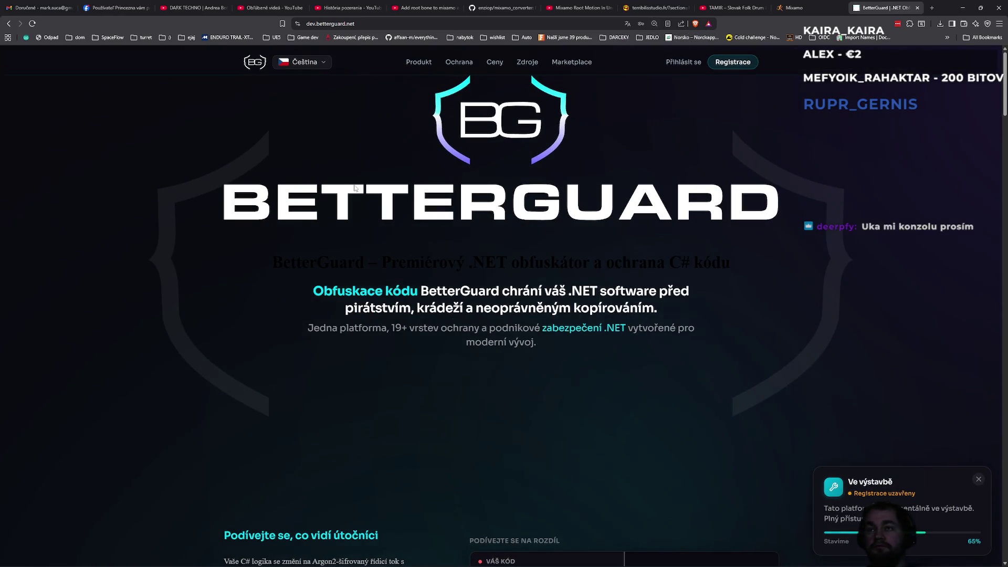
pyautogui.press('F12')
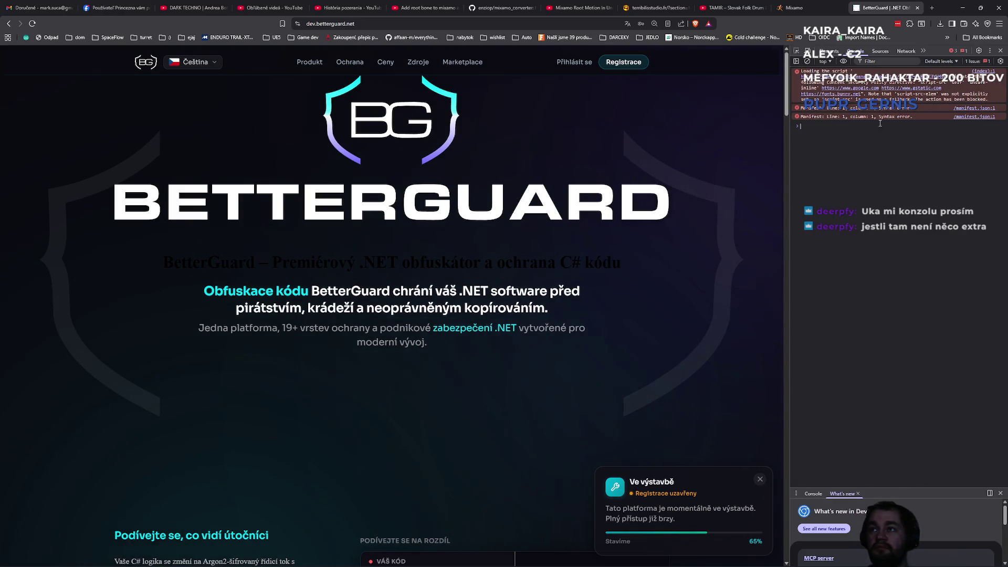
# - Enlarge the Console text, widen the DevTools panel leftward, and check the » panel overflow list
pyautogui.hotkey('ctrl', '+')
pyautogui.hotkey('ctrl', '+')
pyautogui.hotkey('ctrl', '+')
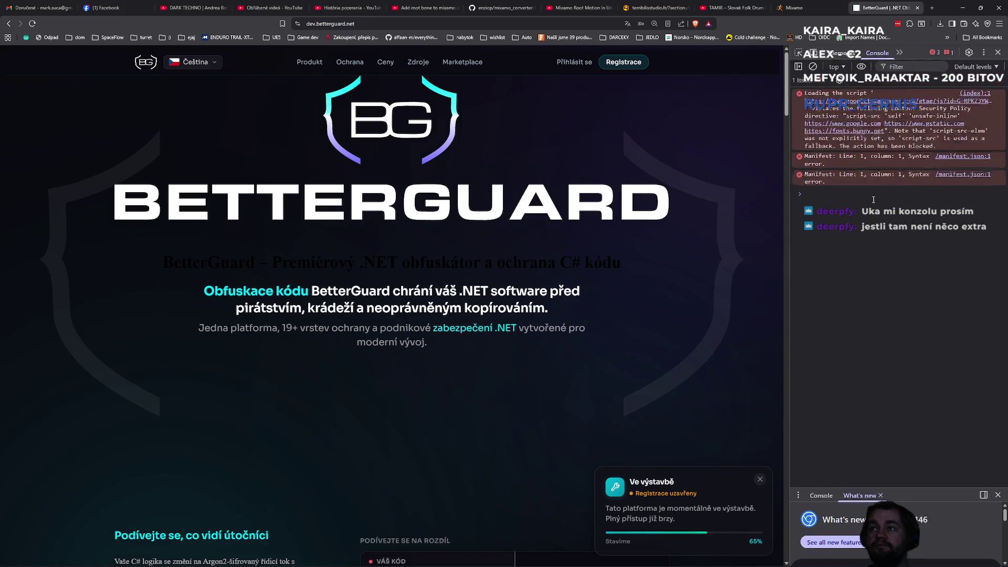
pyautogui.hotkey('ctrl', '-')
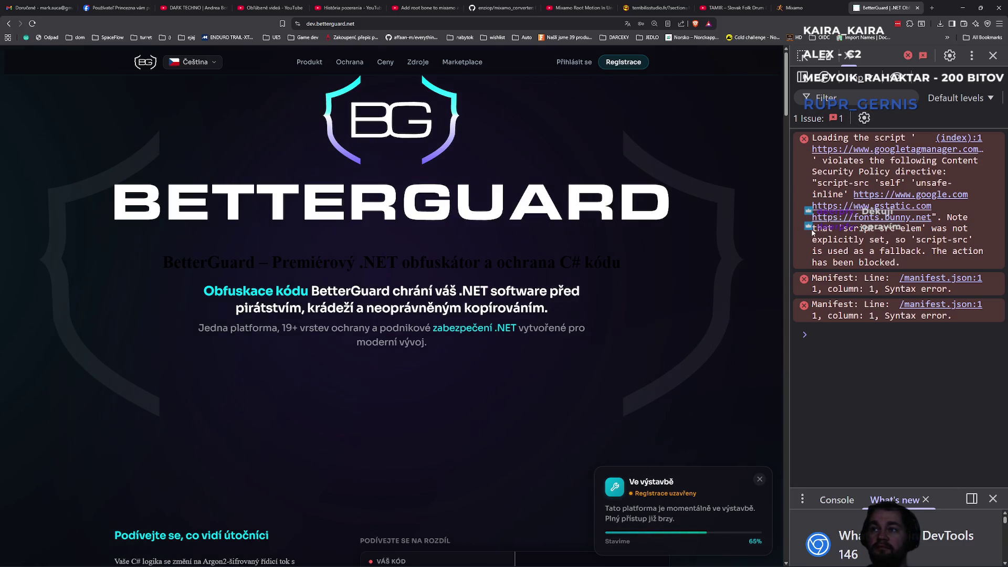
pyautogui.moveTo(791, 227)
pyautogui.mouseDown()
pyautogui.moveTo(739, 228)
pyautogui.moveTo(766, 228)
pyautogui.mouseUp()
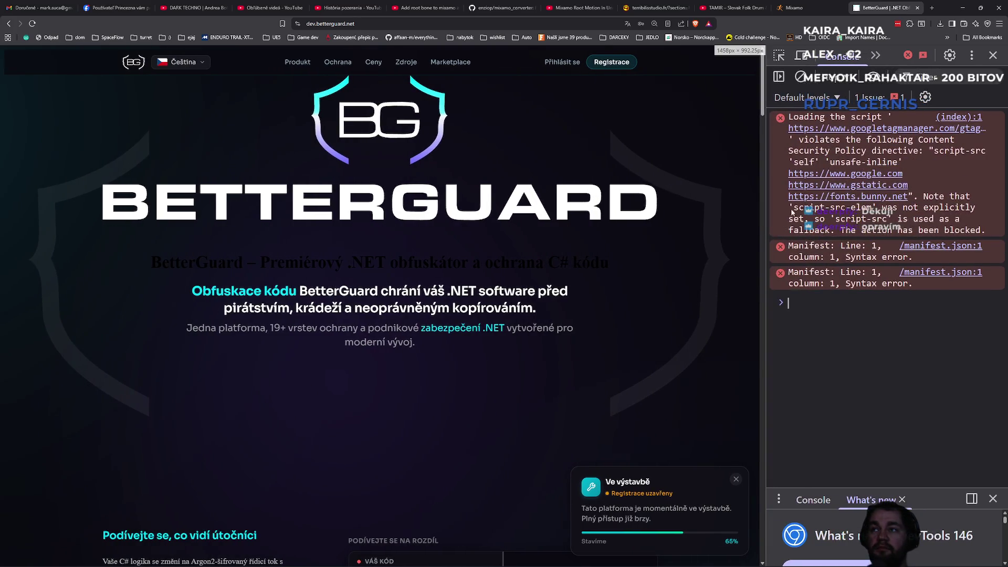
pyautogui.click(876, 56)
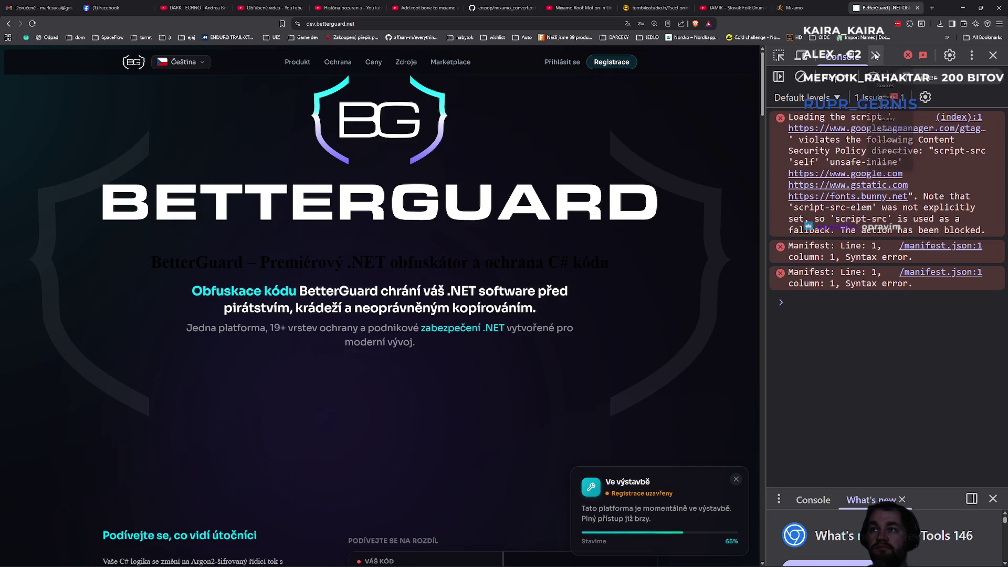
pyautogui.click(475, 268)
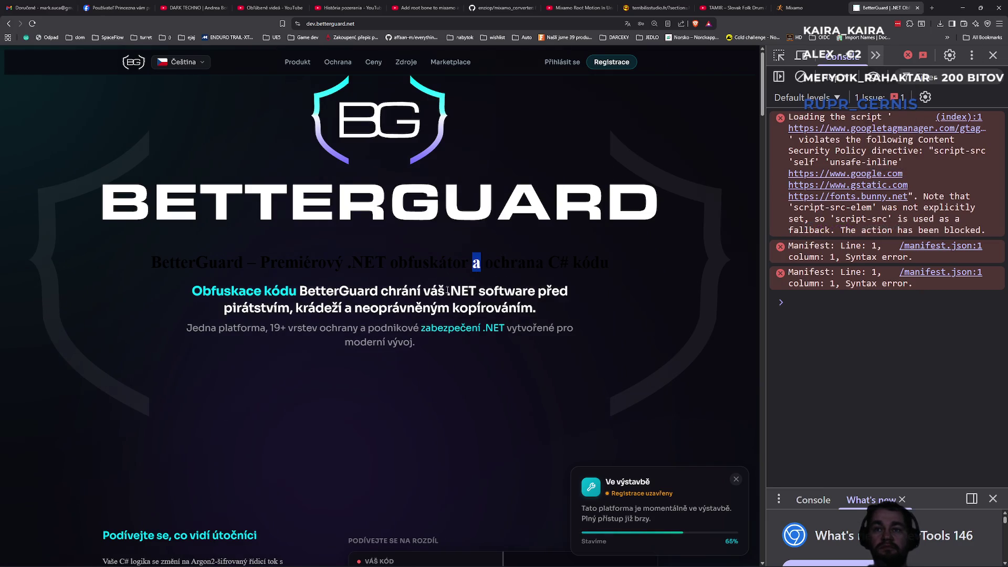
pyautogui.scroll(-5, 475, 273)
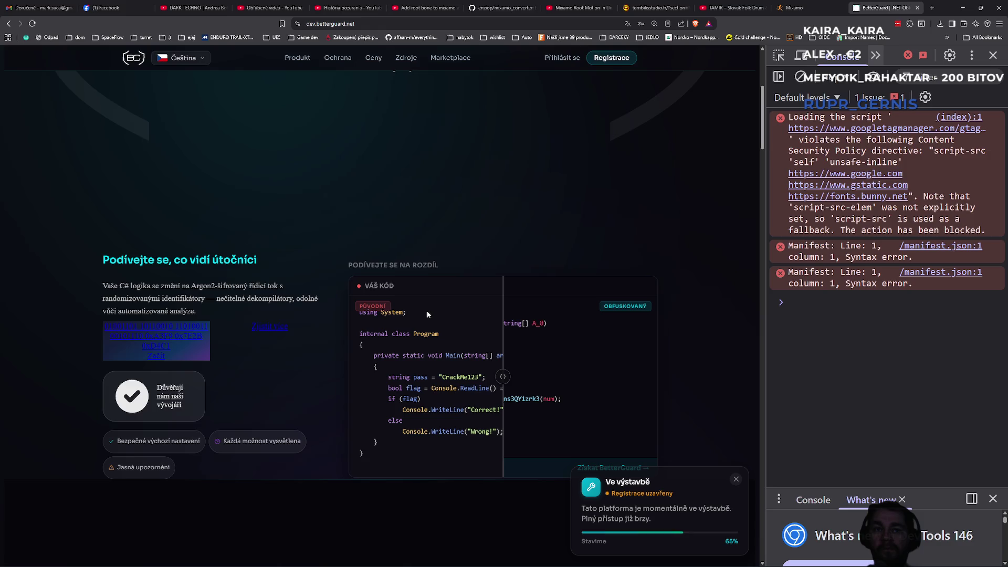
# - Scroll through the feature cards, selecting the hidden text in the Snadné použití card
pyautogui.scroll(-7, 426, 314)
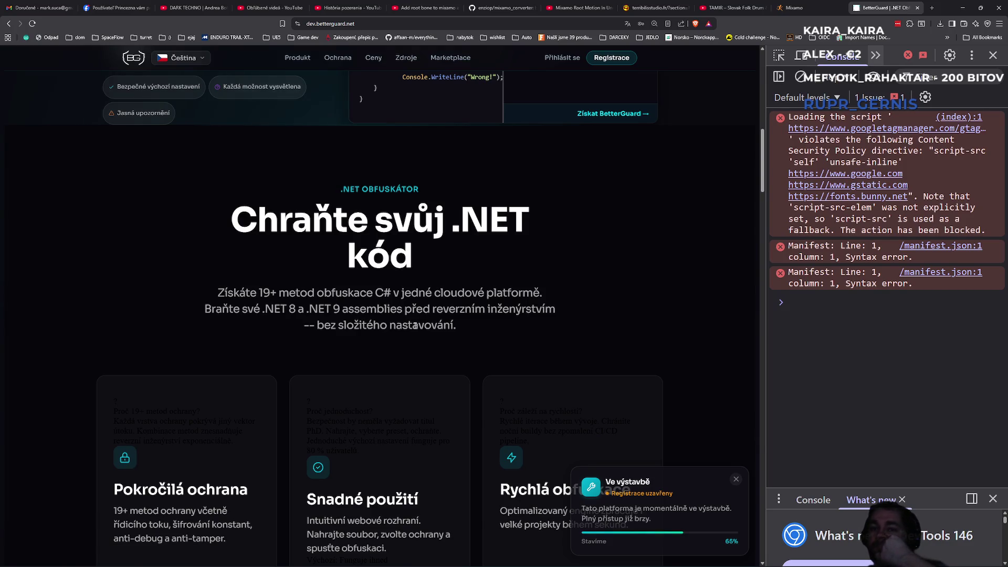
pyautogui.moveTo(307, 411)
pyautogui.mouseDown()
pyautogui.moveTo(374, 415)
pyautogui.moveTo(395, 450)
pyautogui.mouseUp()
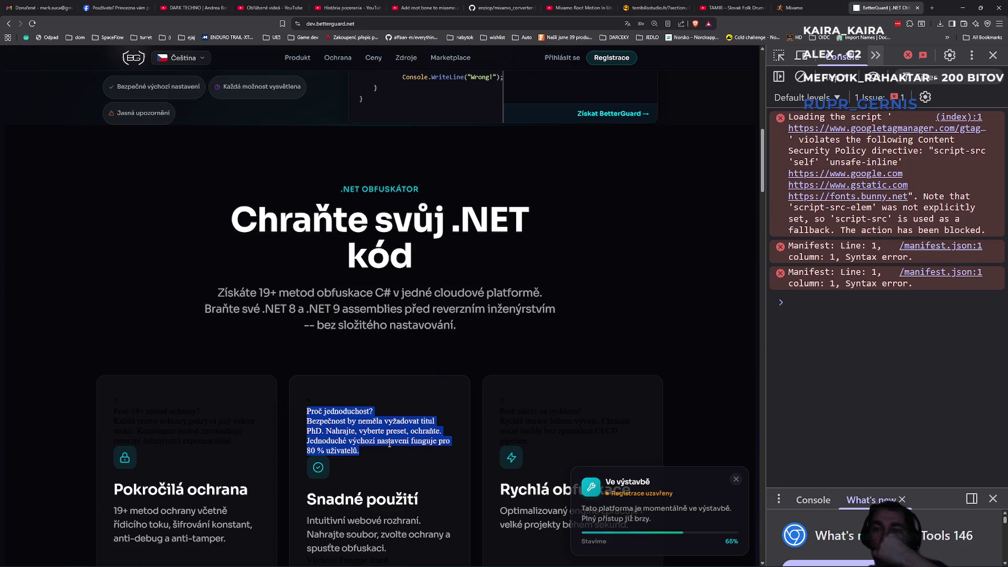
pyautogui.scroll(-5, 389, 444)
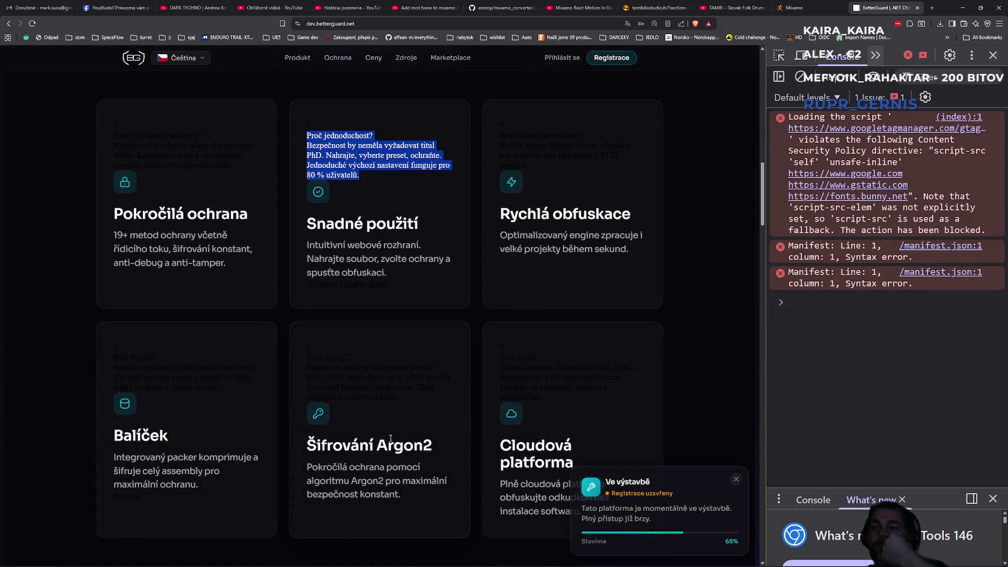
pyautogui.scroll(-6, 391, 437)
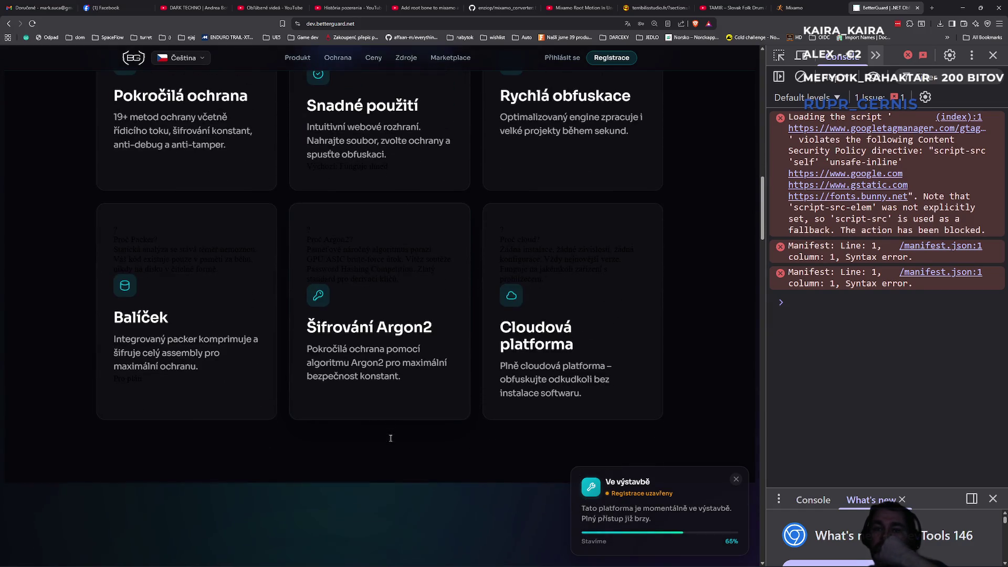
pyautogui.scroll(-2, 391, 438)
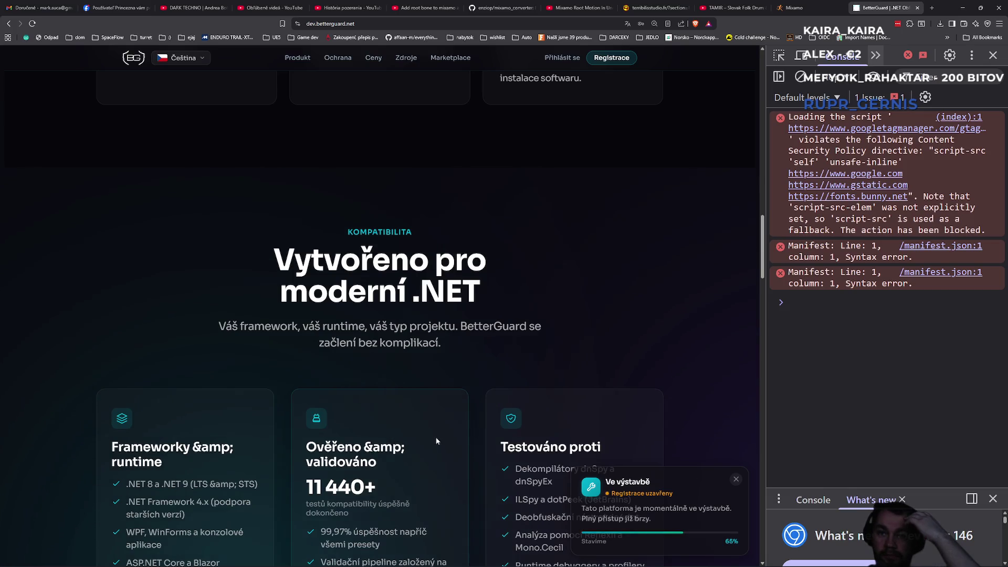
# - Mark the stray &amp; in the Ověřeno heading, then scroll to Vyzvěte naši ochranu at 133% zoom
pyautogui.moveTo(353, 447); pyautogui.dragTo(414, 446)
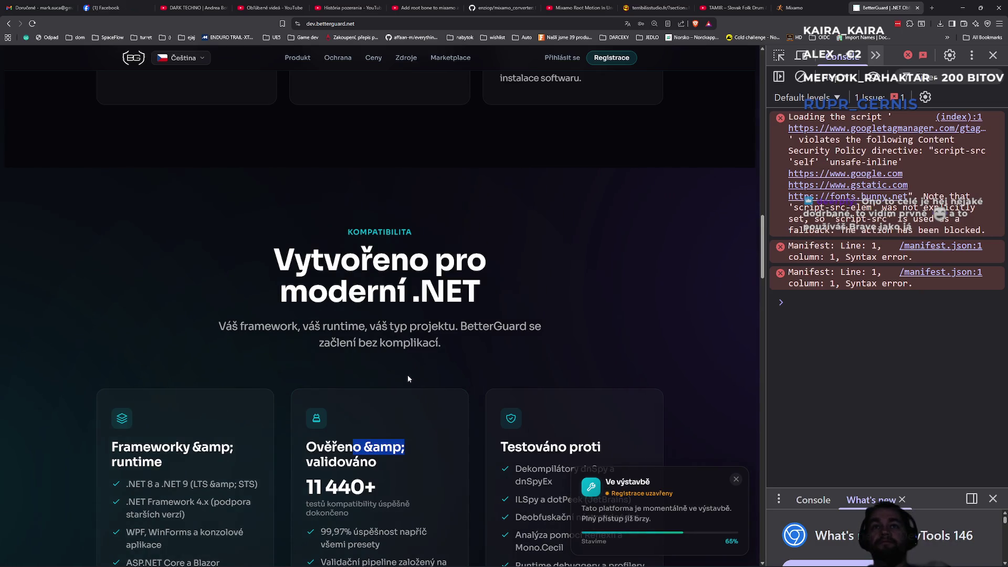
pyautogui.hotkey('ctrl', '-')
pyautogui.hotkey('ctrl', '-')
pyautogui.hotkey('ctrl', '-')
pyautogui.scroll(-10, 407, 378)
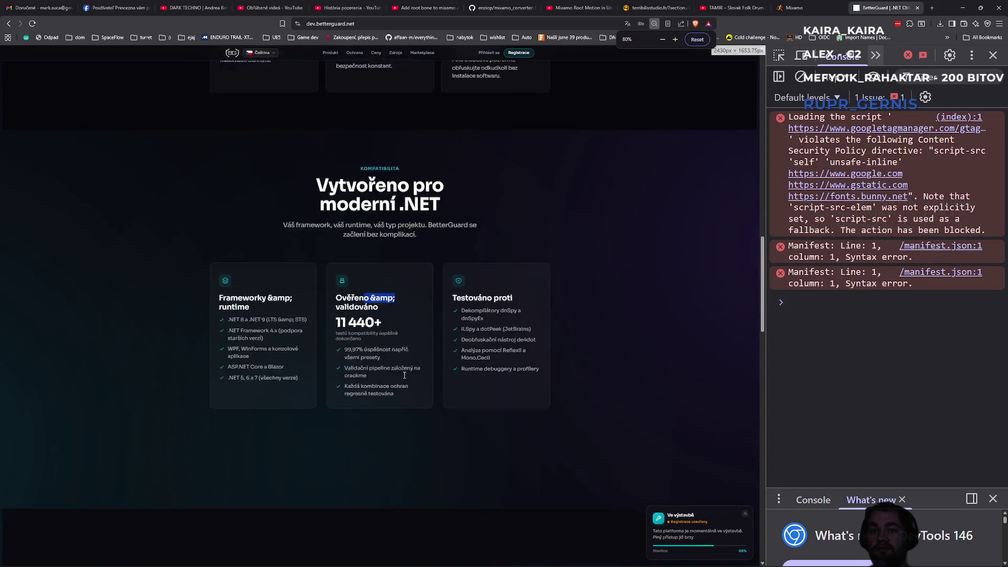
pyautogui.scroll(-3, 413, 373)
pyautogui.hotkey('ctrl', '+')
pyautogui.hotkey('ctrl', '+')
pyautogui.hotkey('ctrl', '+')
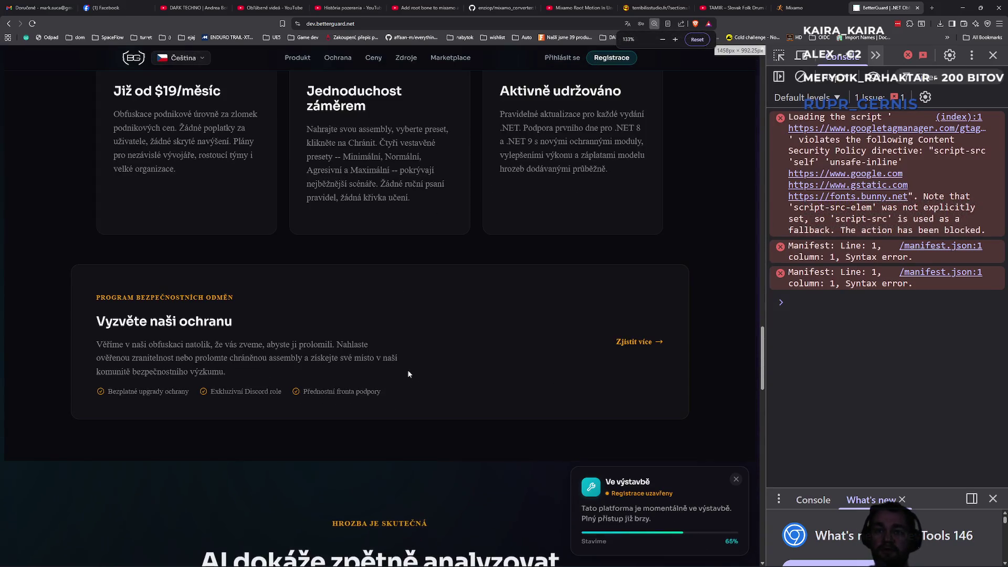
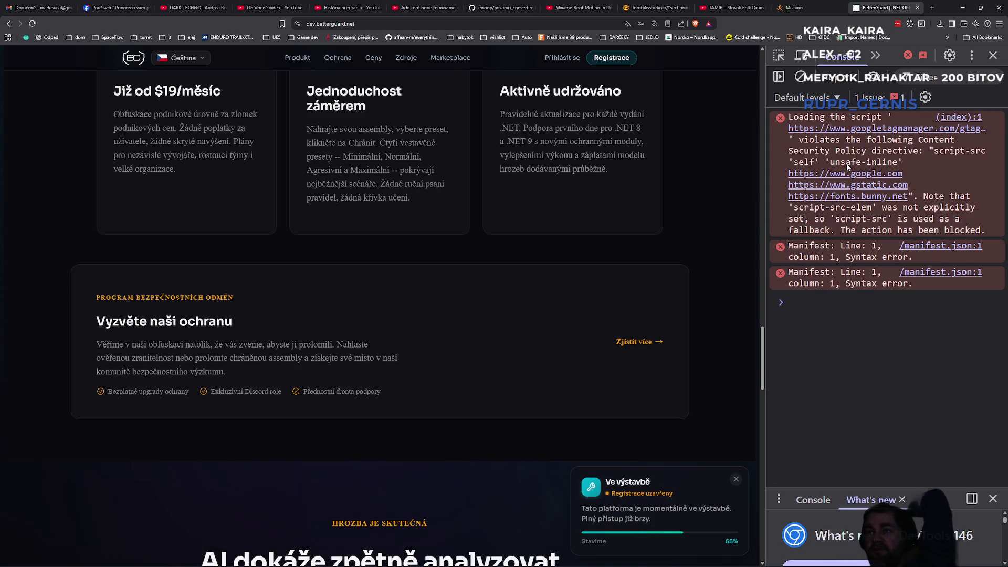
# - Highlight part of the CSP error message, then reload the BetterGuard page
pyautogui.moveTo(835, 219)
pyautogui.mouseDown()
pyautogui.moveTo(959, 223)
pyautogui.moveTo(831, 230)
pyautogui.mouseUp()
pyautogui.click(874, 234)
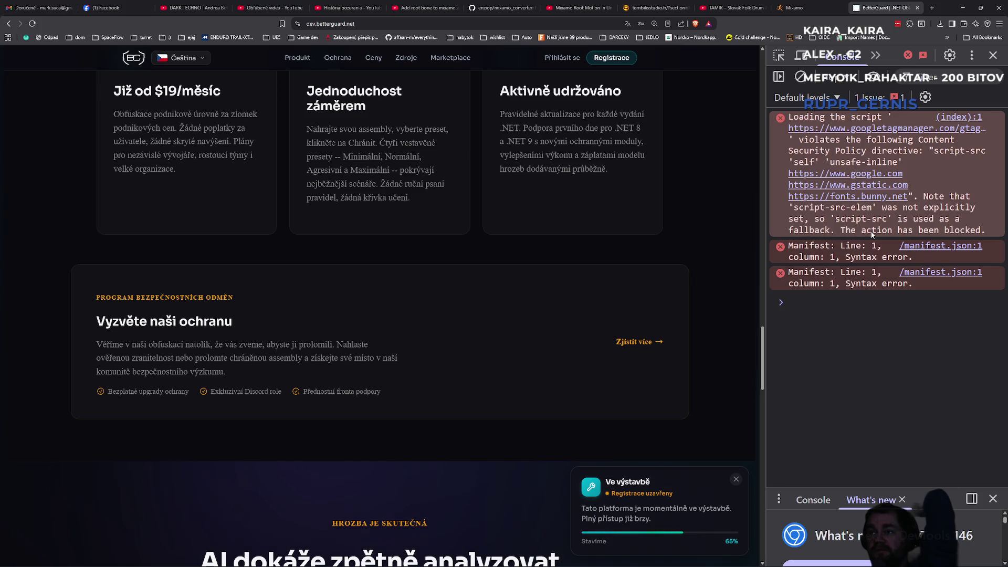
pyautogui.click(33, 23)
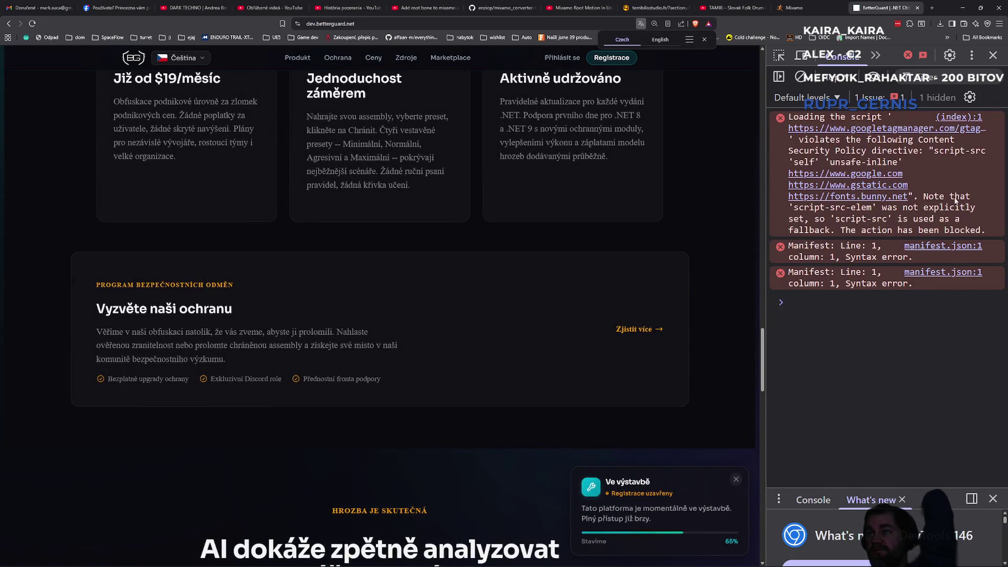
# - Open manifest.json in Sources, widen the DevTools panel, and scroll through its code
pyautogui.click(943, 246)
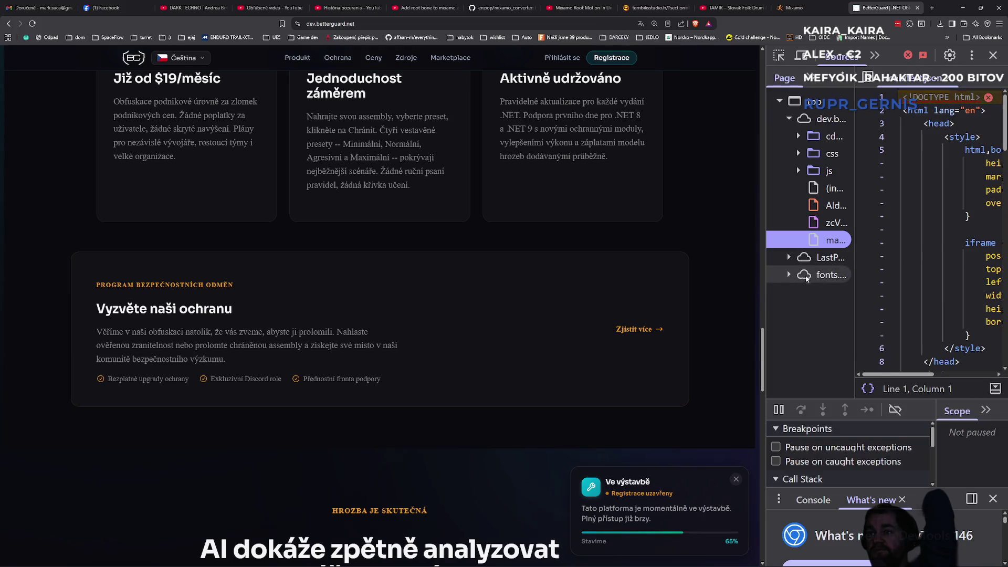
pyautogui.moveTo(767, 286)
pyautogui.mouseDown()
pyautogui.moveTo(379, 278)
pyautogui.moveTo(425, 278)
pyautogui.mouseUp()
pyautogui.scroll(-2, 658, 369)
pyautogui.scroll(-8, 658, 369)
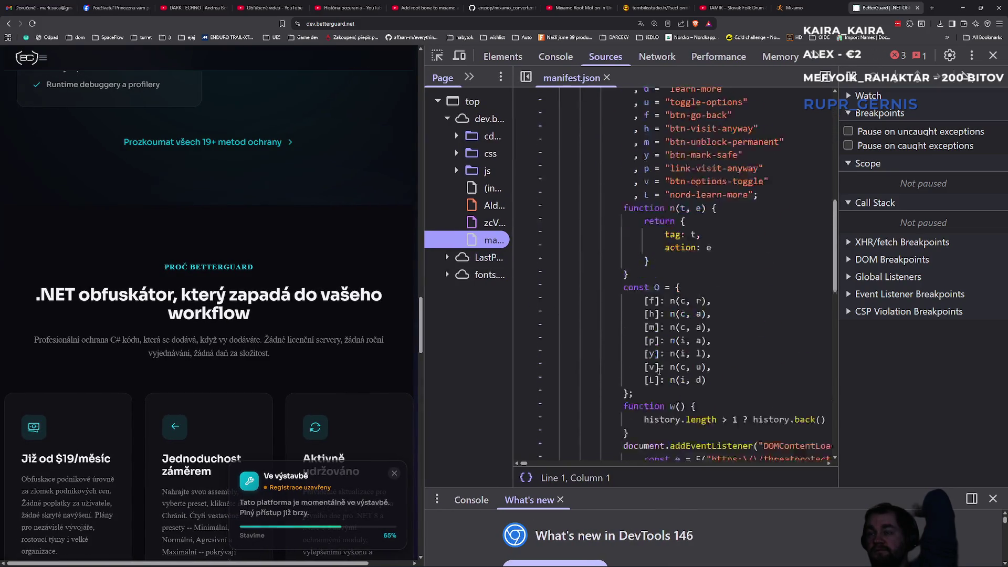
pyautogui.scroll(-4, 658, 371)
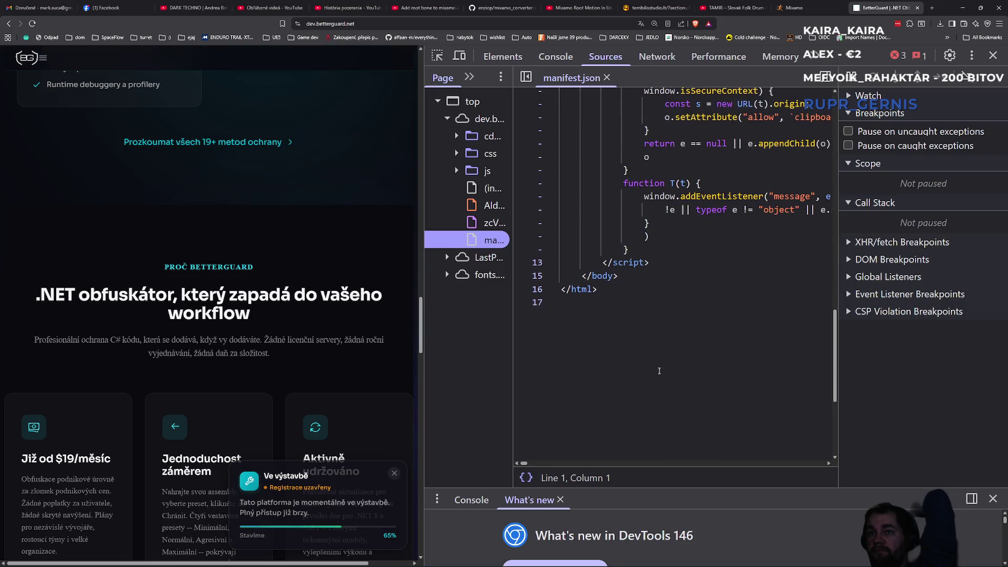
pyautogui.scroll(15, 659, 370)
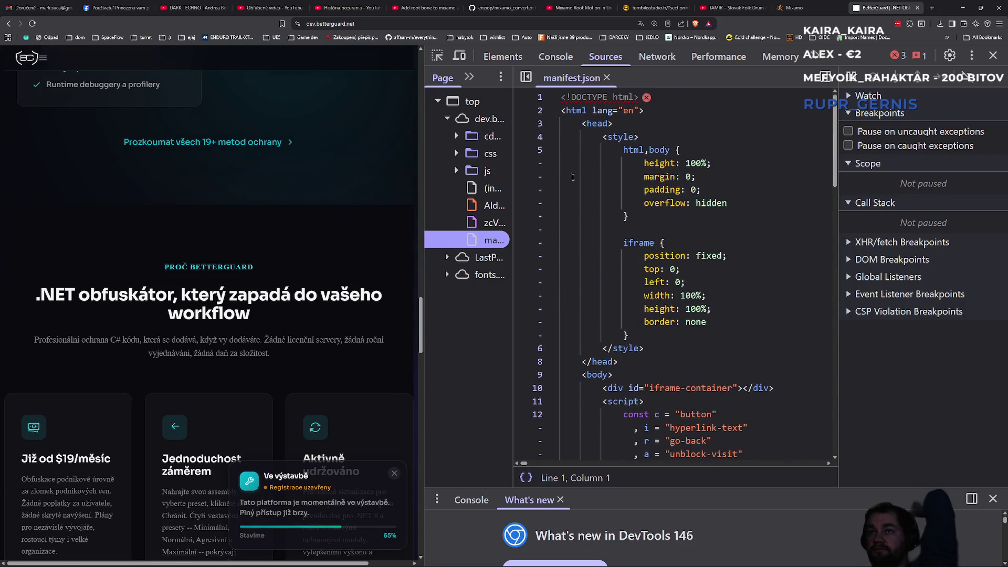
# - Go back to the Console to review the CSP block and manifest.json syntax errors
pyautogui.click(555, 56)
pyautogui.click(605, 57)
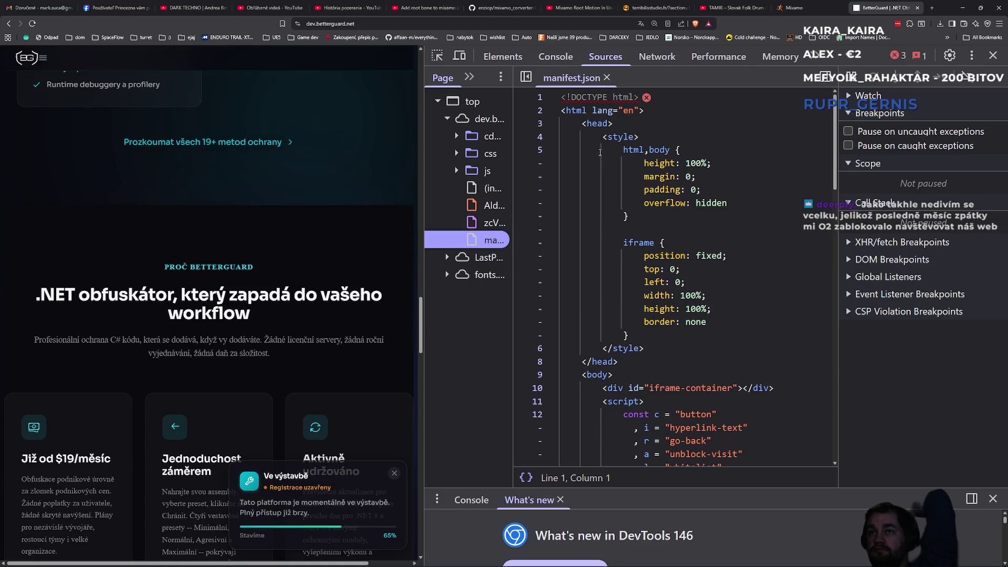
pyautogui.scroll(-12, 626, 184)
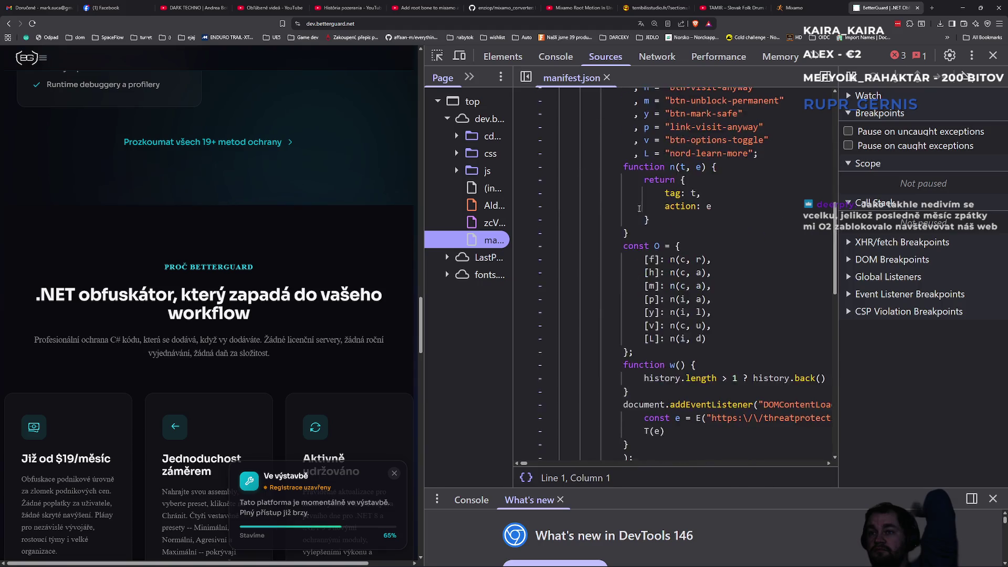
pyautogui.scroll(12, 653, 232)
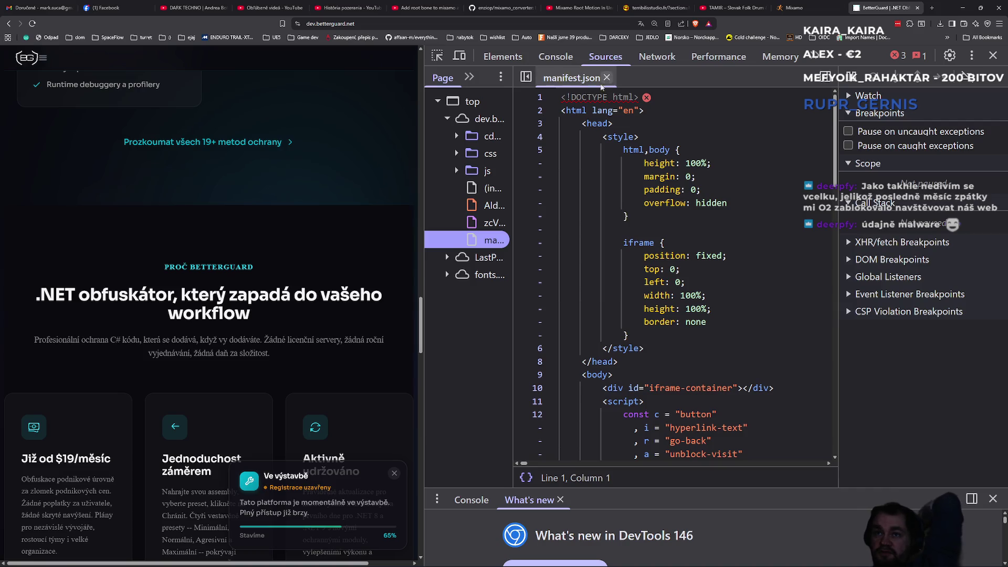
pyautogui.click(554, 57)
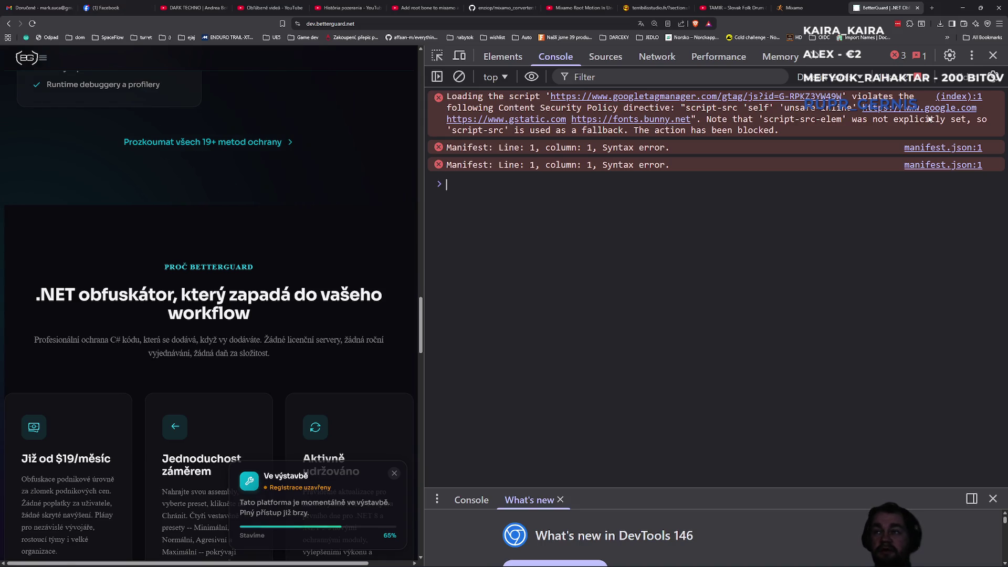
# - Close DevTools, read the BetterGuard page down to its footer, and minimize Chrome
pyautogui.click(991, 55)
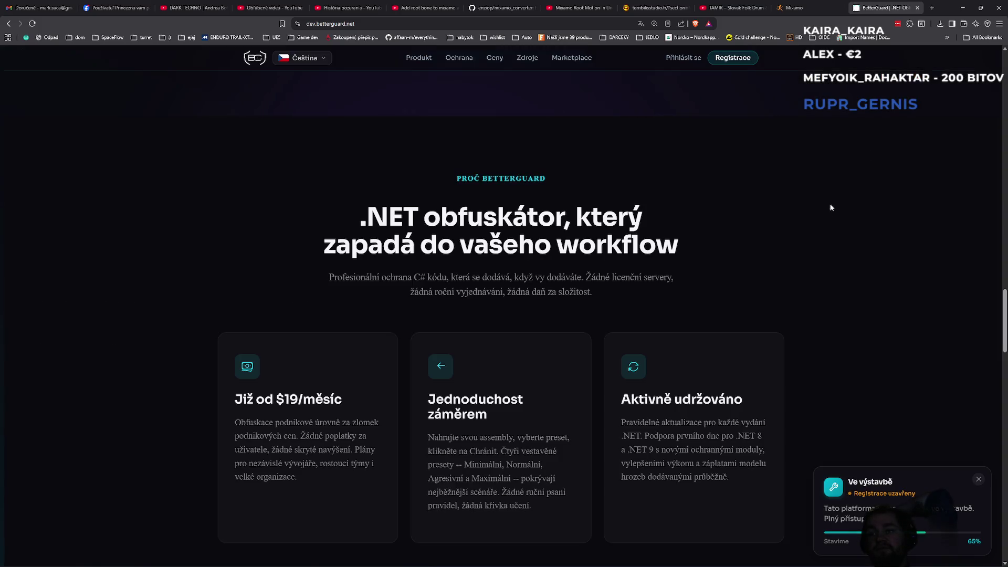
pyautogui.scroll(-10, 805, 308)
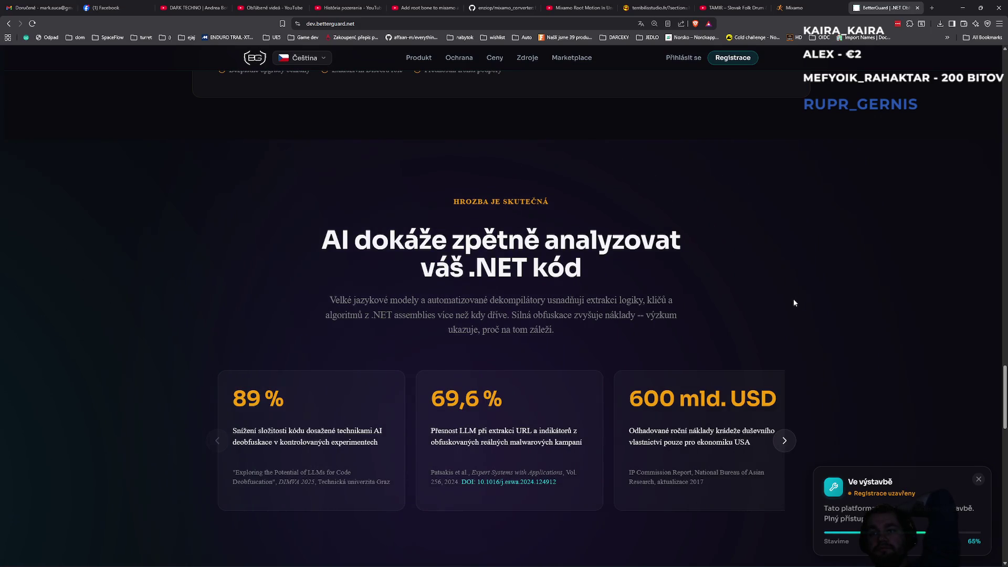
pyautogui.scroll(-1, 794, 302)
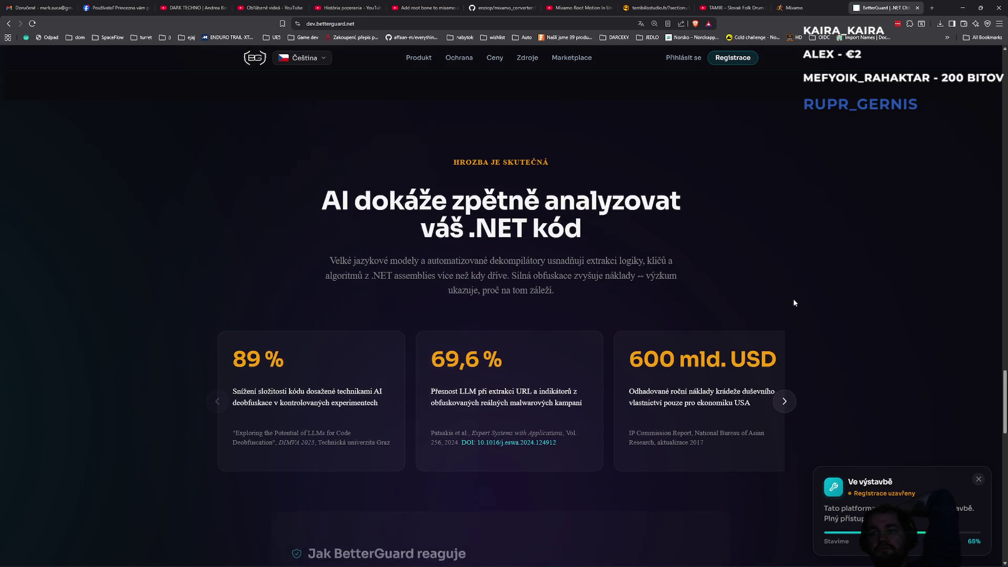
pyautogui.scroll(-4, 793, 302)
pyautogui.scroll(-3, 793, 303)
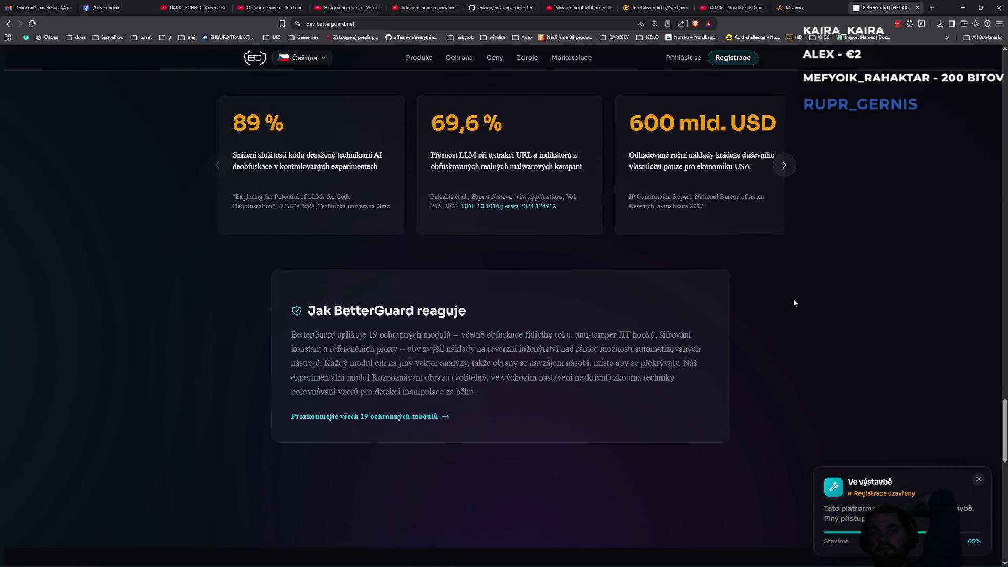
pyautogui.scroll(-6, 794, 302)
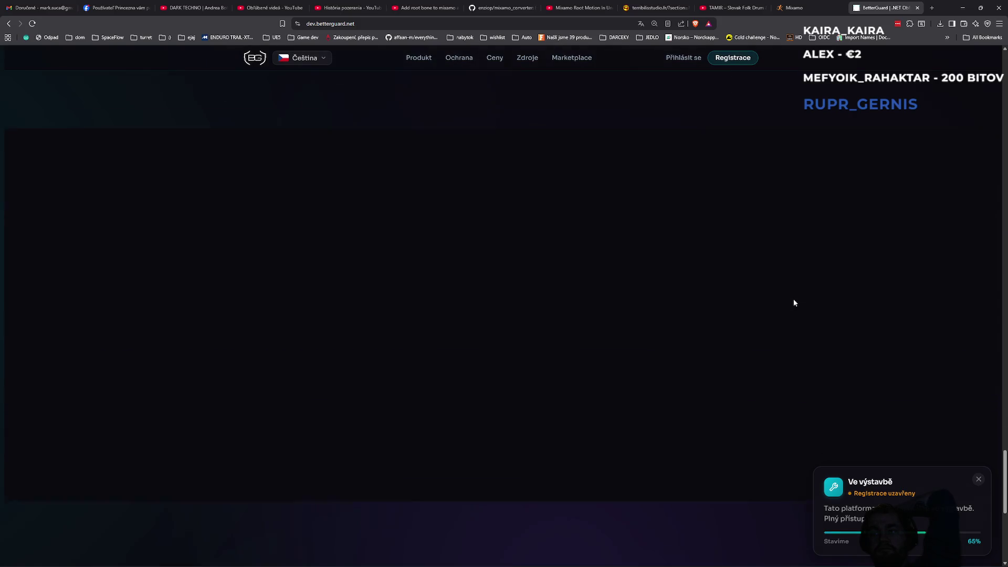
pyautogui.scroll(-2, 792, 298)
pyautogui.scroll(5, 782, 300)
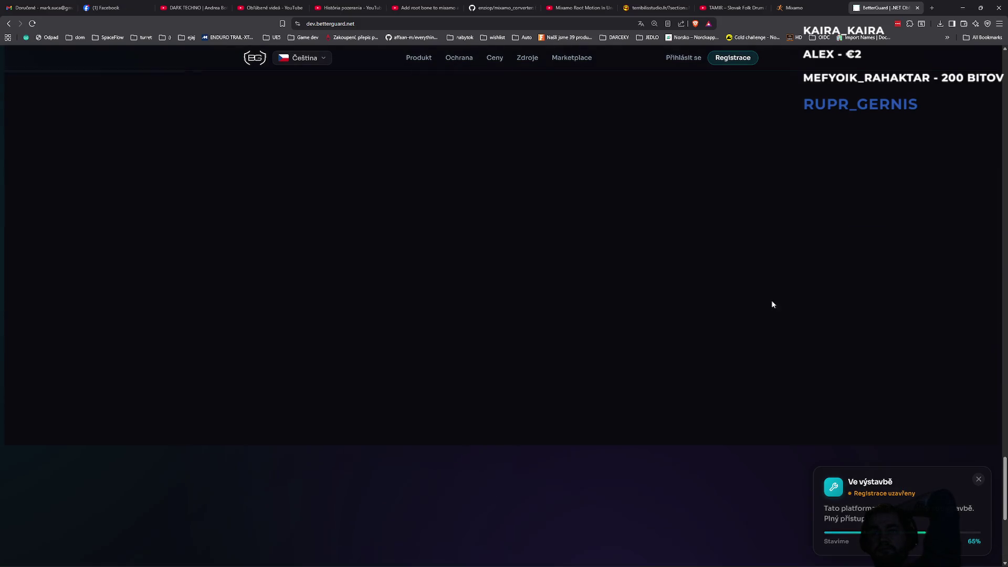
pyautogui.scroll(-5, 723, 298)
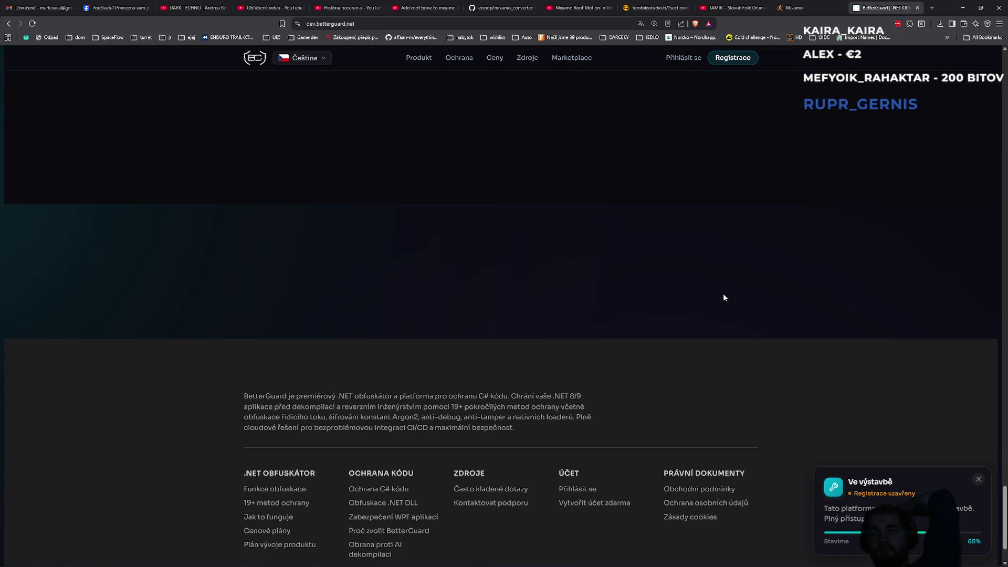
pyautogui.scroll(-2, 723, 297)
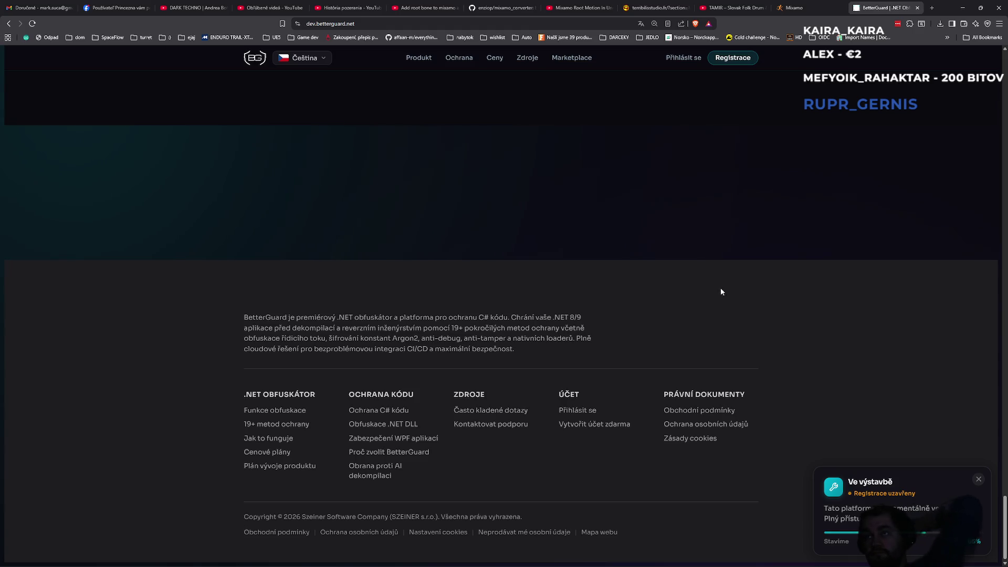
pyautogui.click(964, 14)
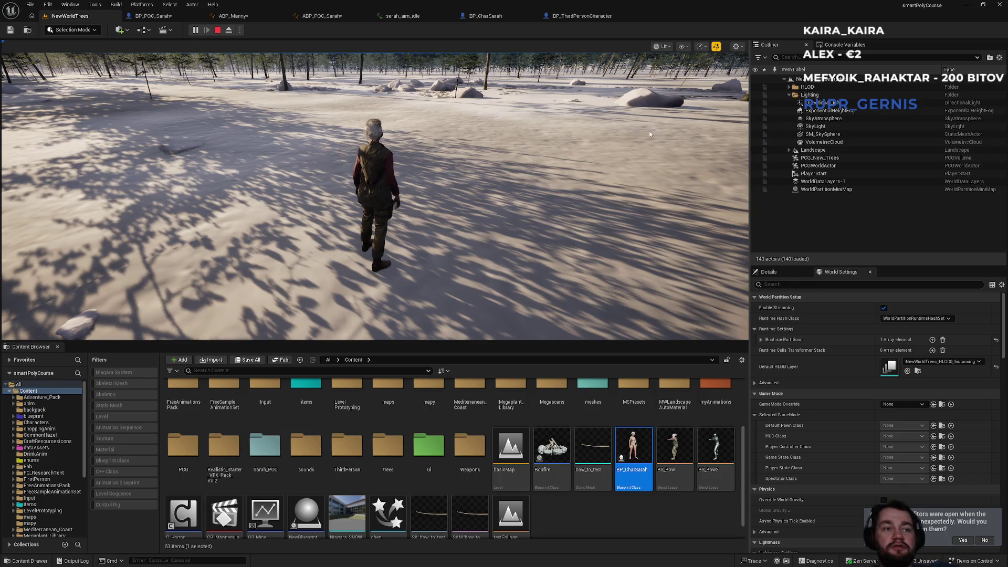
# - Run the character forward through the snowy forest in fullscreen, then release the mouse and stop play
pyautogui.click(440, 151)
pyautogui.press('w')
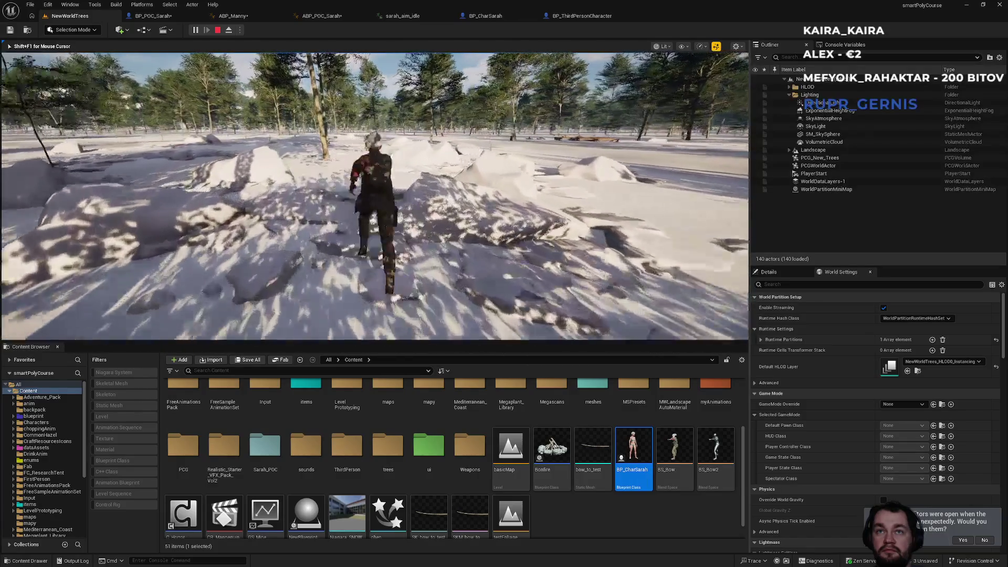
pyautogui.press('F11')
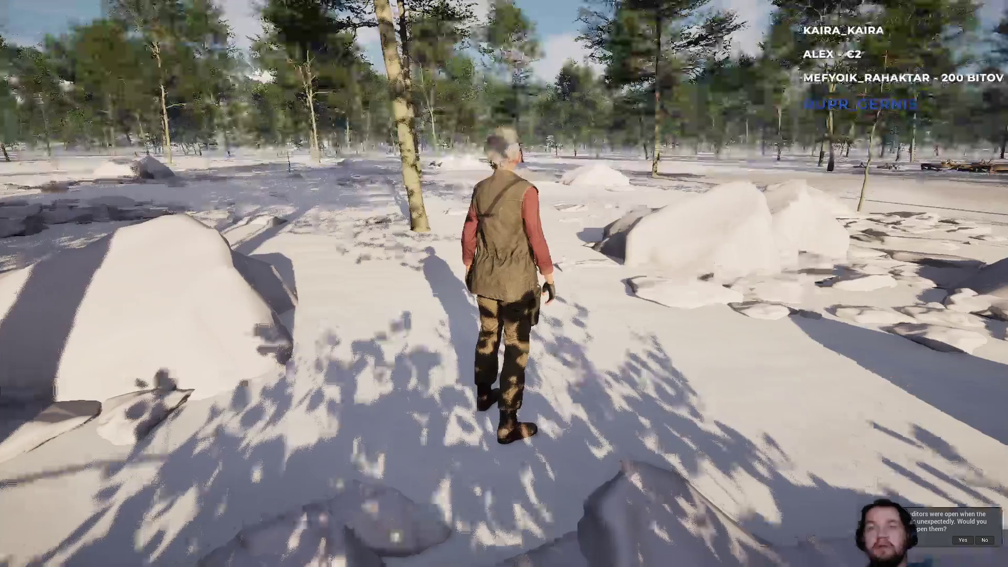
pyautogui.press('w')
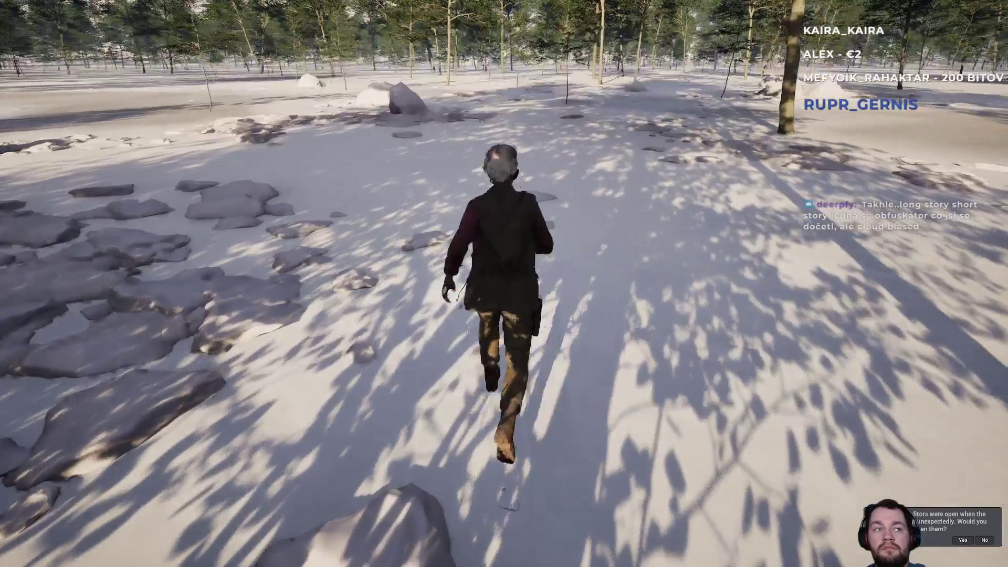
pyautogui.press('w')
pyautogui.press('w')
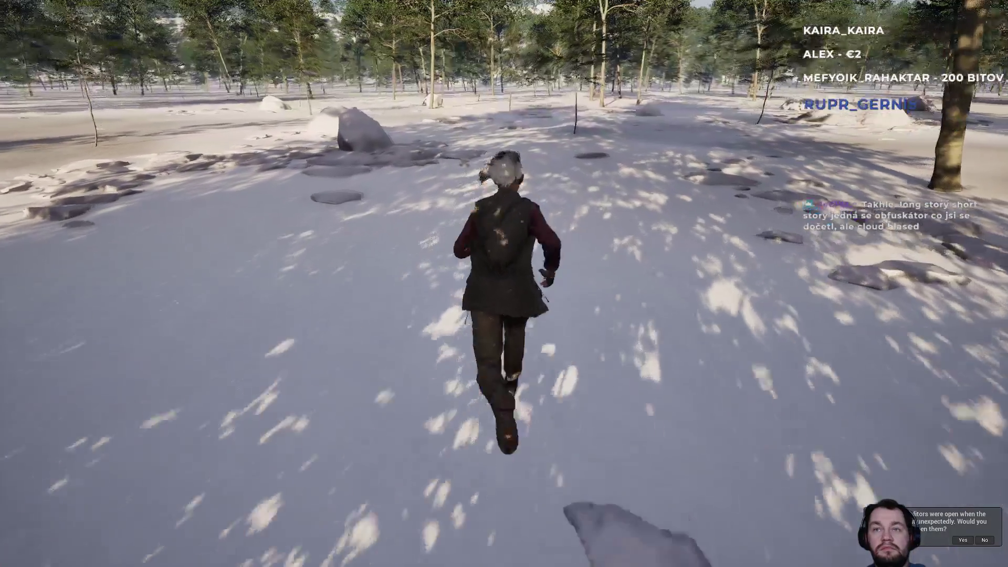
pyautogui.press('w')
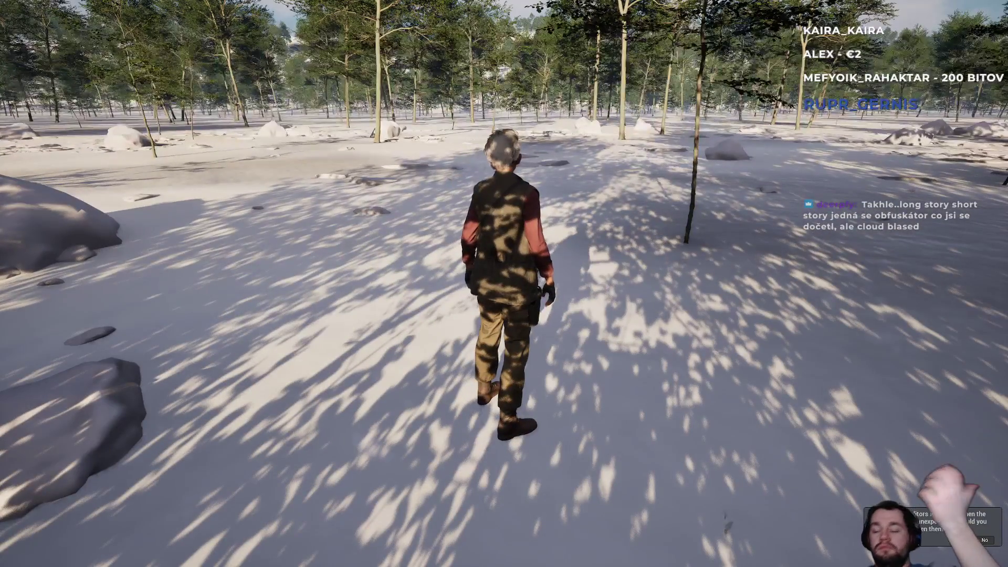
pyautogui.press('F11')
pyautogui.hotkey('shift', 'F1')
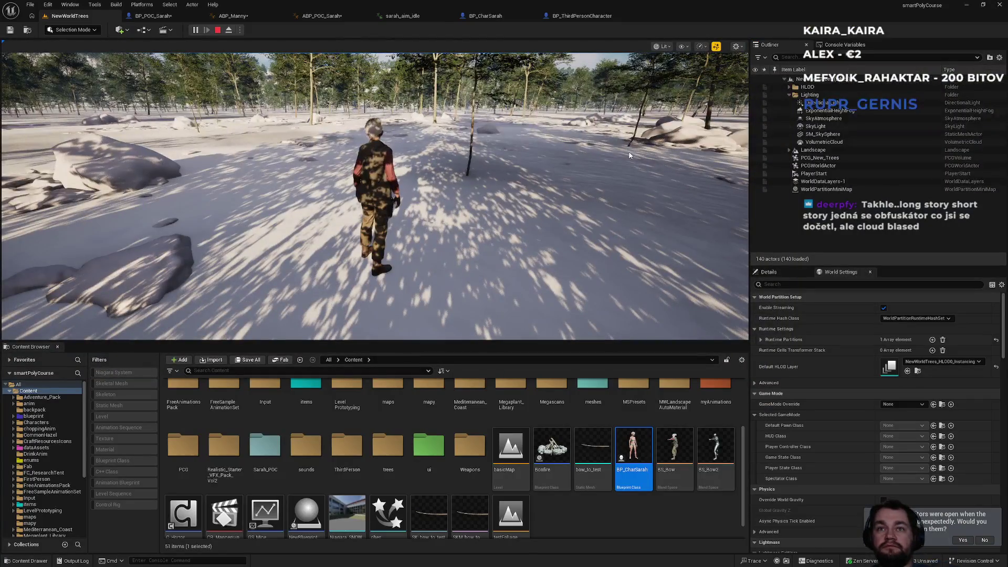
pyautogui.press('Escape')
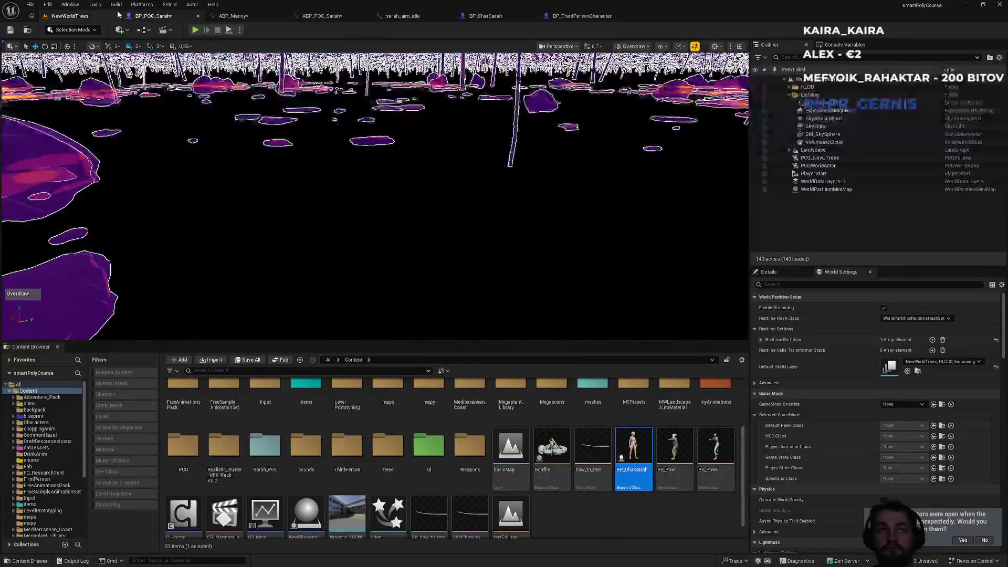
# - Look through the BP_ThirdPersonCharacter, BP_CharSarah and sarah_aim_idle tabs, ending on ABP_POC_Sarah's AnimGraph
pyautogui.click(578, 16)
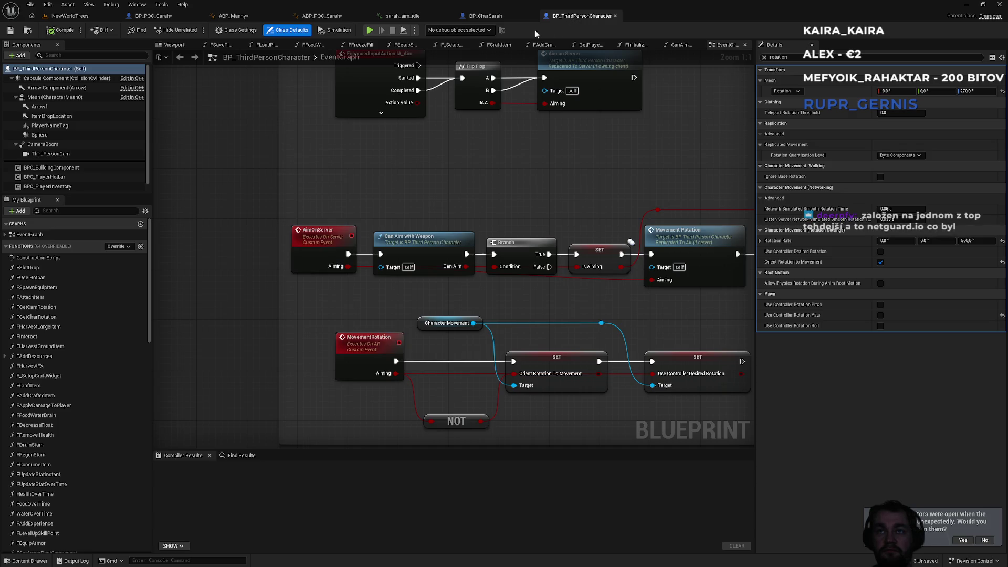
pyautogui.click(496, 17)
pyautogui.click(421, 15)
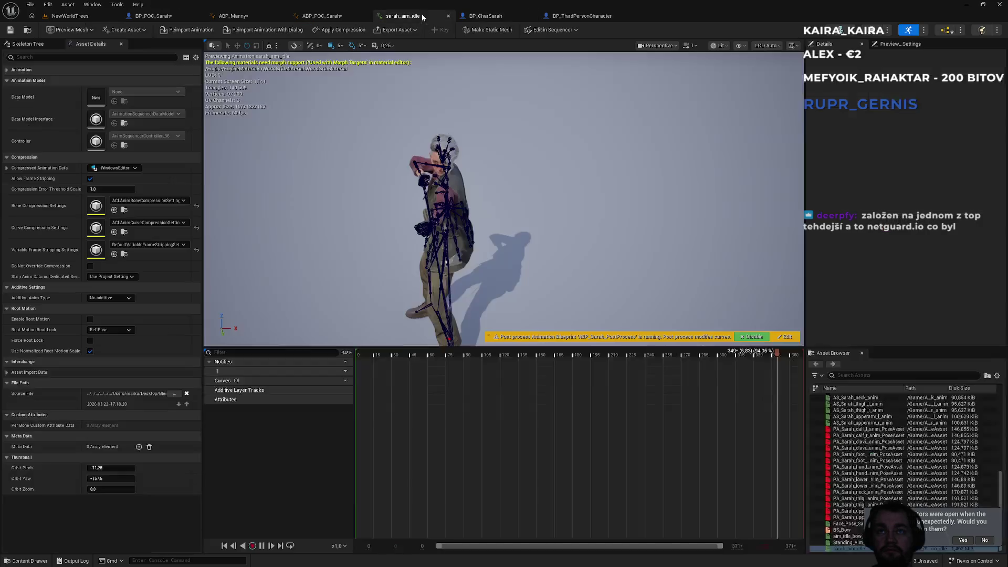
pyautogui.click(353, 14)
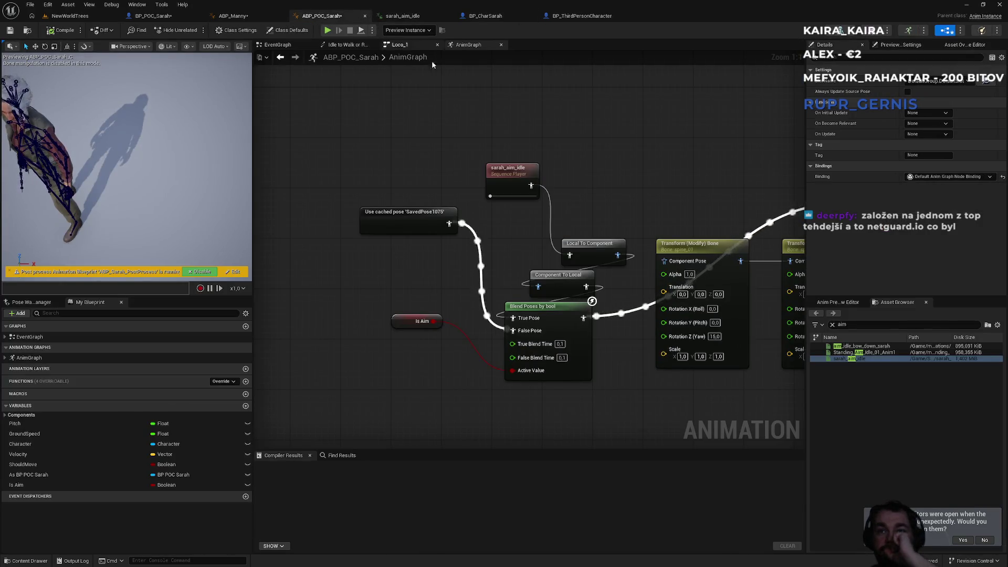
# - Delete the Local To Component and Component To Local nodes and wire sarah_aim_idle into True Pose
pyautogui.moveTo(643, 124)
pyautogui.mouseDown()
pyautogui.moveTo(365, 138)
pyautogui.moveTo(496, 147)
pyautogui.mouseUp()
pyautogui.moveTo(378, 318); pyautogui.dragTo(454, 243)
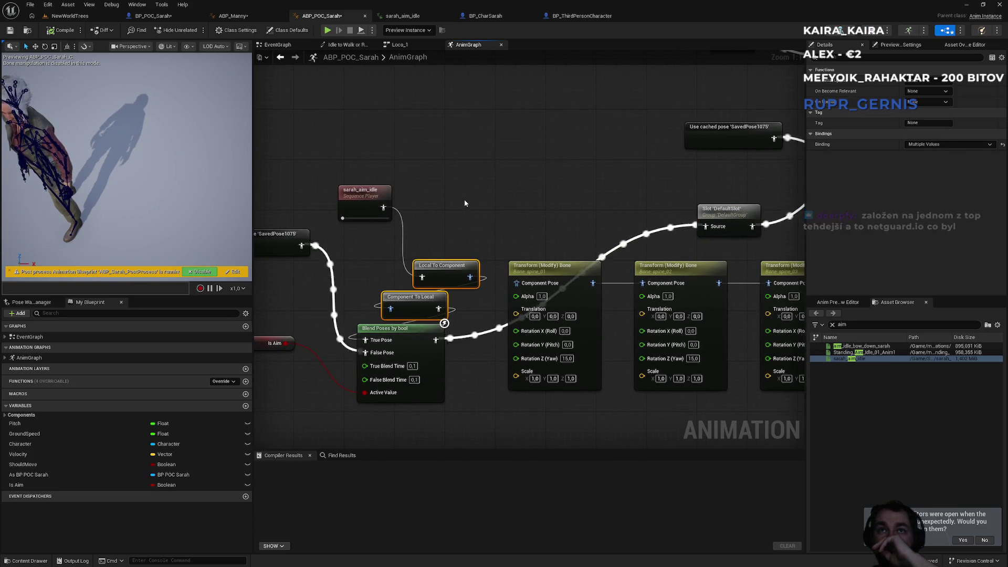
pyautogui.moveTo(414, 307)
pyautogui.mouseDown()
pyautogui.moveTo(444, 238)
pyautogui.moveTo(490, 238)
pyautogui.moveTo(486, 183)
pyautogui.mouseUp()
pyautogui.click(438, 145)
pyautogui.moveTo(438, 145)
pyautogui.mouseDown()
pyautogui.moveTo(596, 155)
pyautogui.moveTo(567, 125)
pyautogui.mouseUp()
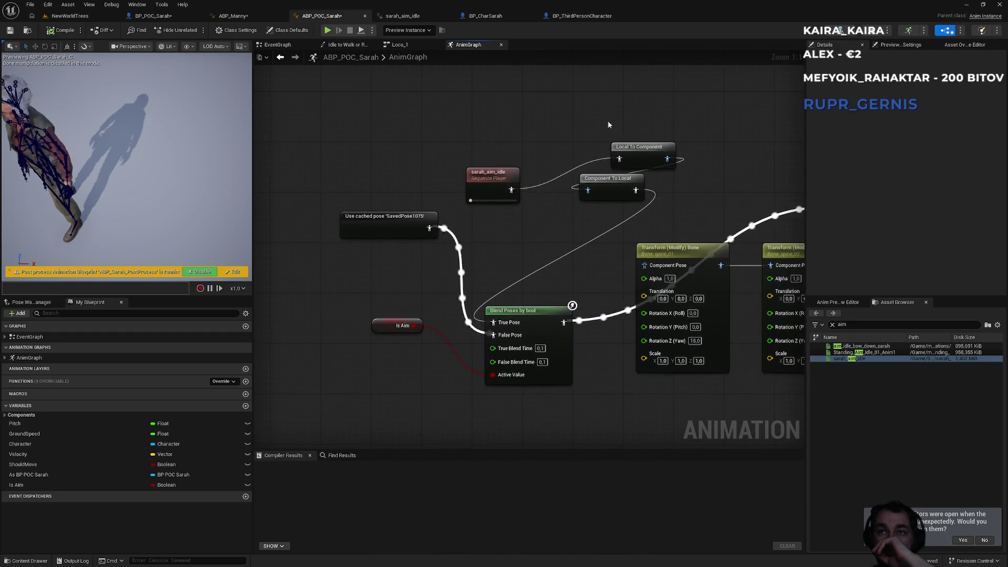
pyautogui.moveTo(628, 108); pyautogui.dragTo(575, 223)
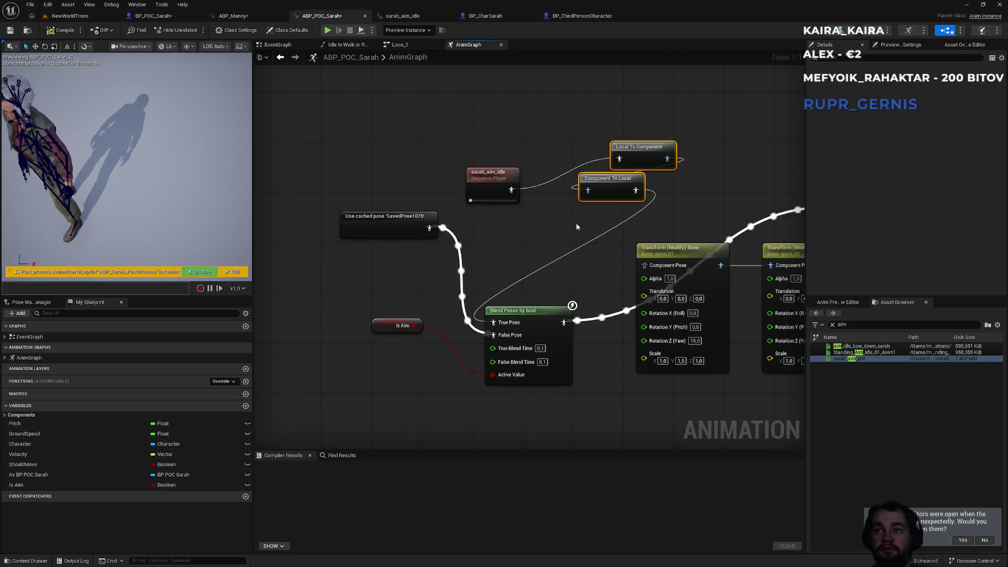
pyautogui.press('Delete')
pyautogui.moveTo(512, 190); pyautogui.dragTo(494, 322)
# - Compile ABP_POC_Sarah and play the NewWorldTrees level to test it
pyautogui.click(61, 29)
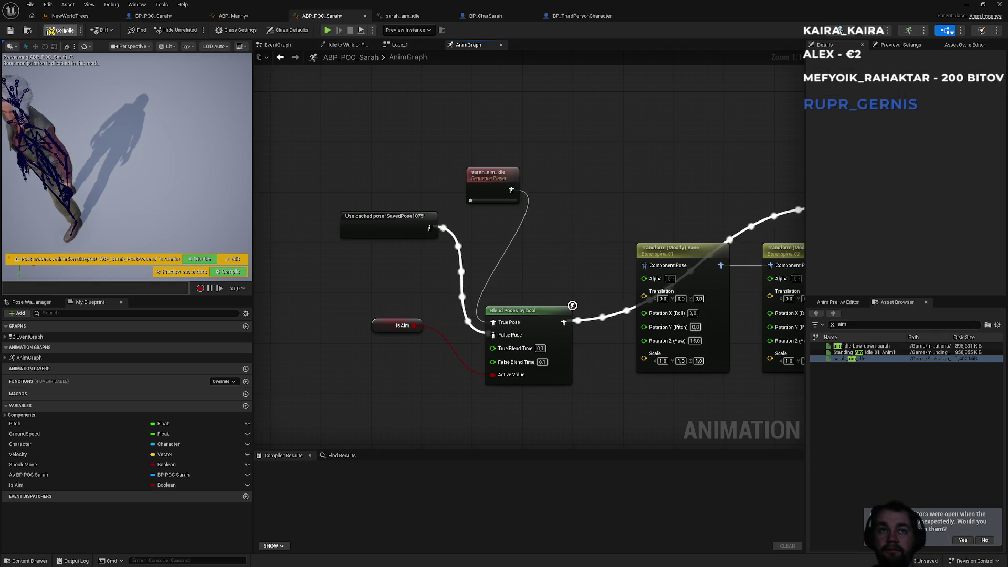
pyautogui.moveTo(594, 180)
pyautogui.mouseDown()
pyautogui.moveTo(254, 151)
pyautogui.moveTo(443, 231)
pyautogui.mouseUp()
pyautogui.click(70, 16)
pyautogui.click(195, 30)
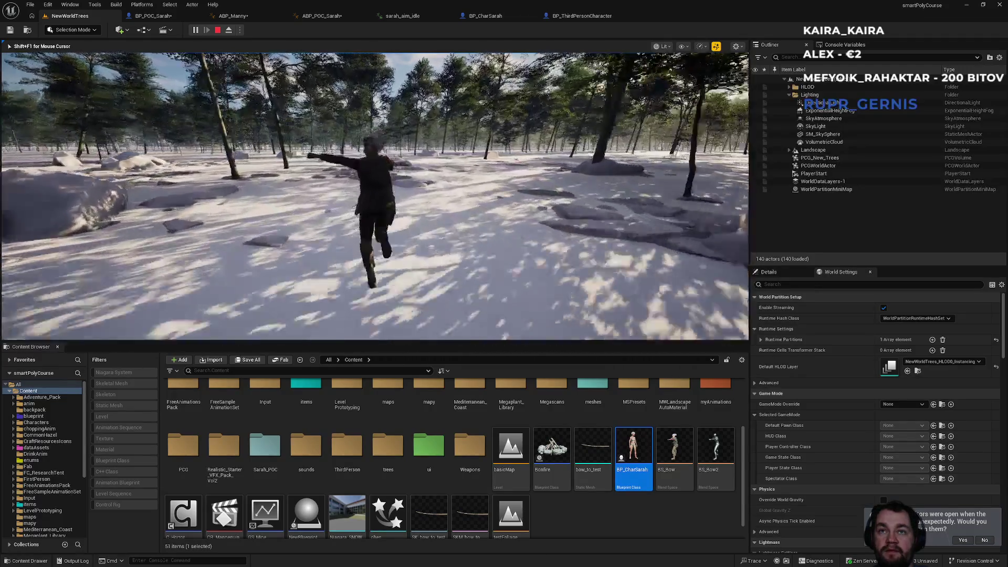
# - Stop the play session and return to ABP_POC_Sarah's AnimGraph with the sarah_aim_idle node selected
pyautogui.press('Escape')
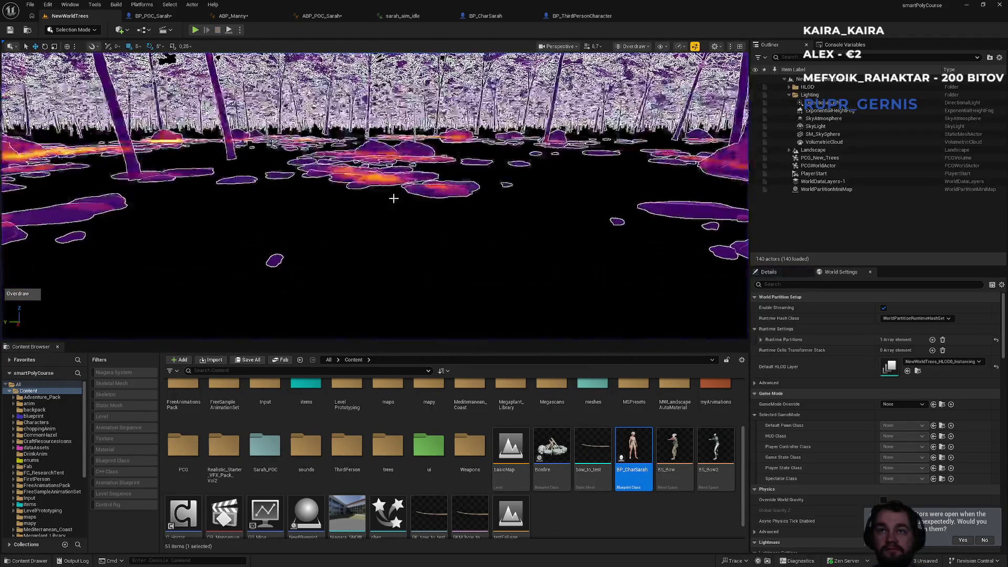
pyautogui.click(460, 18)
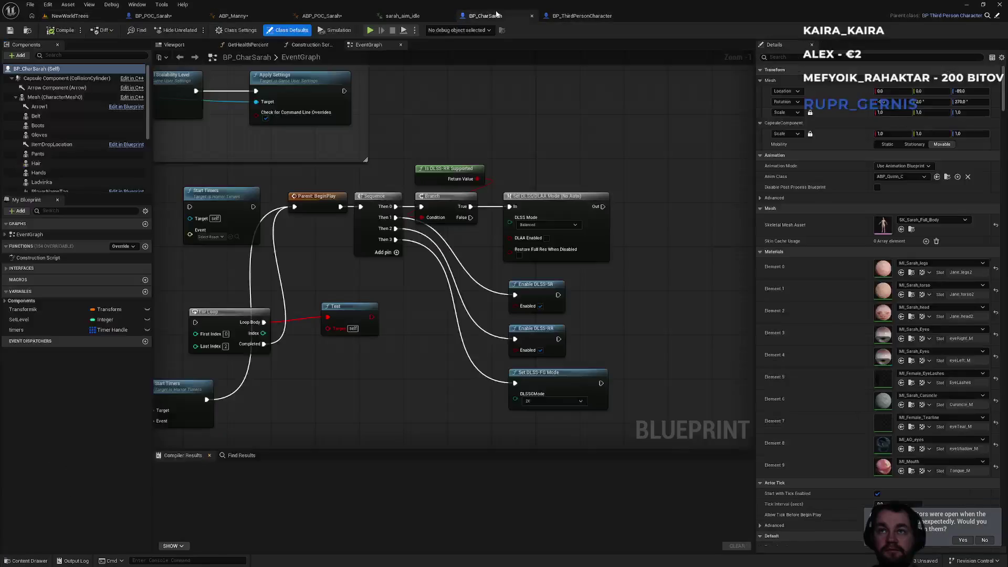
pyautogui.click(574, 16)
pyautogui.click(321, 15)
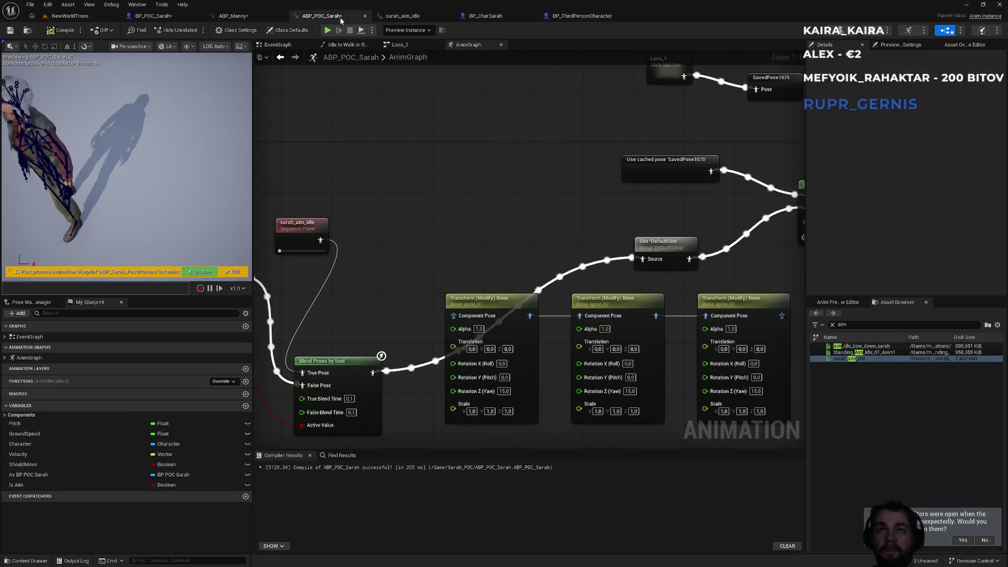
pyautogui.moveTo(319, 224); pyautogui.dragTo(325, 223)
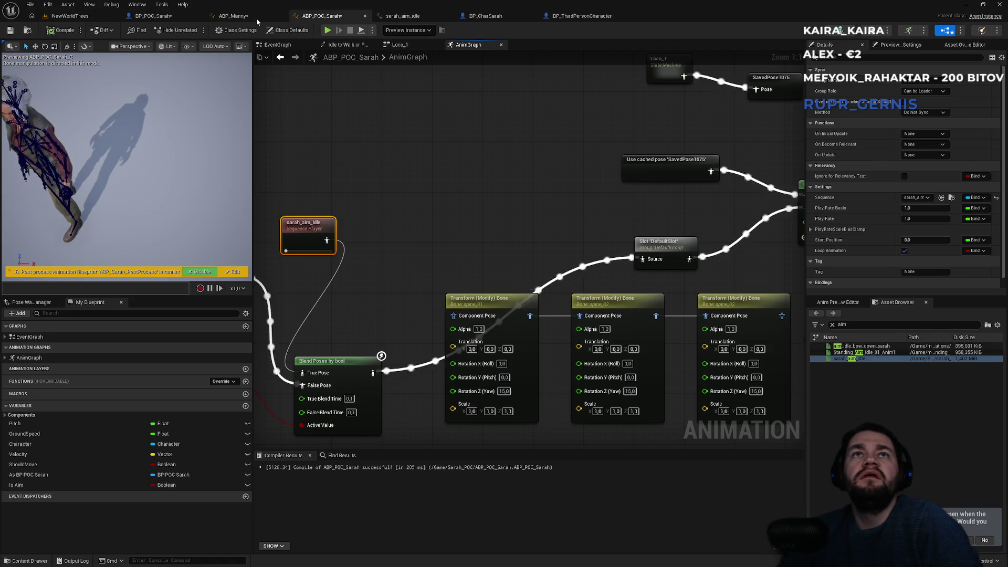
# - Compare ABP_Manny's Standing_Aim_Idle and BS_Bow2 setup against ABP_POC_Sarah's graph
pyautogui.click(233, 16)
pyautogui.moveTo(331, 223); pyautogui.dragTo(517, 208)
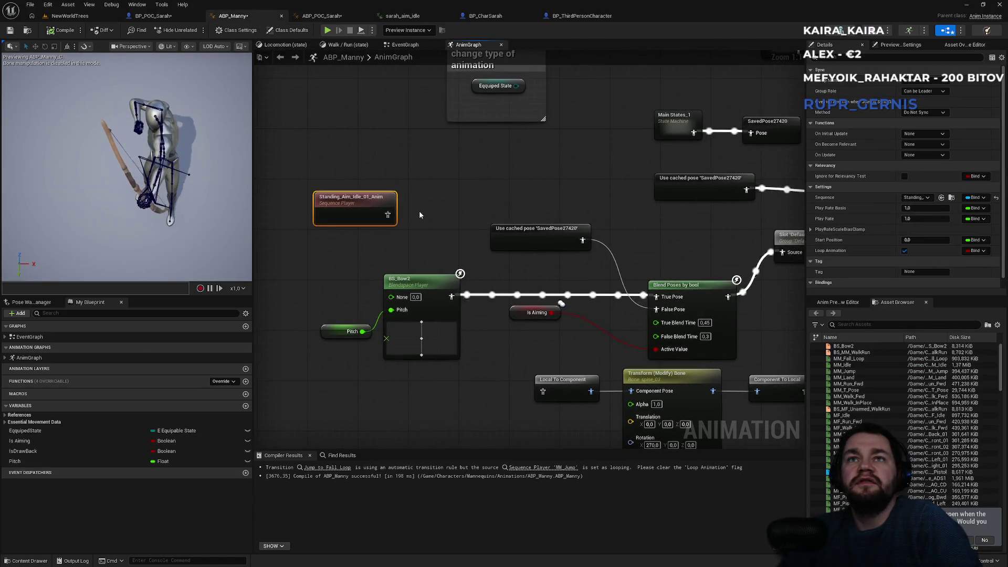
pyautogui.click(329, 17)
pyautogui.click(243, 19)
pyautogui.click(322, 15)
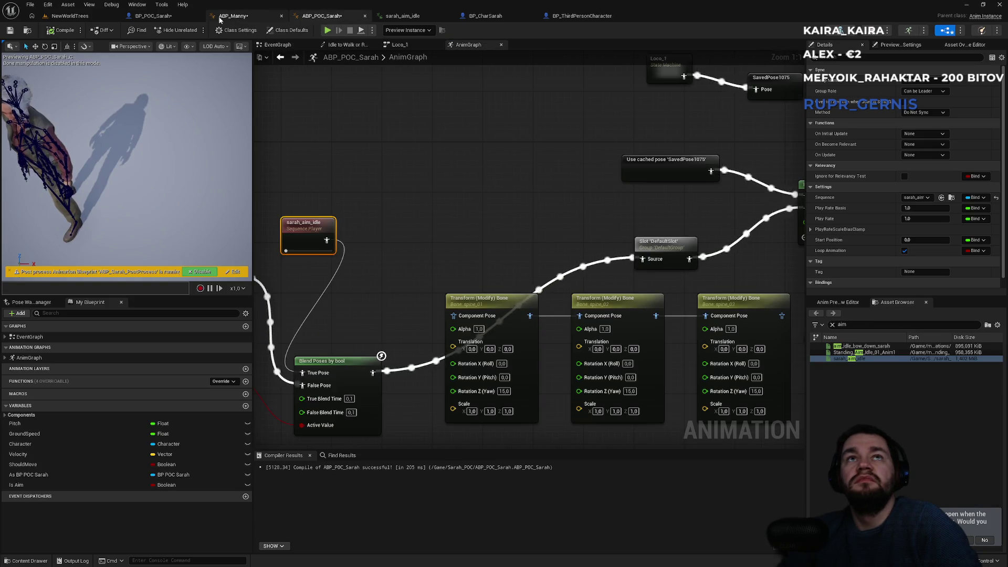
pyautogui.click(234, 17)
pyautogui.click(313, 14)
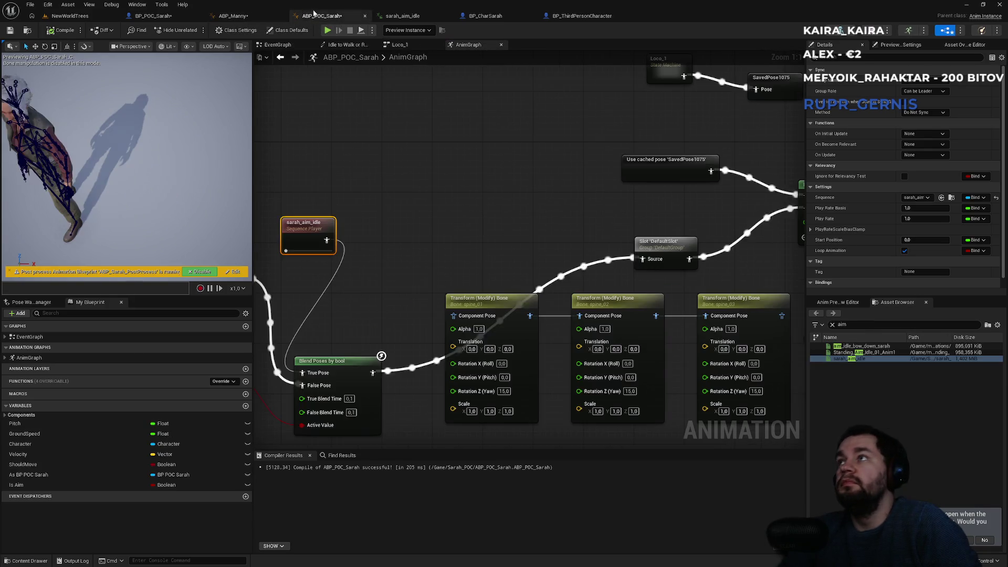
pyautogui.click(233, 15)
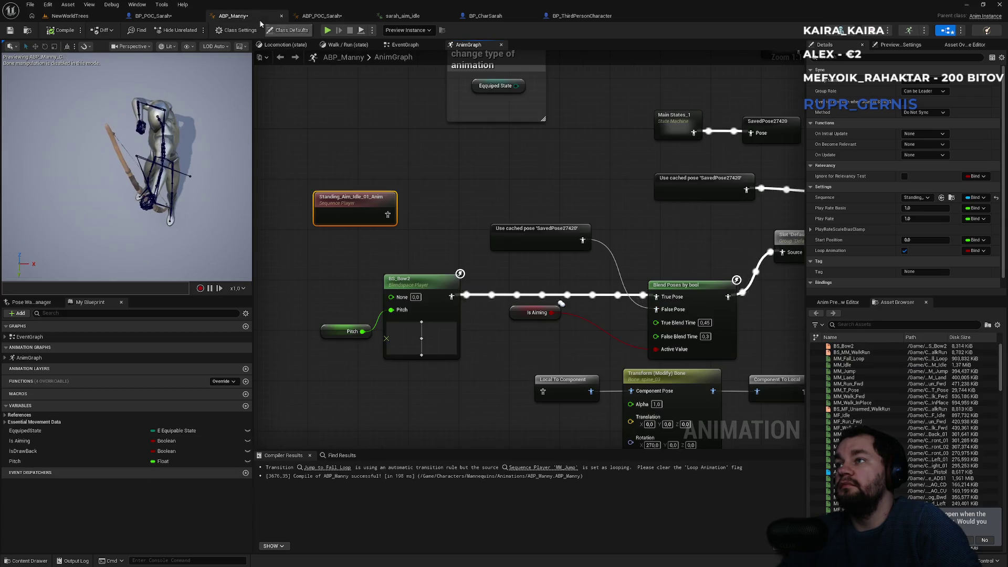
# - Connect Standing_Aim_Idle to Blend Poses by bool's True Pose in place of BS_Bow2, then compile
pyautogui.click(433, 282)
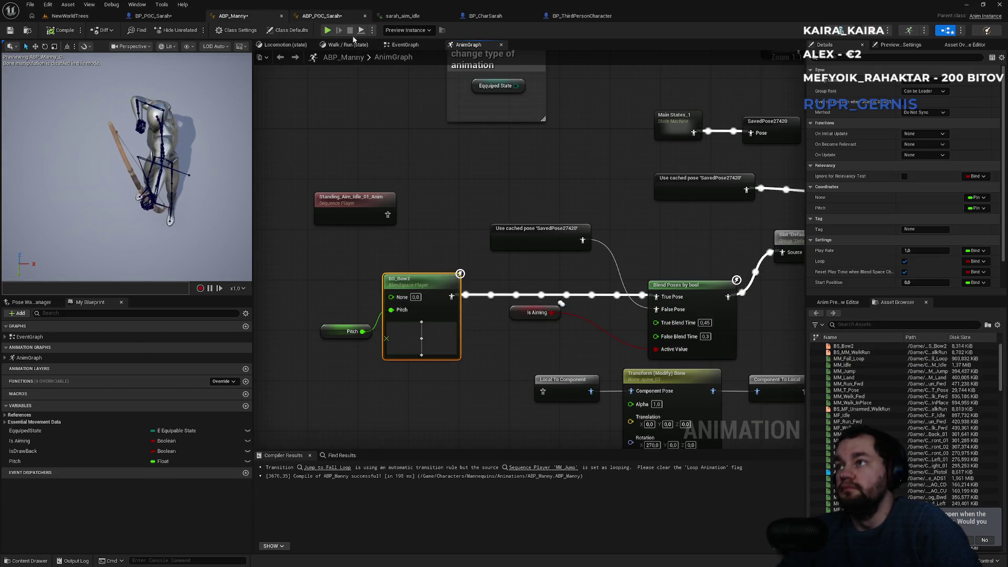
pyautogui.scroll(-2, 845, 199)
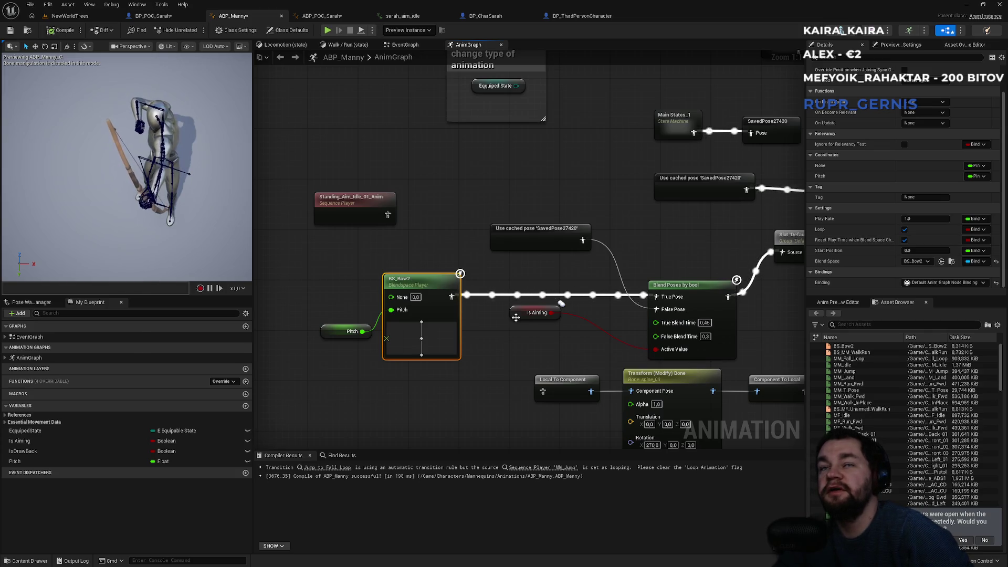
pyautogui.moveTo(388, 214)
pyautogui.mouseDown()
pyautogui.moveTo(560, 303)
pyautogui.moveTo(656, 297)
pyautogui.mouseUp()
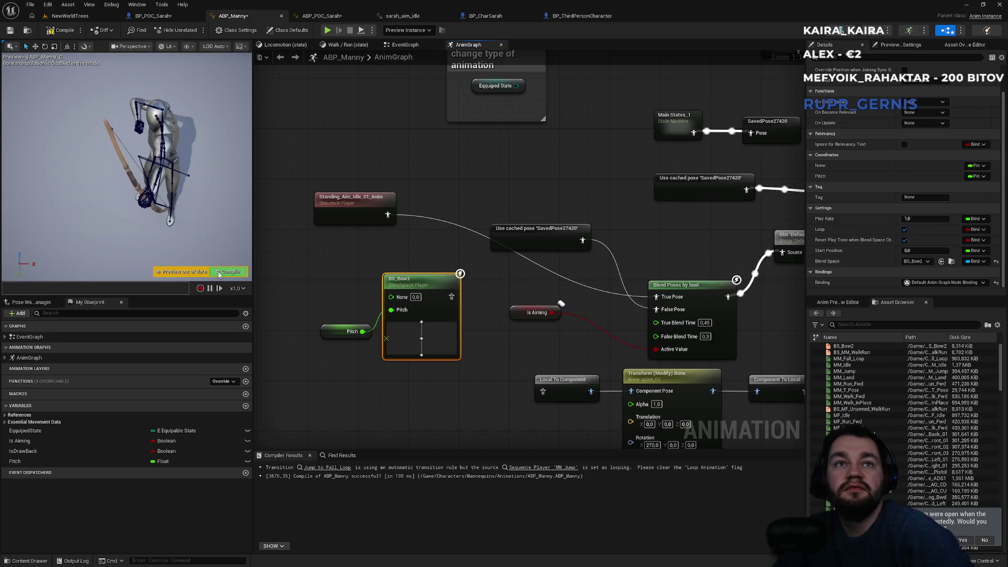
pyautogui.click(218, 272)
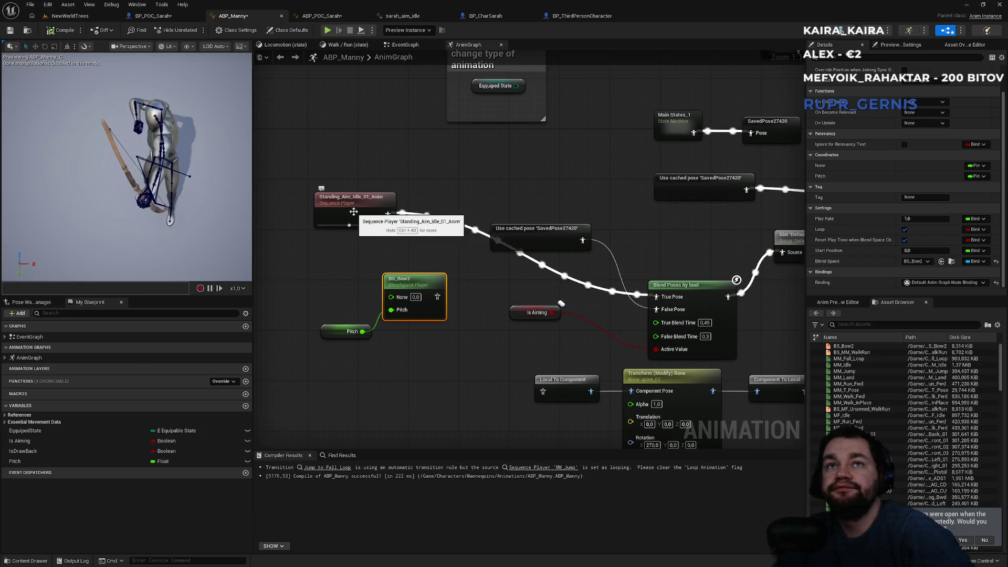
# - Review ABP_Manny's nodes through Output Pose and Blend Poses by bool, then return to NewWorldTrees
pyautogui.moveTo(663, 255); pyautogui.dragTo(358, 249)
pyautogui.moveTo(593, 258)
pyautogui.mouseDown()
pyautogui.moveTo(417, 285)
pyautogui.moveTo(412, 295)
pyautogui.mouseUp()
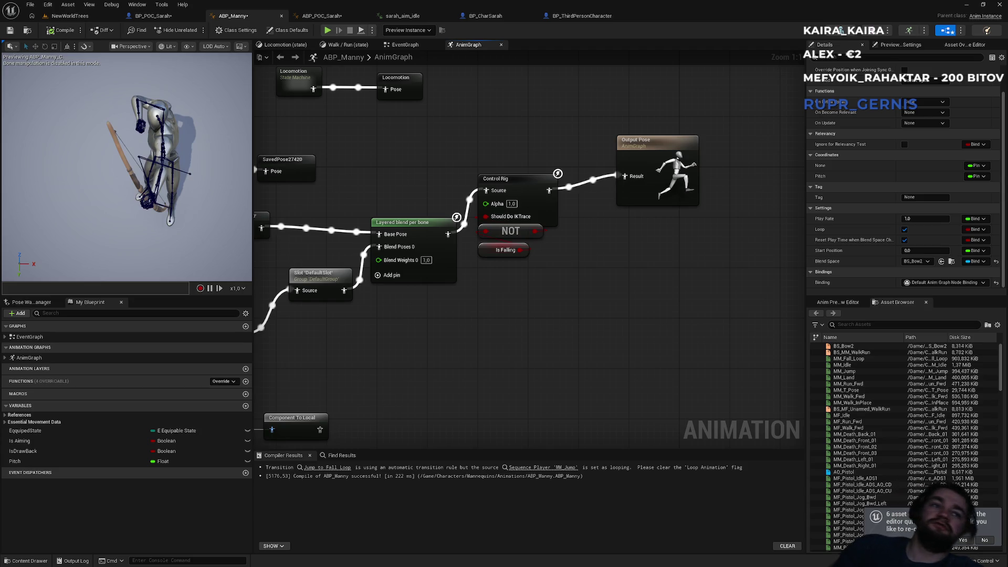
pyautogui.click(563, 407)
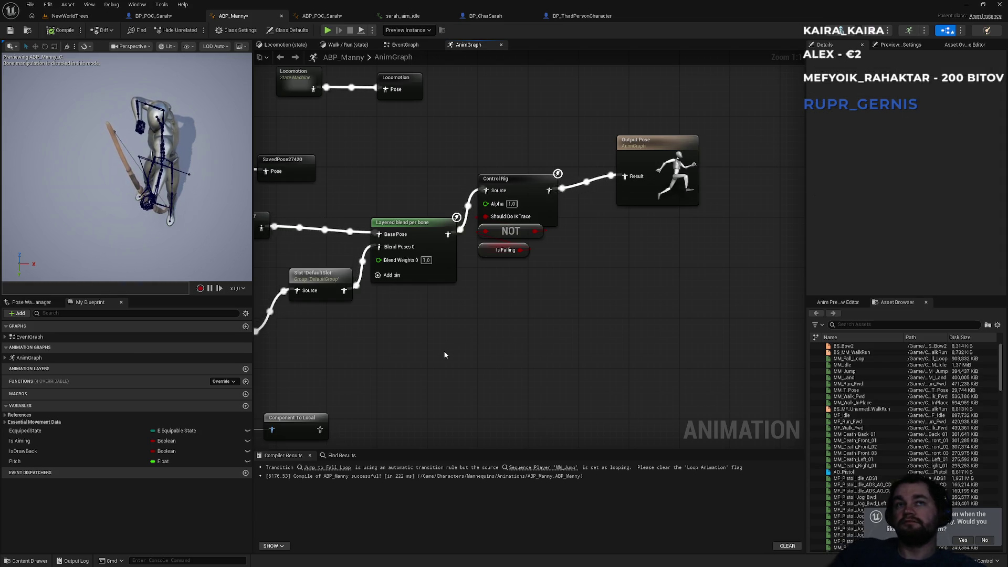
pyautogui.moveTo(401, 249); pyautogui.dragTo(685, 281)
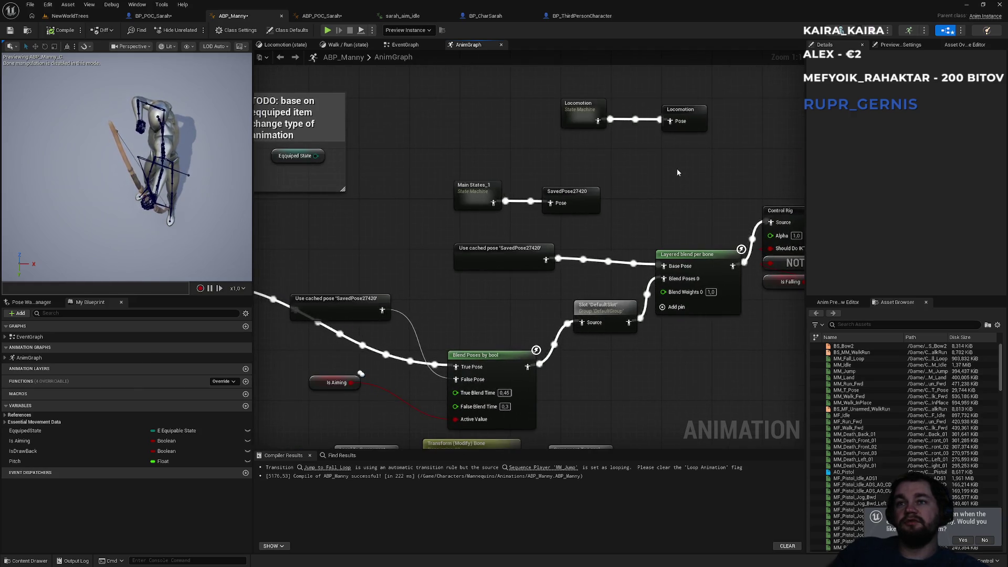
pyautogui.moveTo(514, 253); pyautogui.dragTo(514, 259)
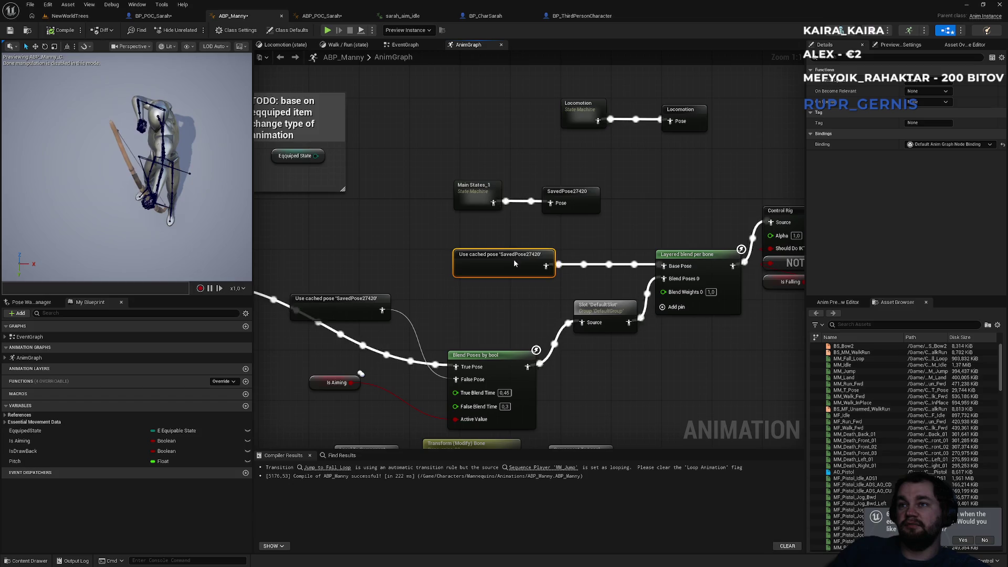
pyautogui.click(631, 219)
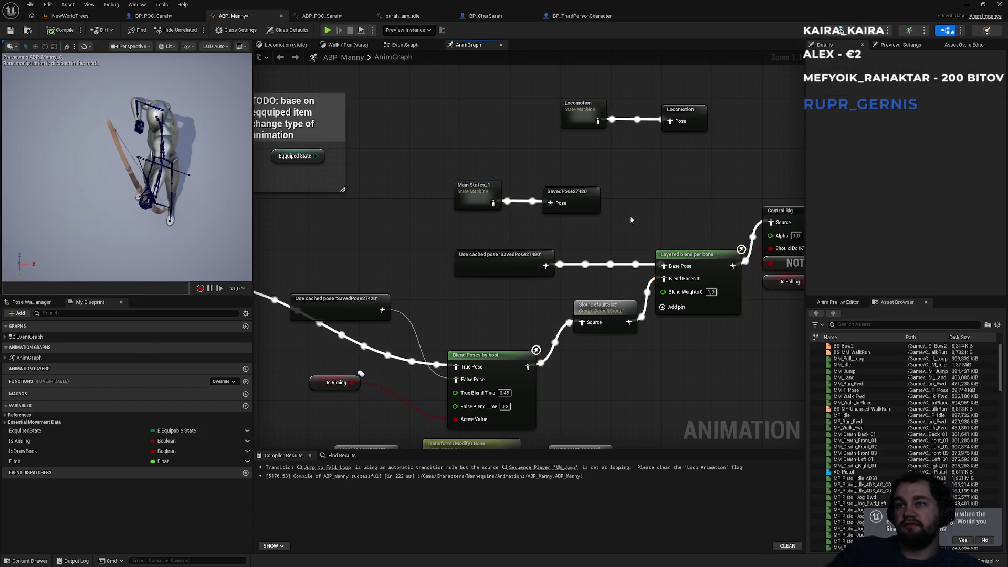
pyautogui.click(66, 16)
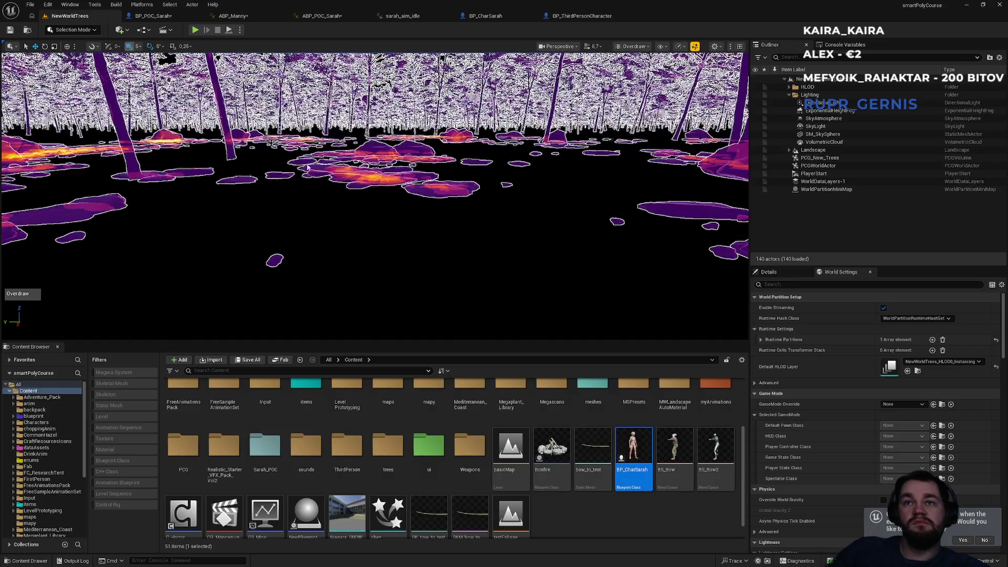
# - Switch the viewport from Overdraw to Lit, preview the forest fullscreen, then return to ABP_Manny's Locomotion nodes
pyautogui.press('w')
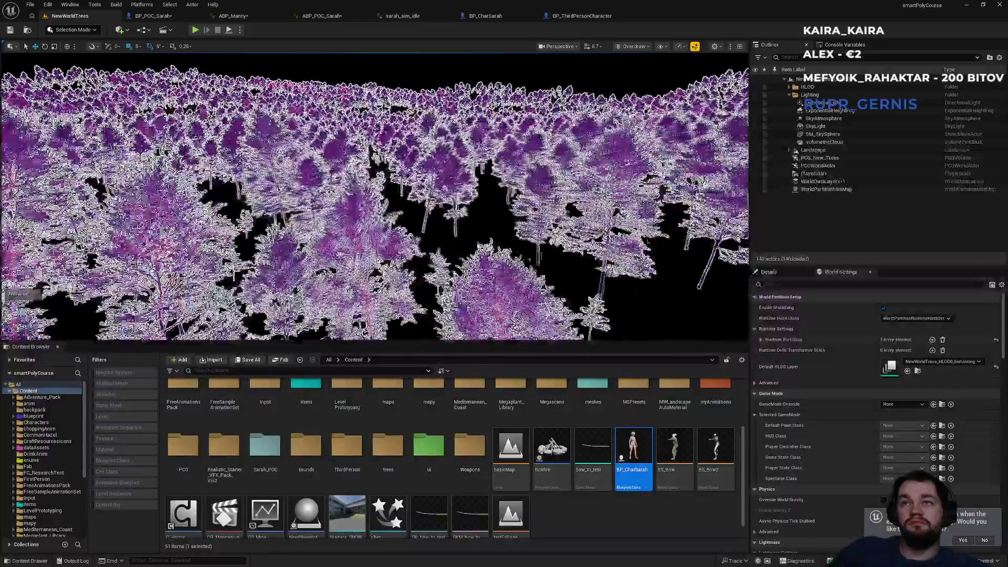
pyautogui.click(633, 46)
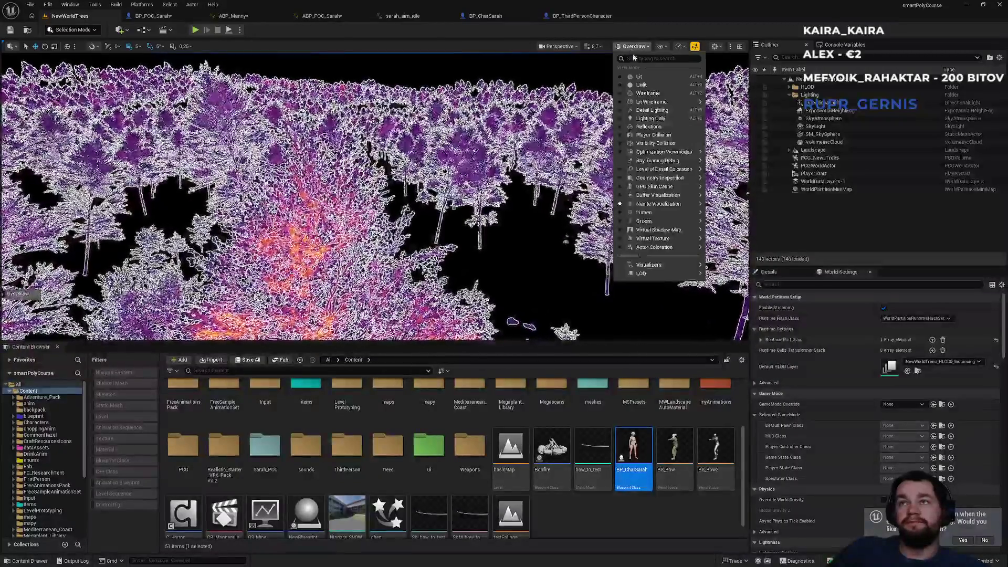
pyautogui.click(639, 77)
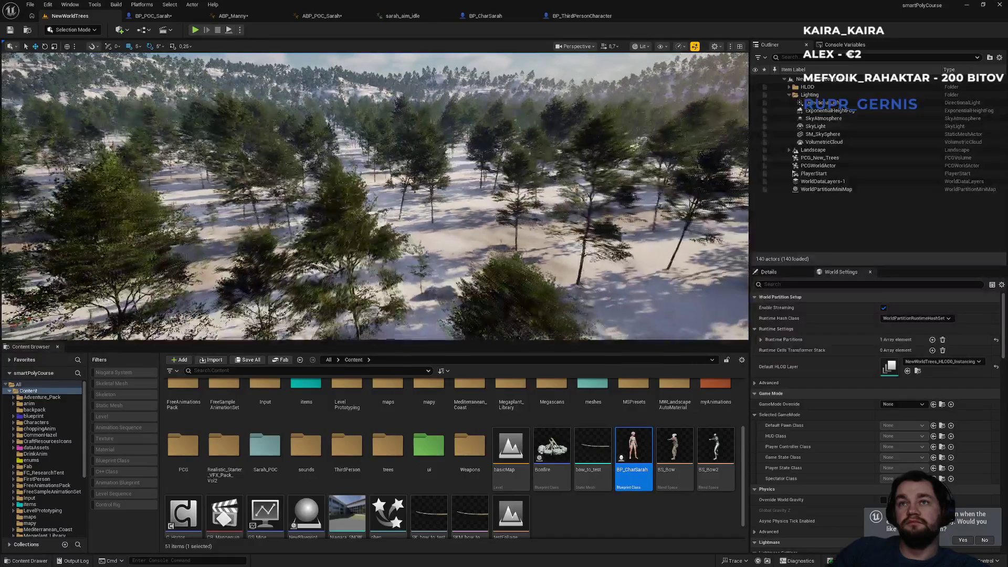
pyautogui.press('F11')
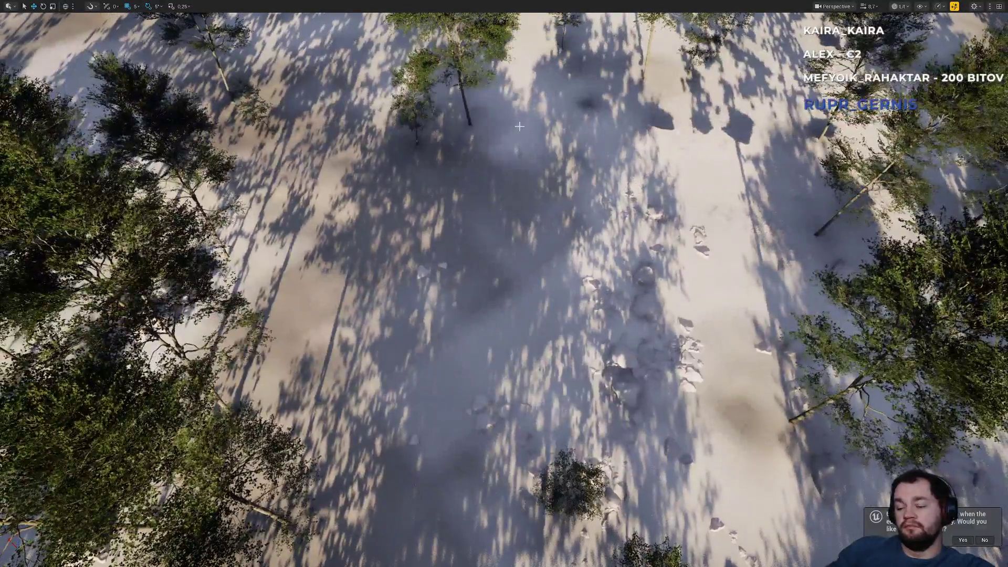
pyautogui.press('F11')
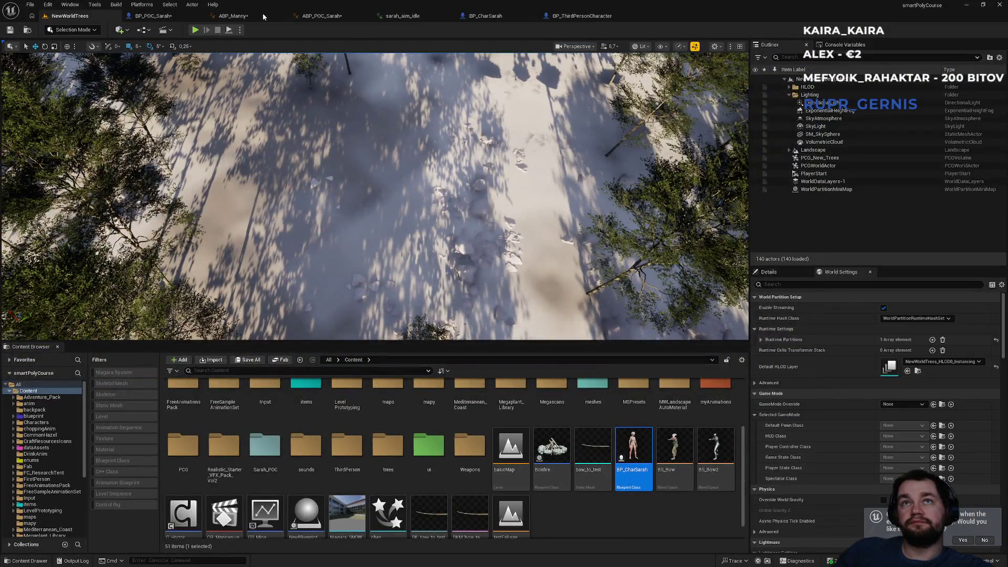
pyautogui.click(234, 15)
pyautogui.moveTo(416, 175)
pyautogui.mouseDown()
pyautogui.moveTo(469, 233)
pyautogui.moveTo(630, 221)
pyautogui.moveTo(603, 118)
pyautogui.mouseUp()
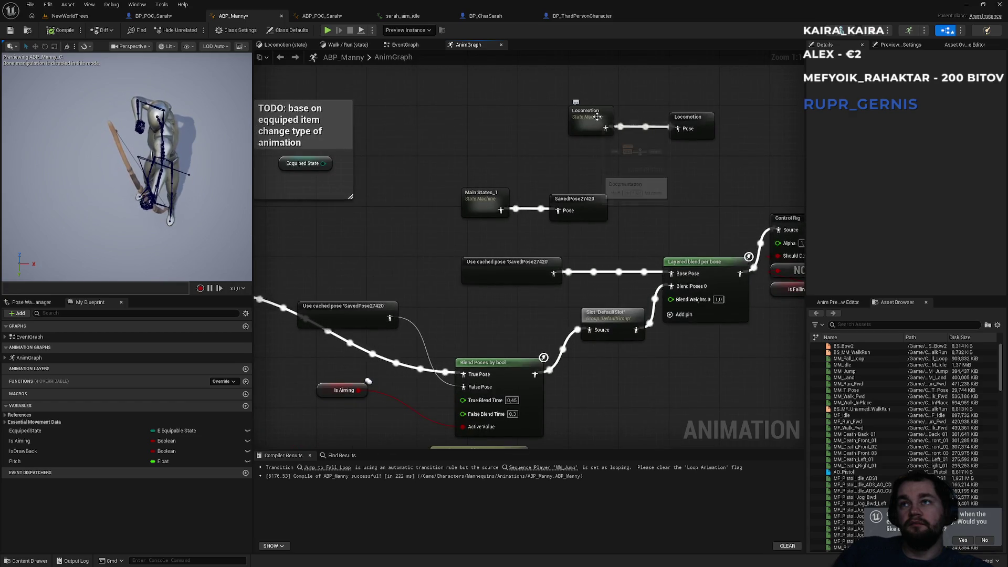
# - Inspect ABP_Manny's Main States_1 and Locomotion states, then bring up BP_ThirdPersonCharacter's EventGraph
pyautogui.click(701, 119)
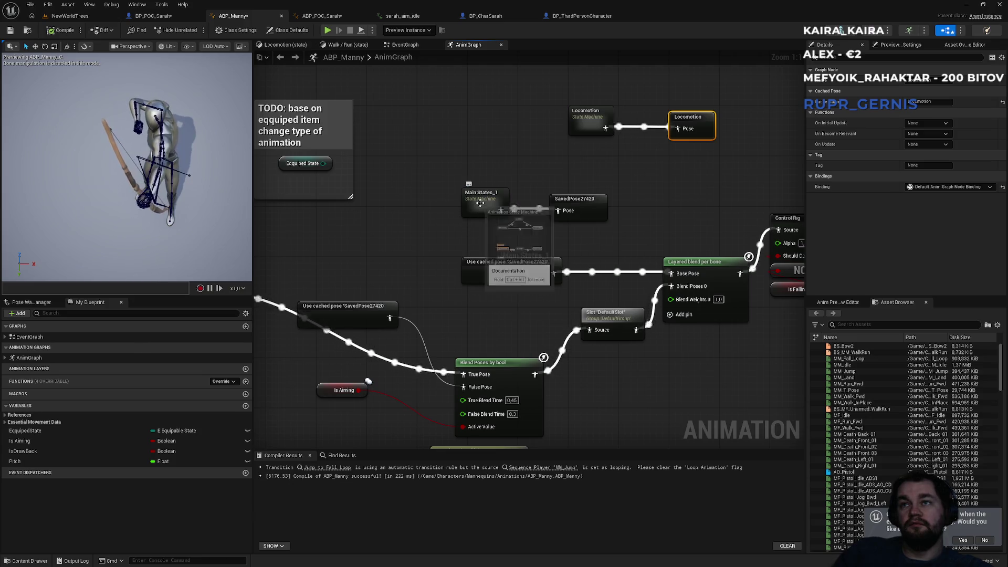
pyautogui.doubleClick(477, 206)
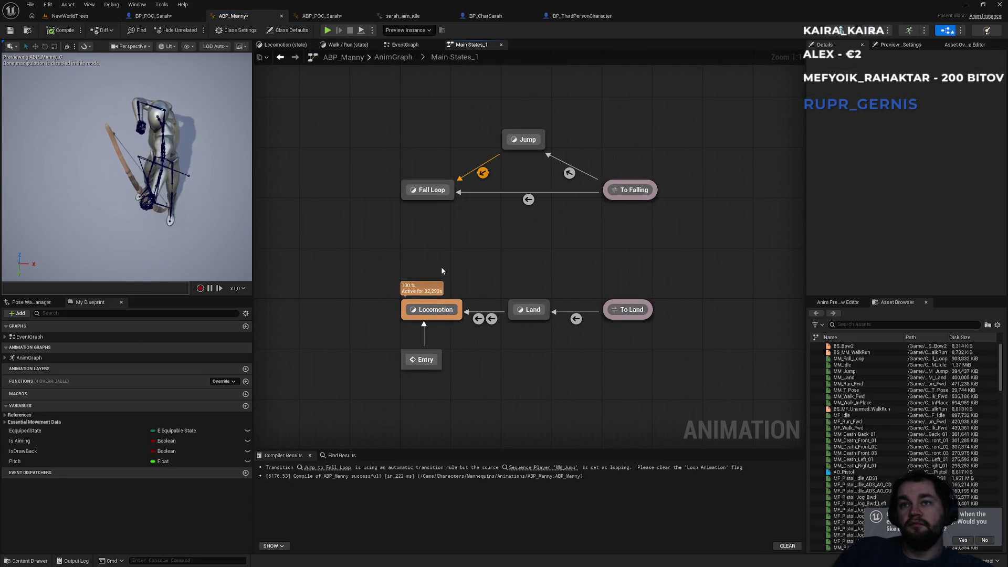
pyautogui.doubleClick(436, 311)
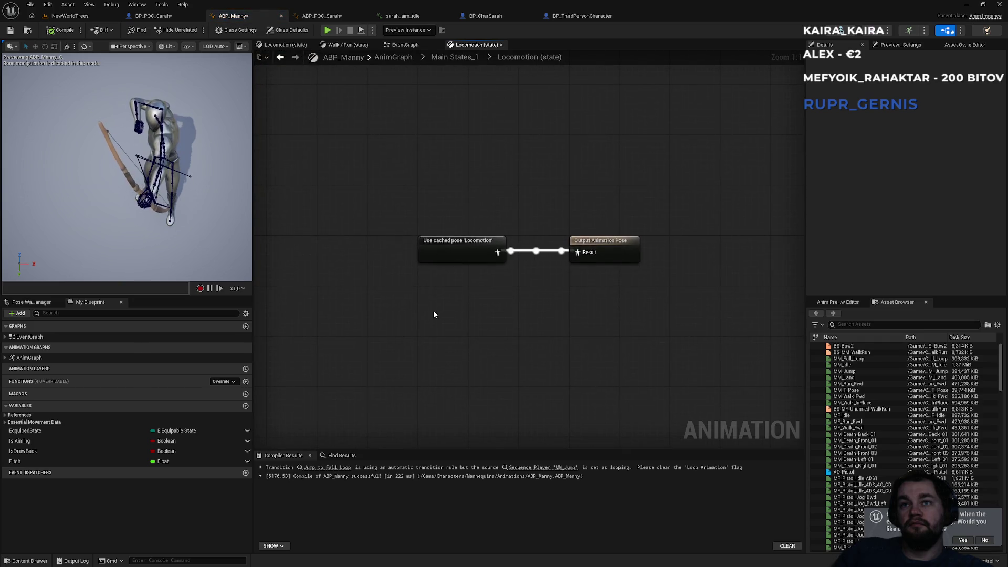
pyautogui.click(455, 58)
pyautogui.click(404, 45)
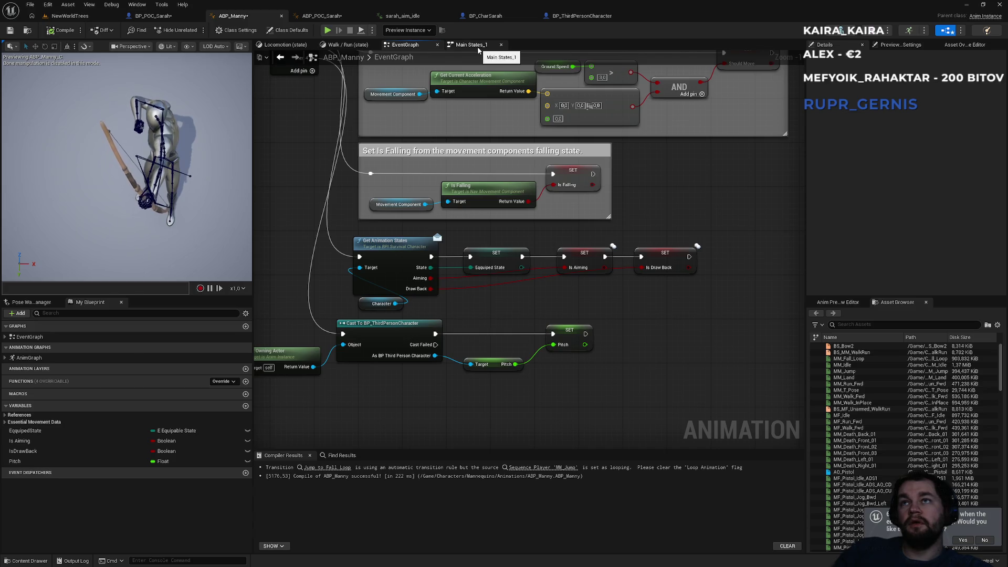
pyautogui.click(583, 16)
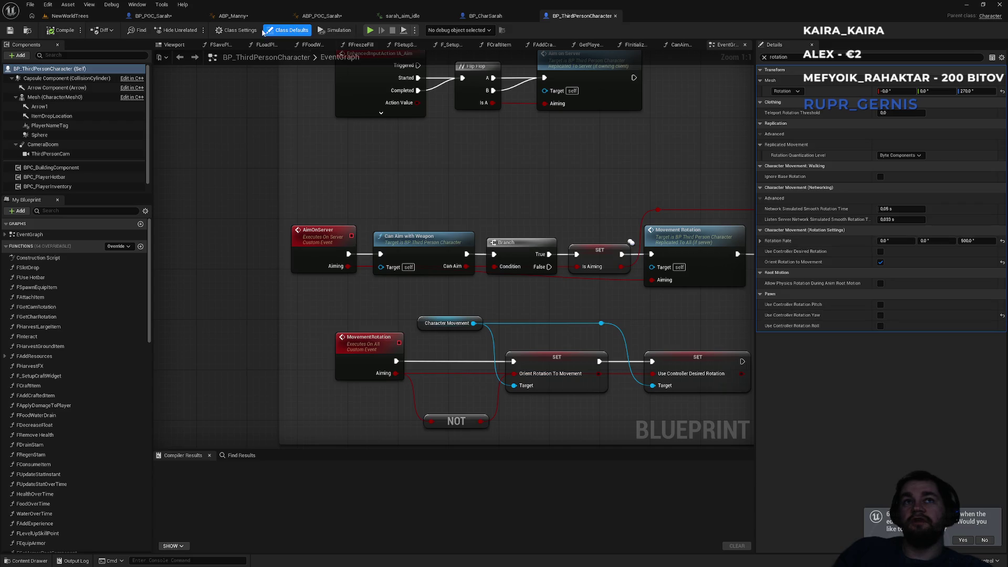
# - Enable Use Controller Desired Rotation on BP_POC_Sarah and go back to the NewWorldTrees level
pyautogui.click(158, 17)
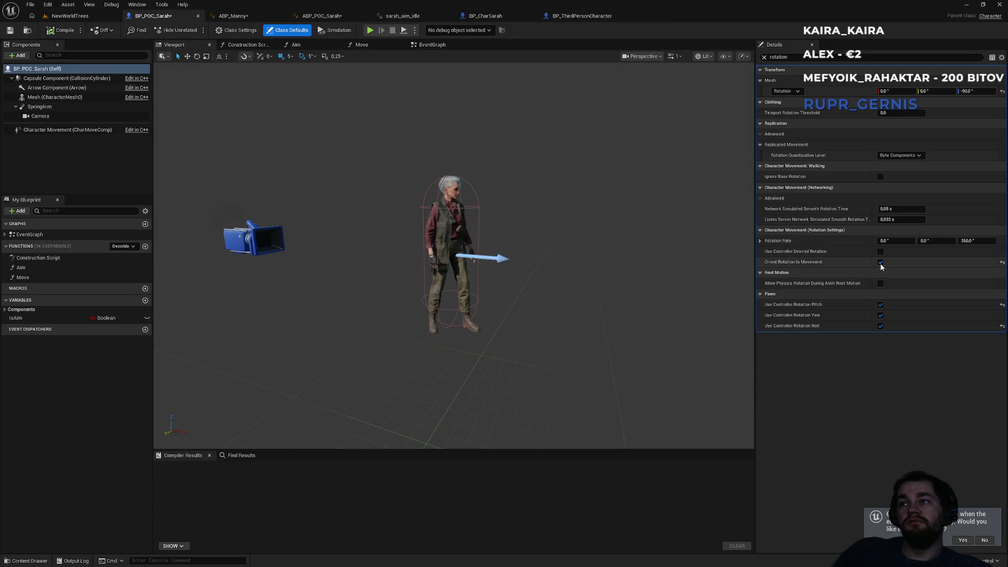
pyautogui.click(881, 252)
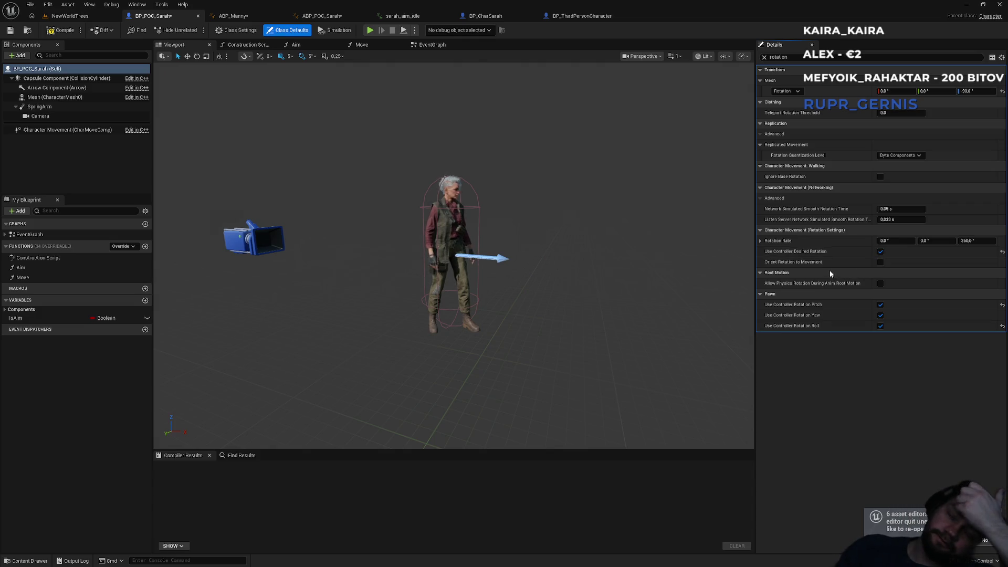
pyautogui.click(70, 16)
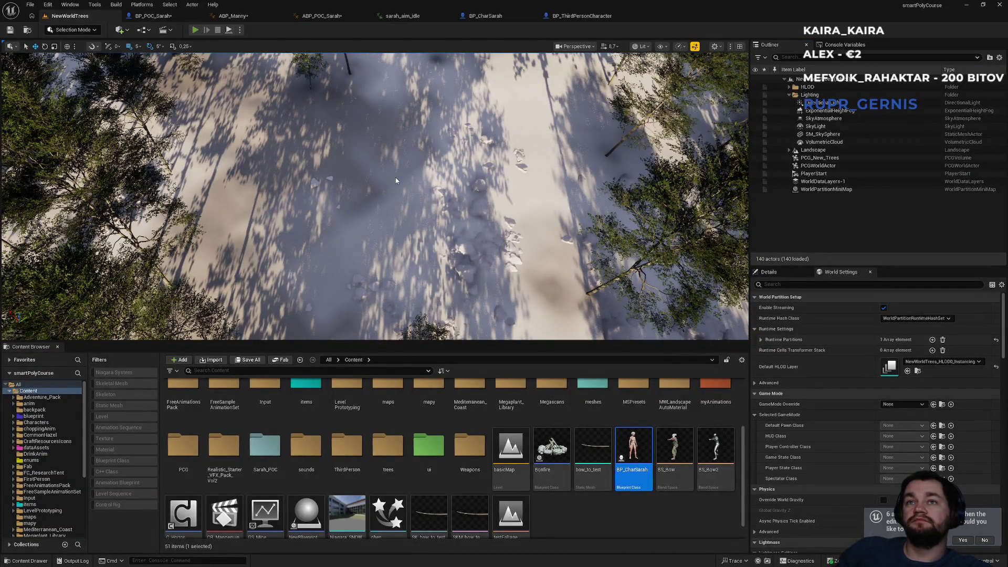
pyautogui.hotkey('alt', 'p')
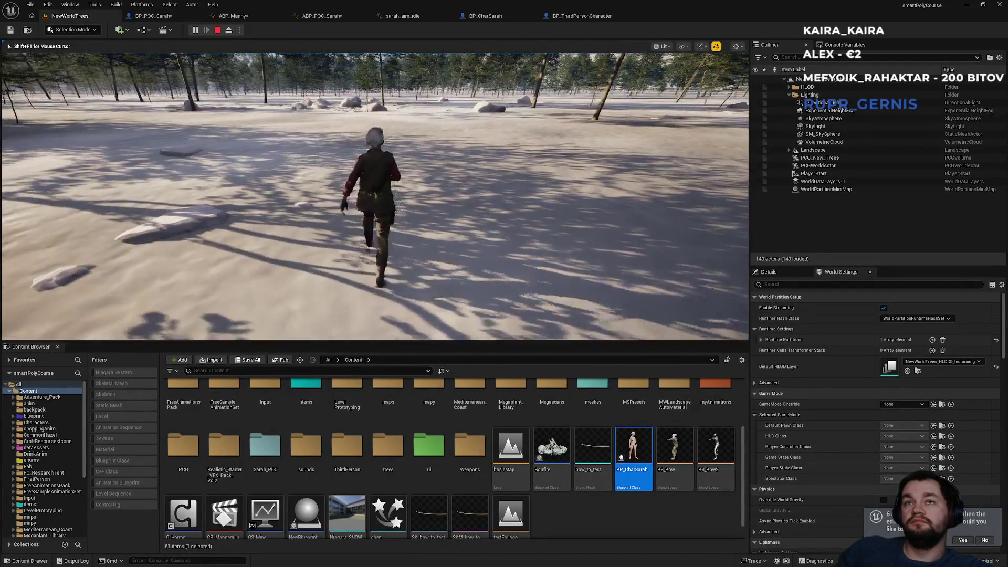
pyautogui.press('w')
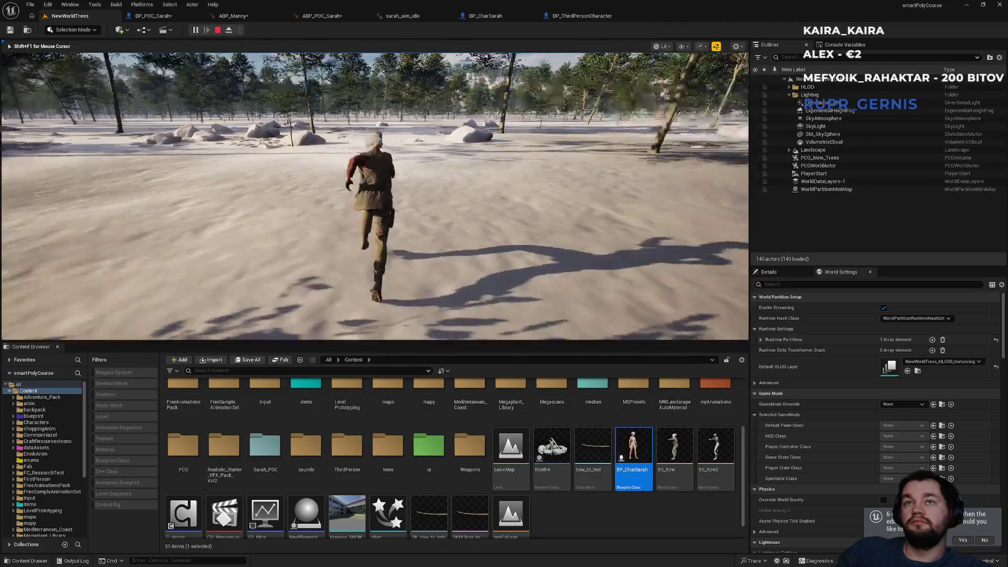
pyautogui.press('w')
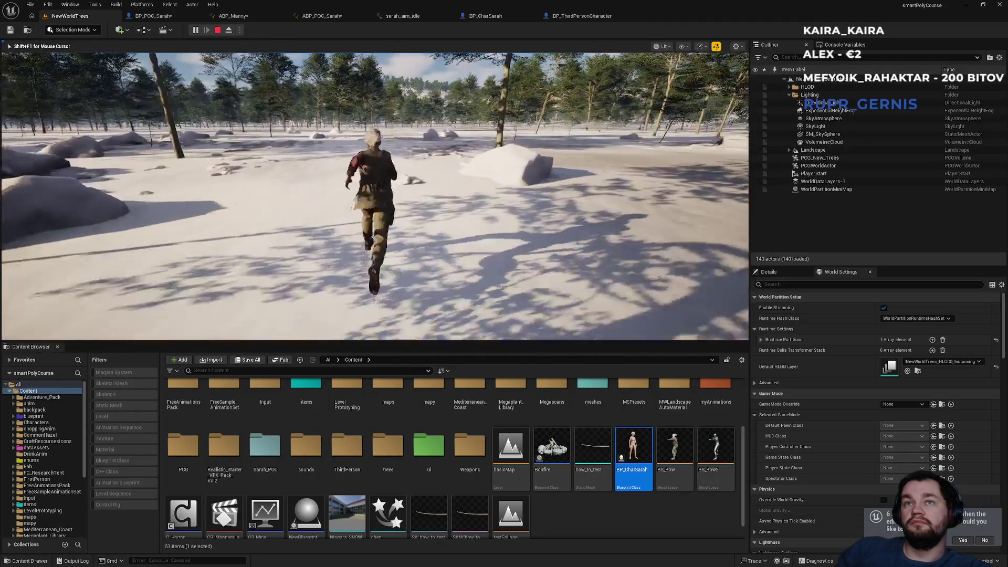
pyautogui.press('w')
pyautogui.press('w')
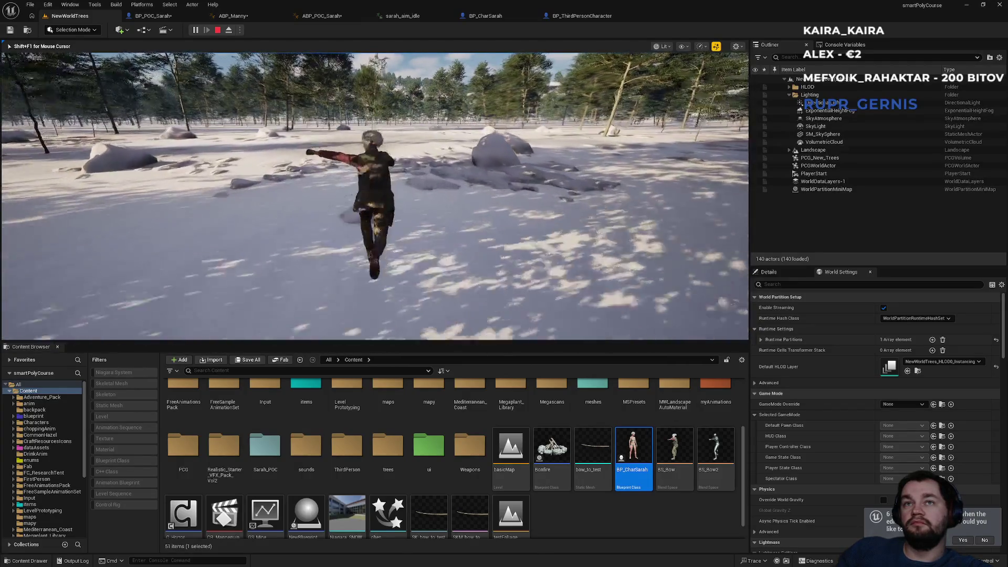
pyautogui.press('w')
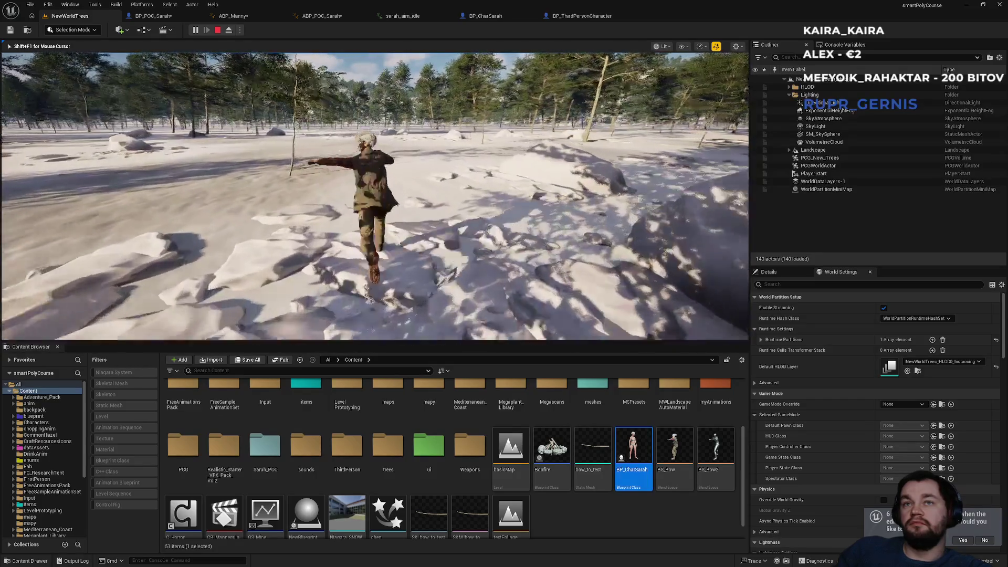
pyautogui.press('Escape')
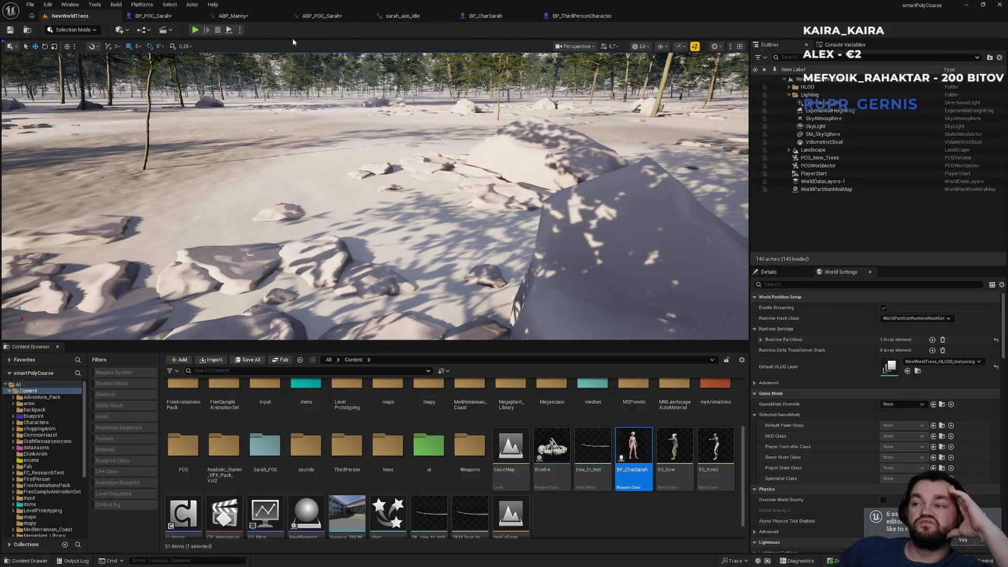
# - In Project Settings, set Default Pawn Class to BP_CharSarah and Player Controller Class to BP_CustomPlayerController
pyautogui.click(48, 5)
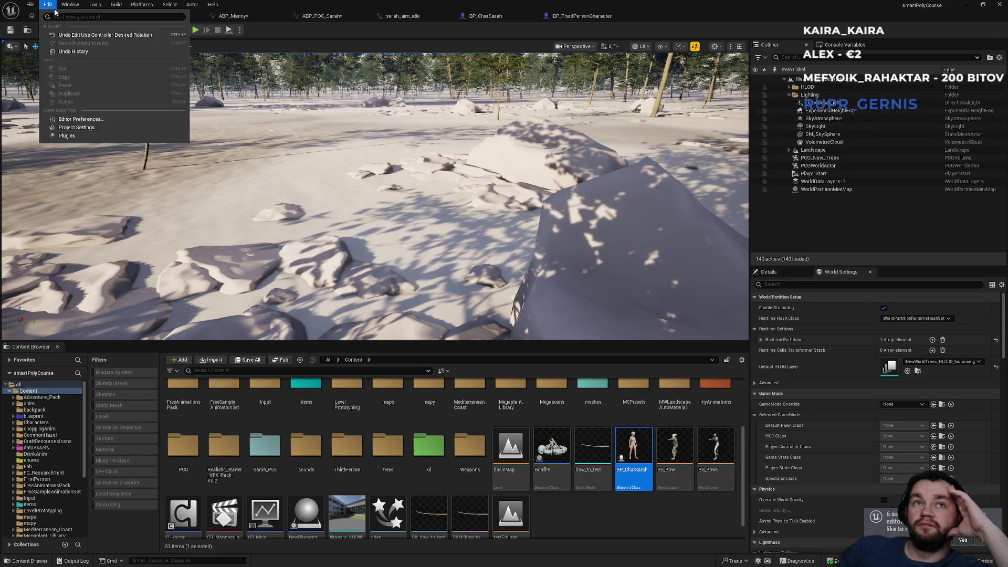
pyautogui.click(83, 128)
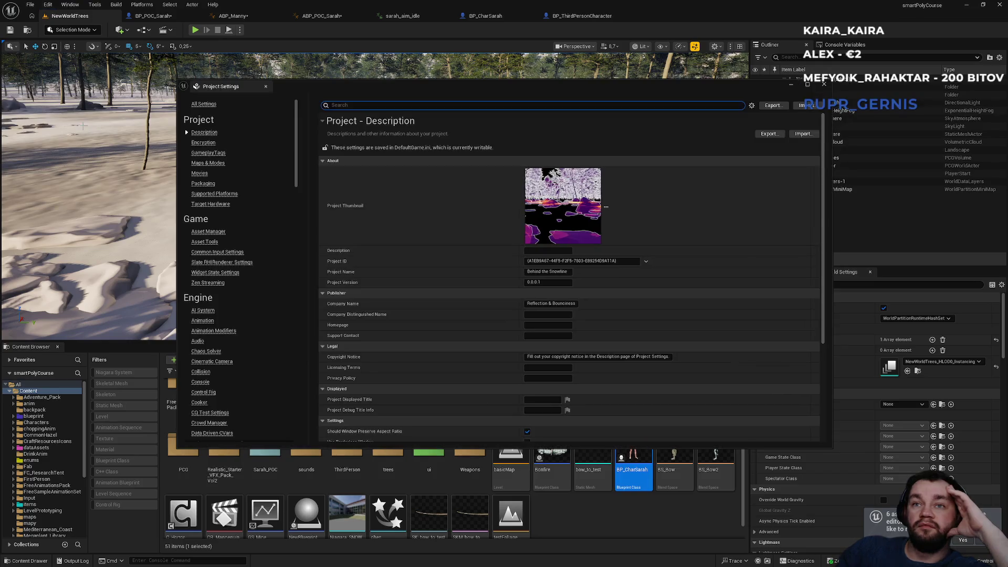
pyautogui.write('mode')
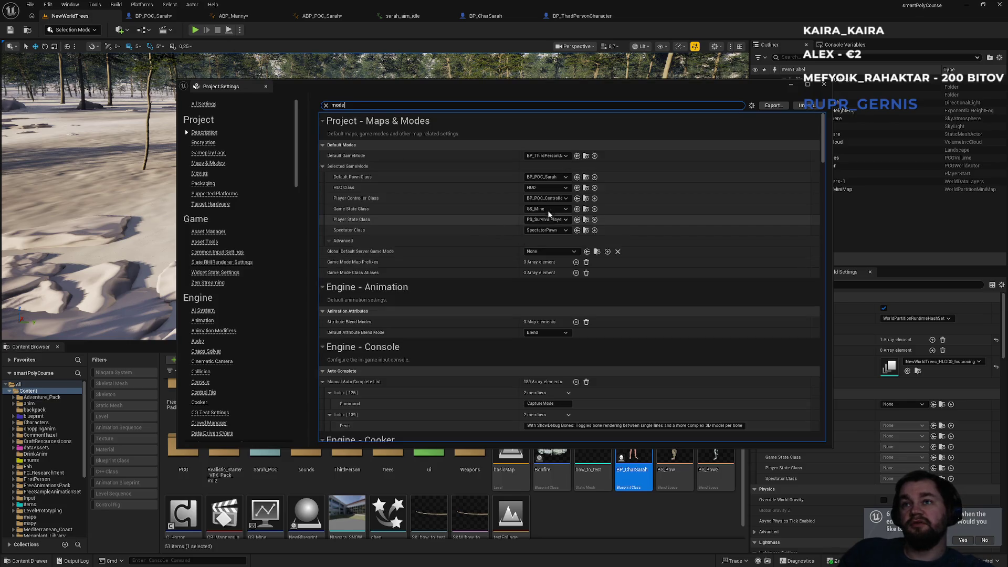
pyautogui.click(559, 179)
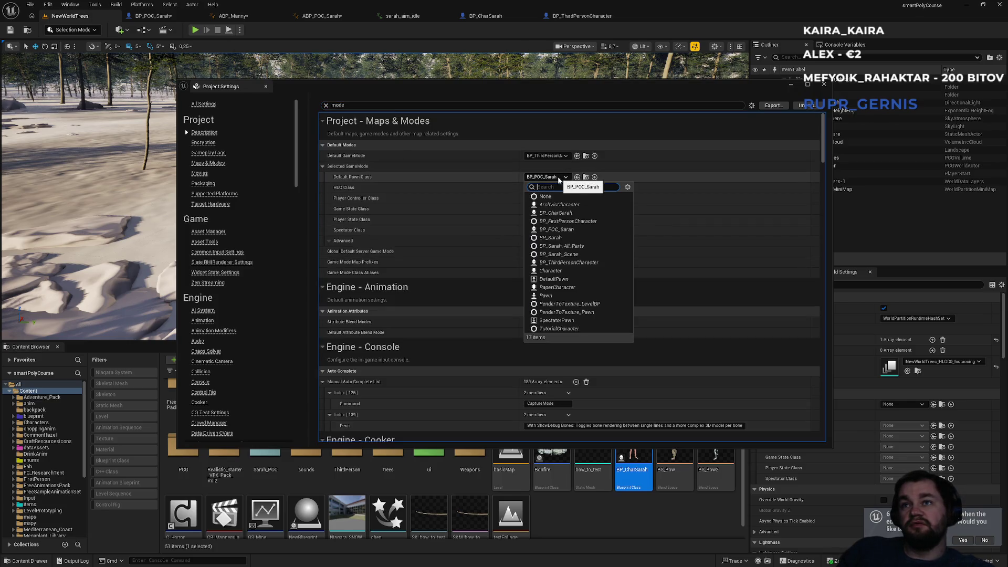
pyautogui.click(574, 214)
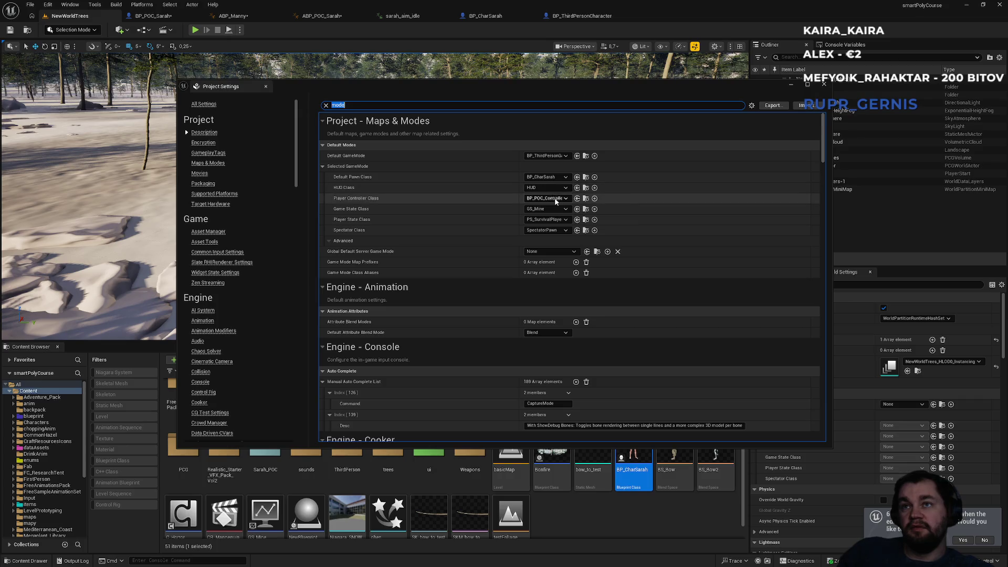
pyautogui.click(555, 199)
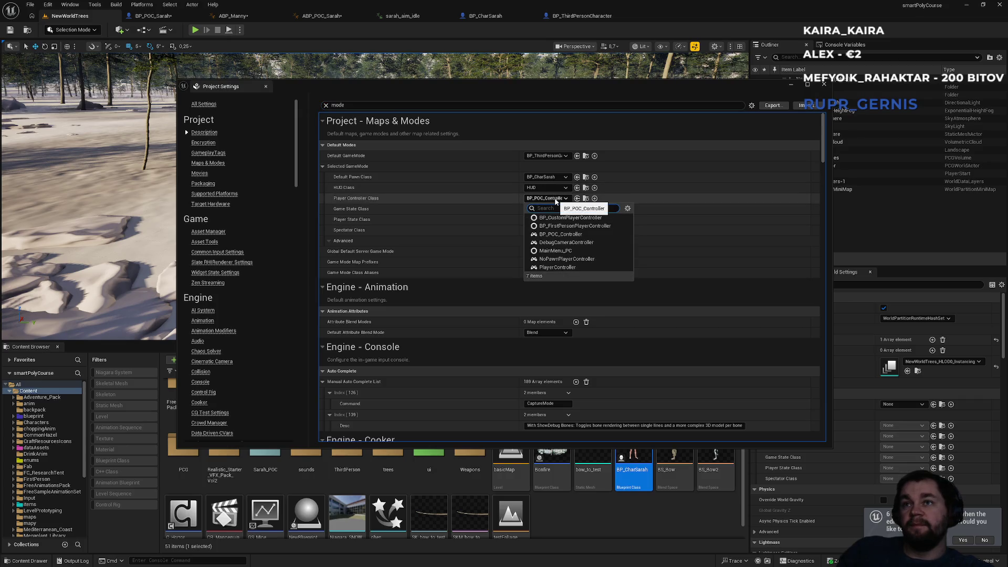
pyautogui.click(574, 220)
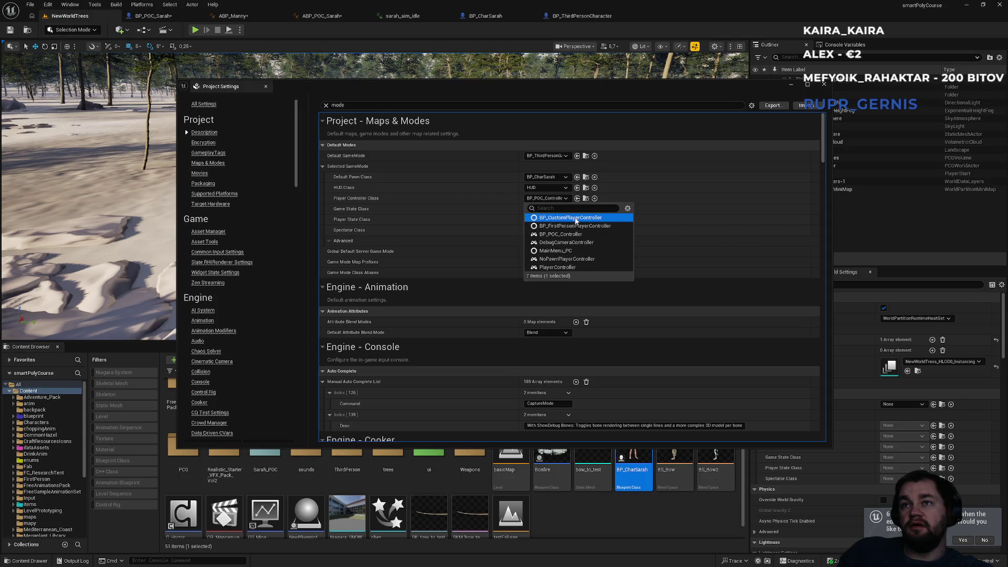
pyautogui.click(575, 220)
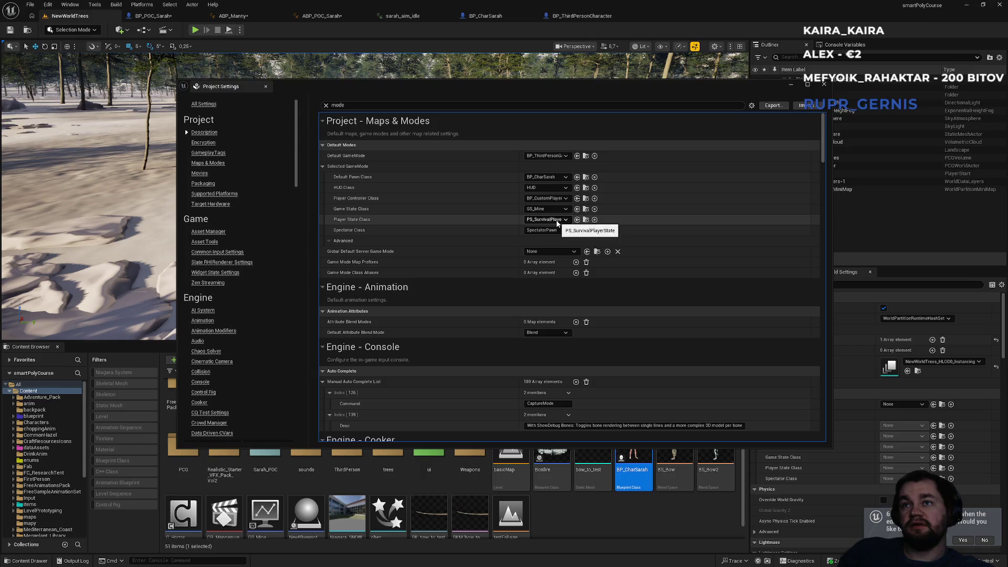
pyautogui.click(824, 84)
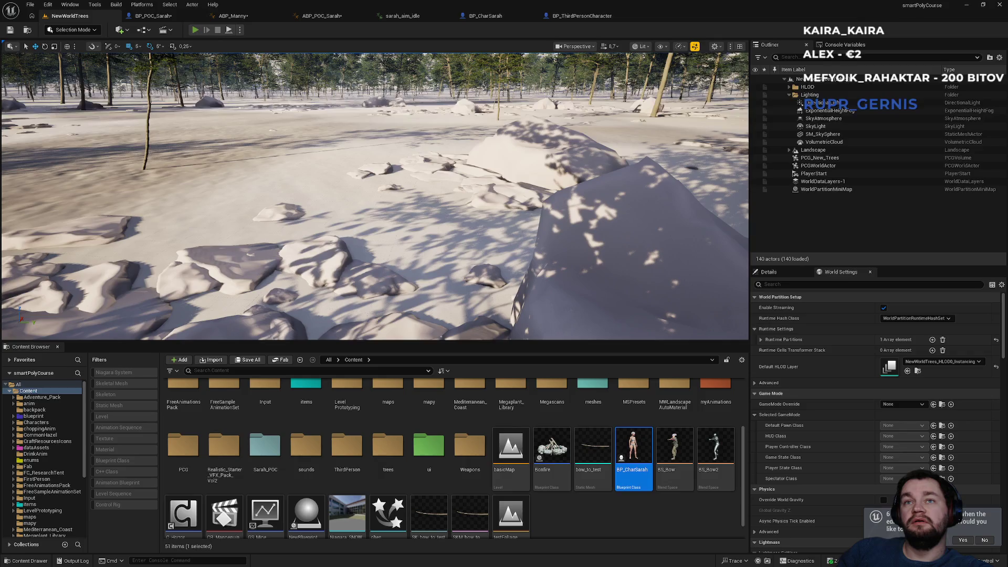
# - Play-test the bow-holding pawn in fullscreen, then open BP_ThirdPersonCharacter's EventGraph
pyautogui.hotkey('alt', 'p')
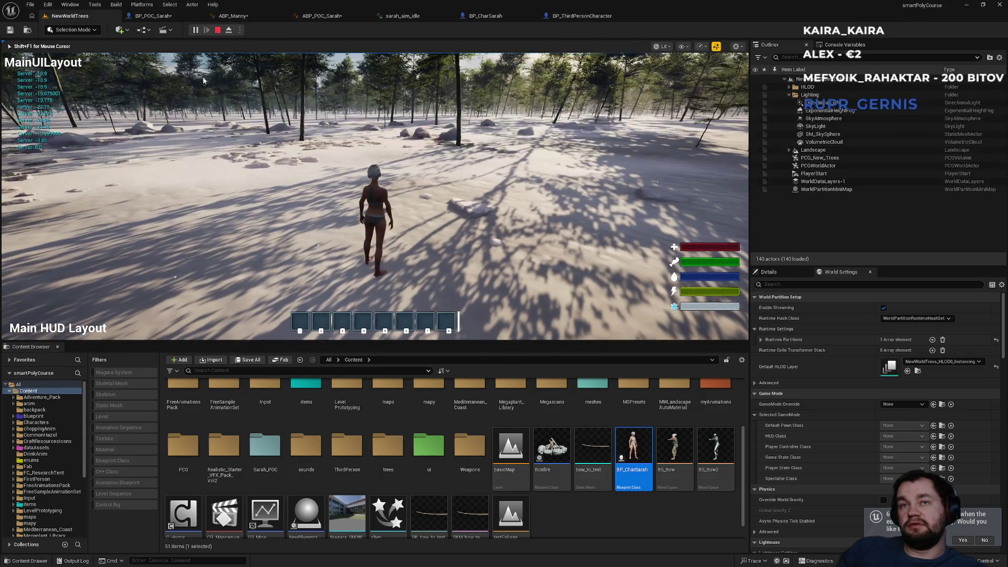
pyautogui.press('F11')
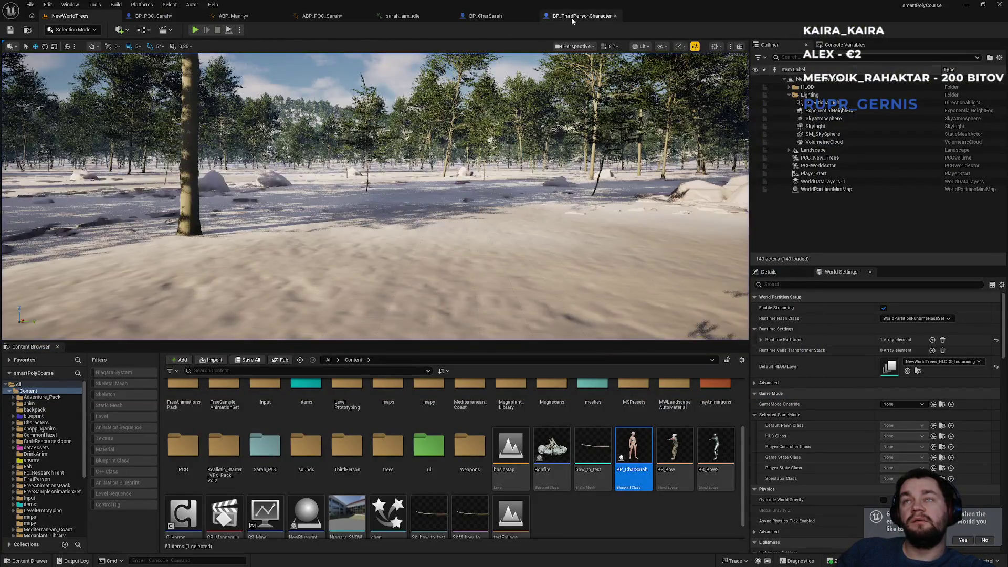
pyautogui.click(571, 17)
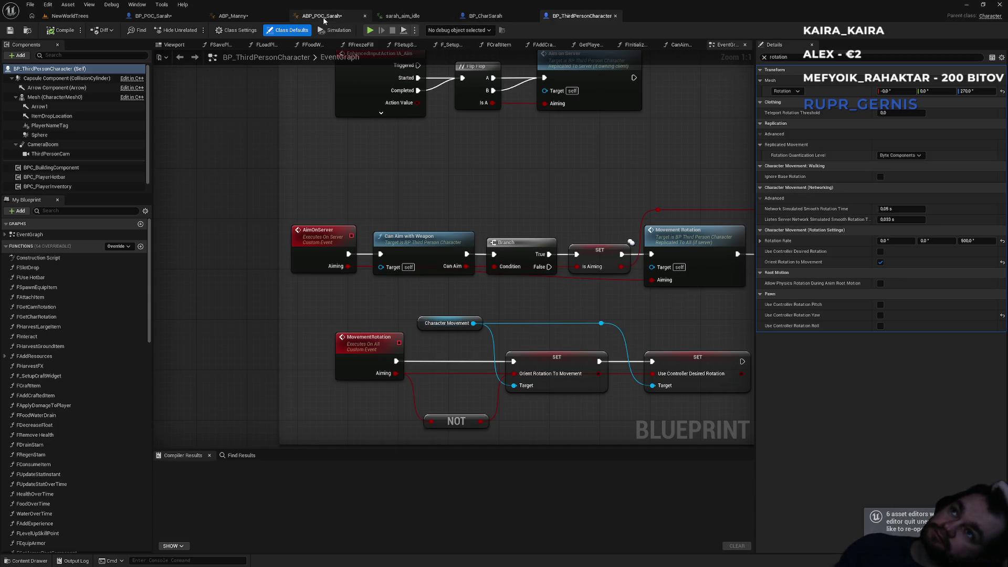
# - Open ABP_Manny's AnimGraph and inspect the Blend Poses by bool and Layered blend per bone nodes
pyautogui.click(348, 18)
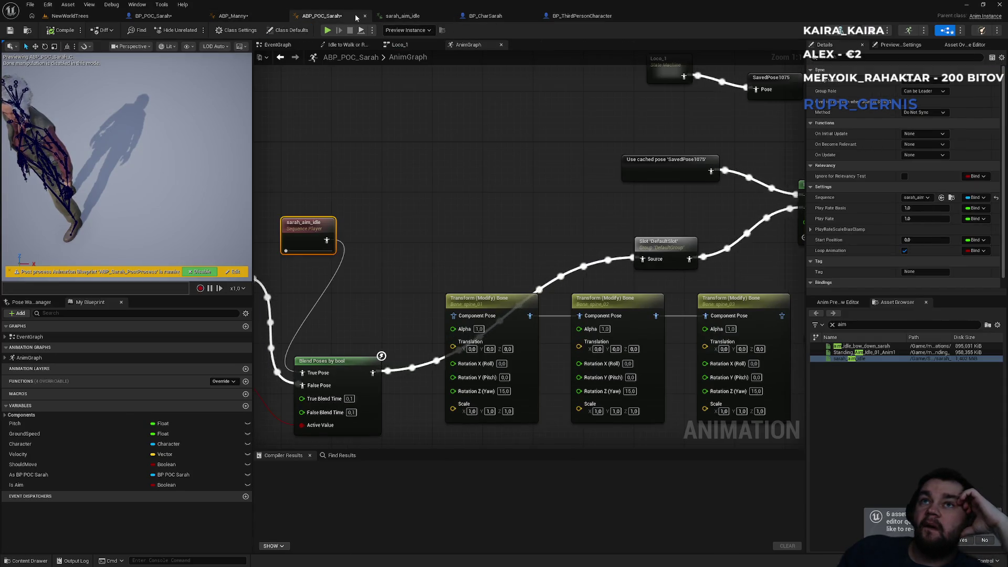
pyautogui.click(234, 16)
pyautogui.moveTo(436, 215)
pyautogui.mouseDown()
pyautogui.moveTo(429, 303)
pyautogui.moveTo(455, 308)
pyautogui.mouseUp()
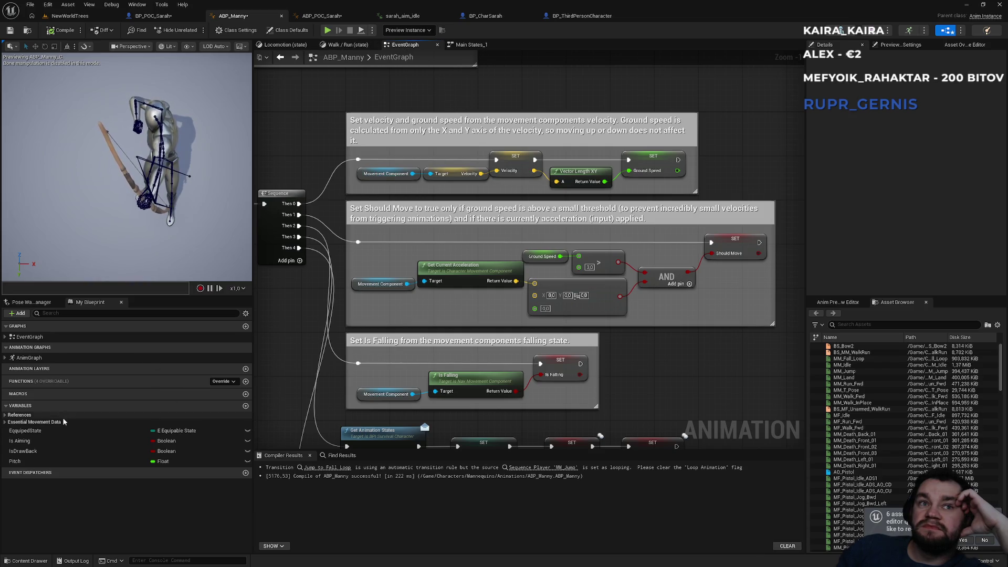
pyautogui.doubleClick(36, 357)
pyautogui.scroll(5, 487, 295)
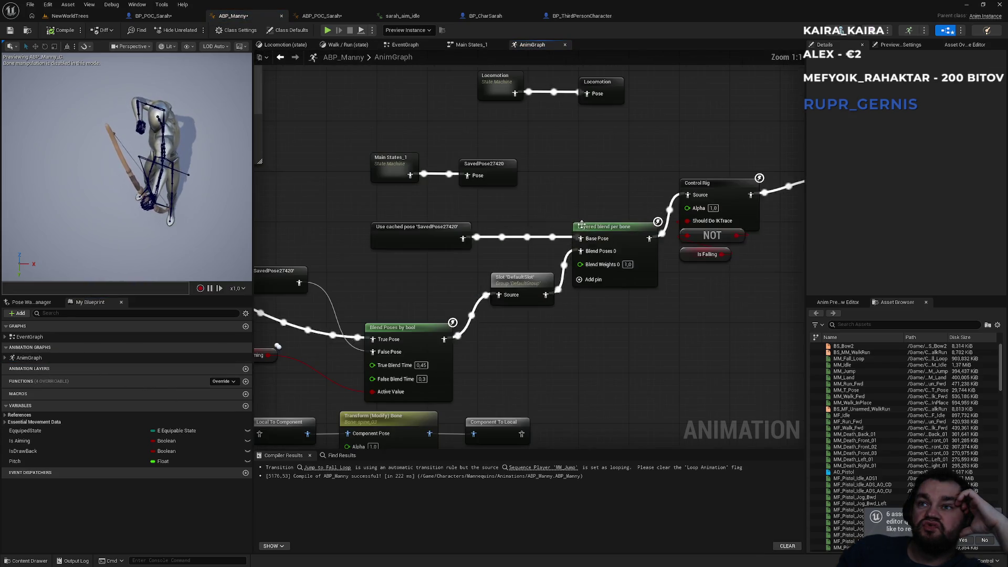
pyautogui.click(423, 329)
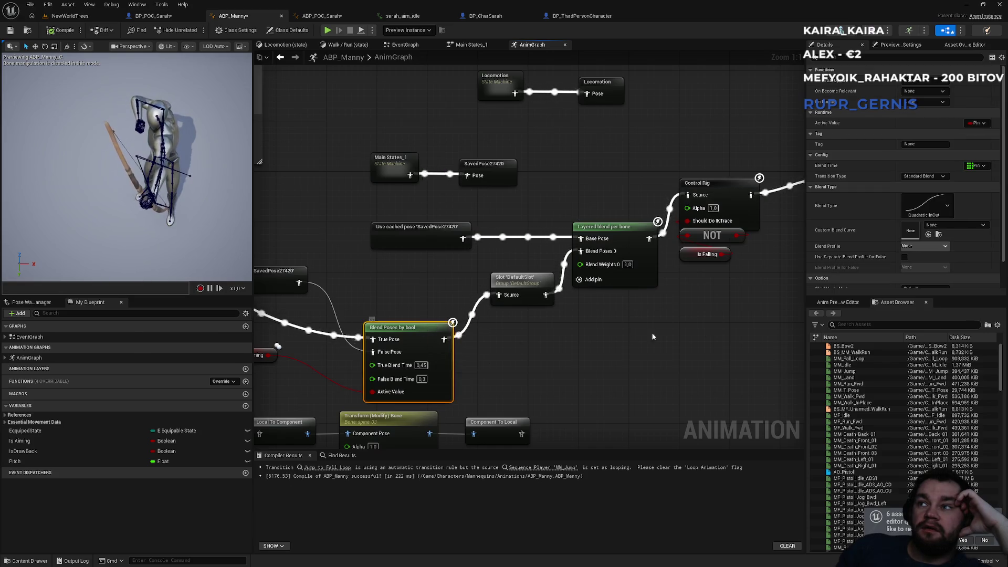
pyautogui.moveTo(383, 309)
pyautogui.mouseDown()
pyautogui.moveTo(446, 308)
pyautogui.moveTo(341, 318)
pyautogui.mouseUp()
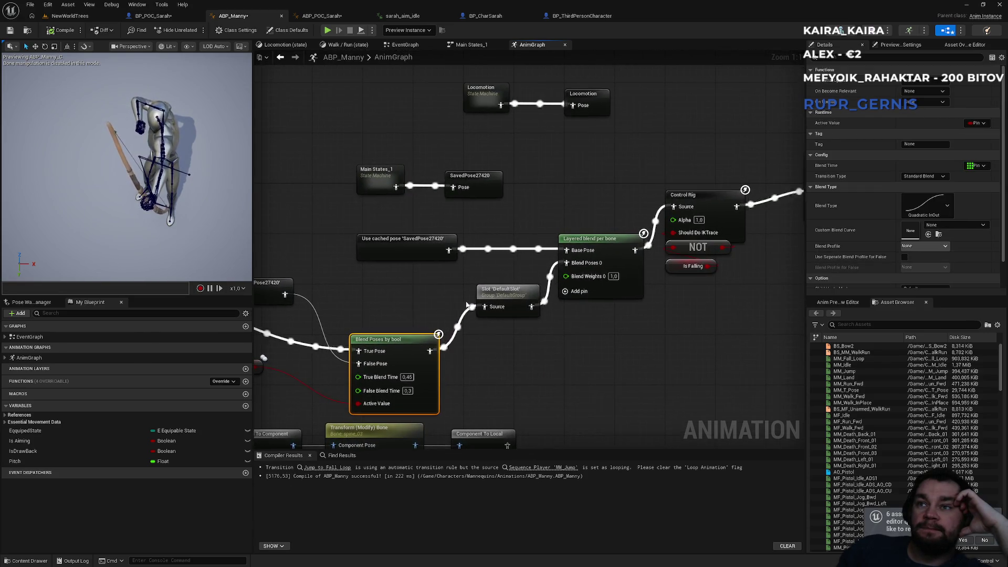
pyautogui.click(588, 237)
pyautogui.moveTo(593, 241); pyautogui.dragTo(473, 315)
# - Set the layered blend branch filter to spine_02 with blend depth 3, then play-test NewWorldTrees
pyautogui.click(918, 187)
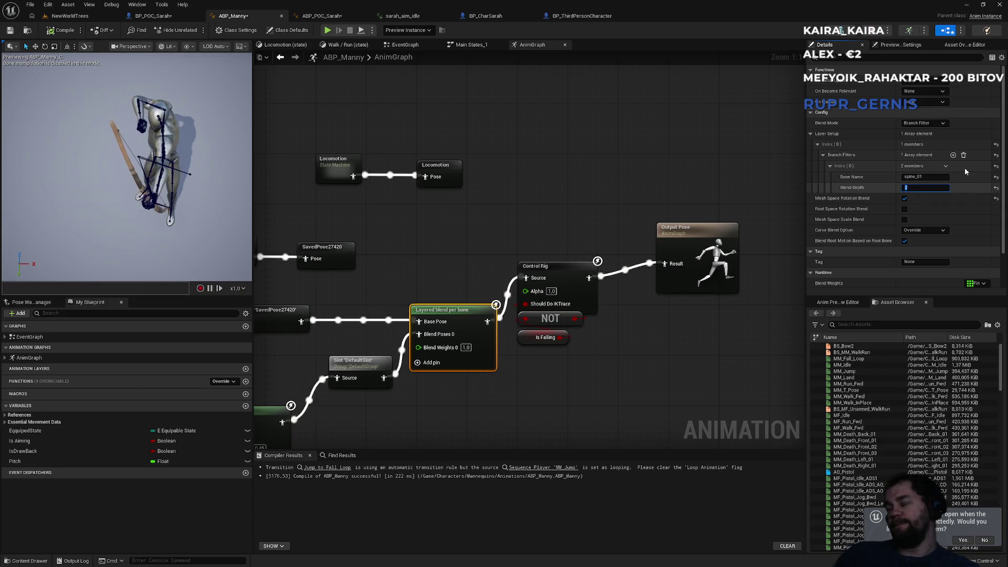
pyautogui.click(927, 177)
pyautogui.press('BackSpace')
pyautogui.write('2')
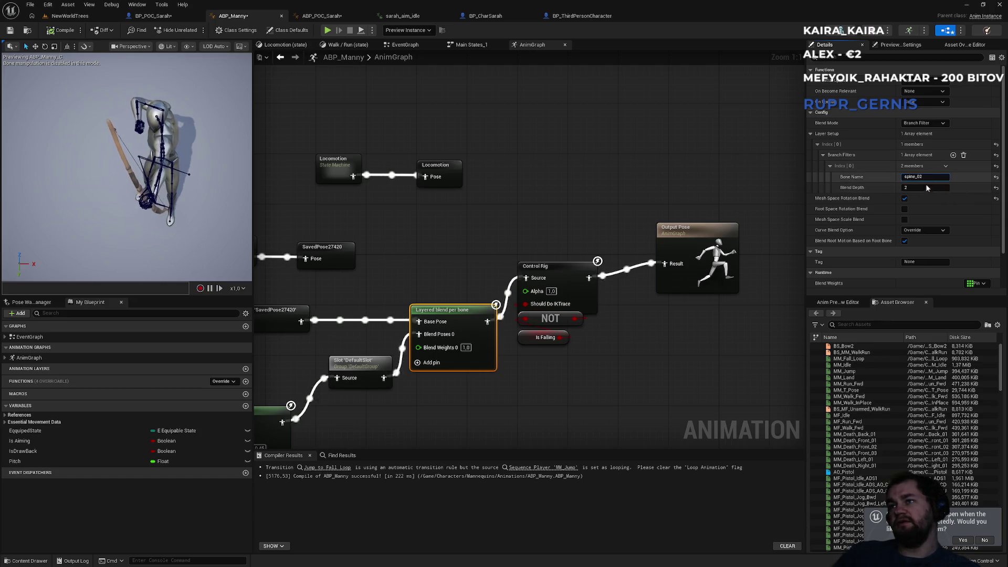
pyautogui.click(924, 188)
pyautogui.press('Return')
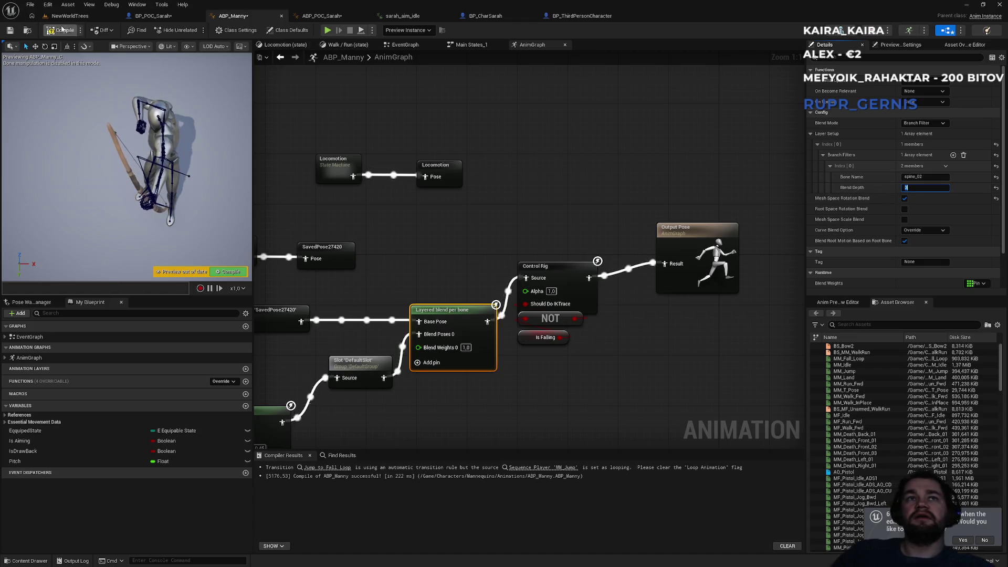
pyautogui.click(69, 16)
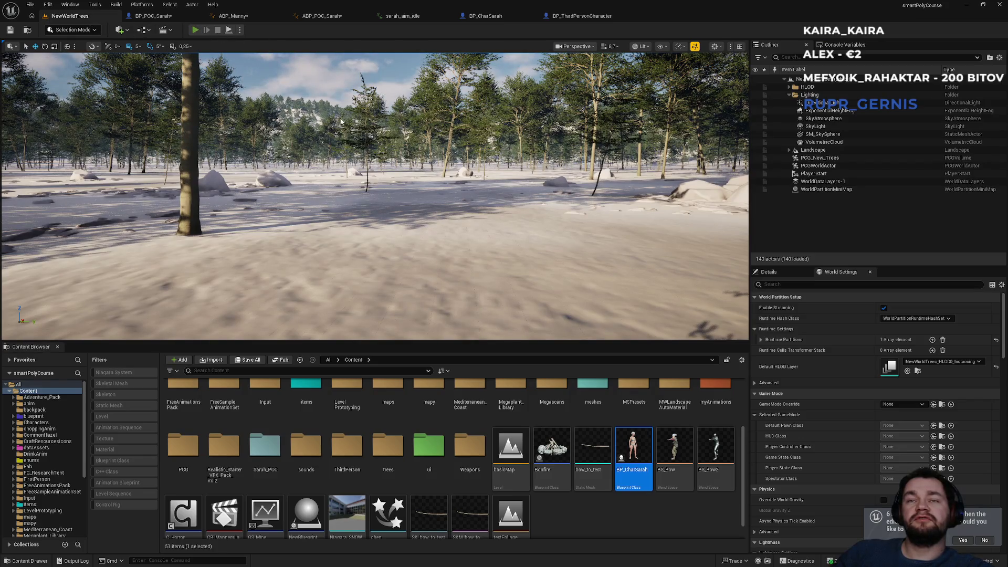
pyautogui.hotkey('alt', 'p')
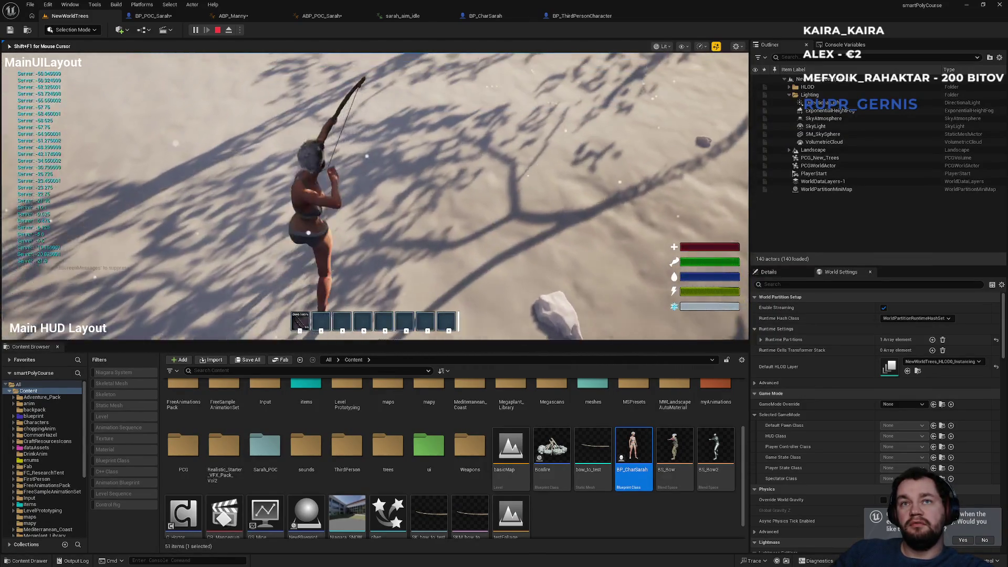
# - Aim the bow in fullscreen play, then leave fullscreen and stop the session
pyautogui.press('F11')
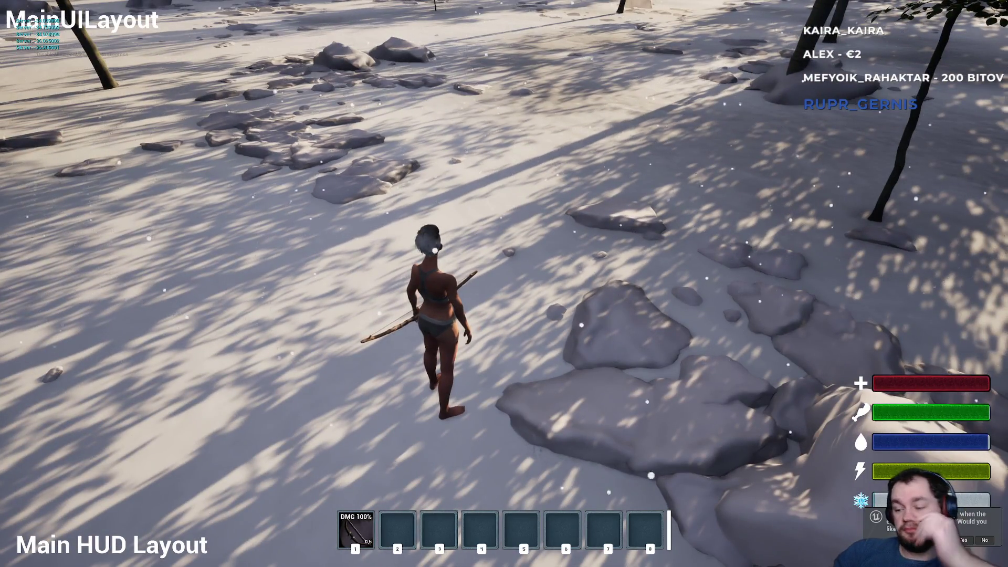
pyautogui.press('F11')
pyautogui.press('Escape')
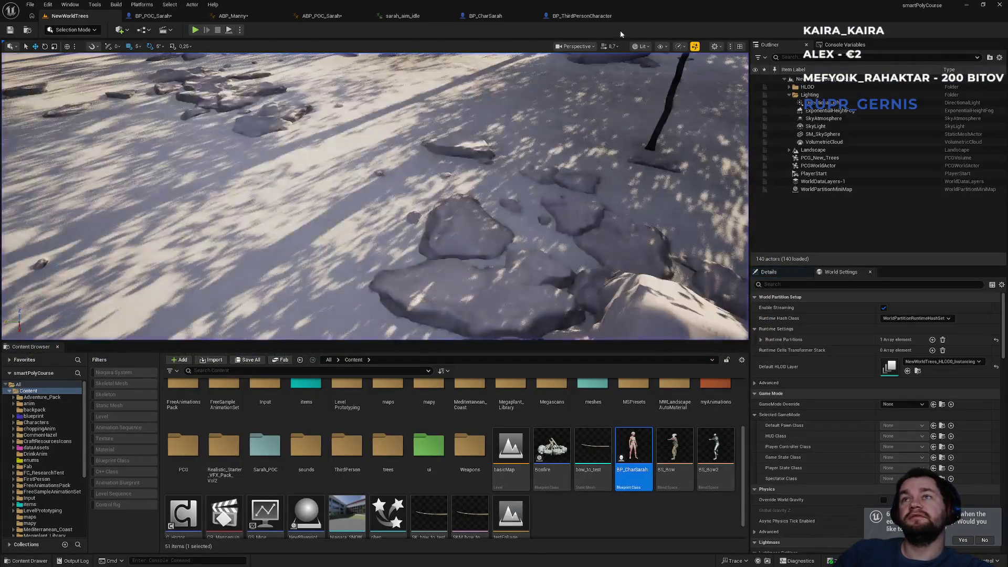
# - Cycle through the blueprint tabs to ABP_Manny's AnimGraph and bring its blend nodes into view
pyautogui.click(586, 17)
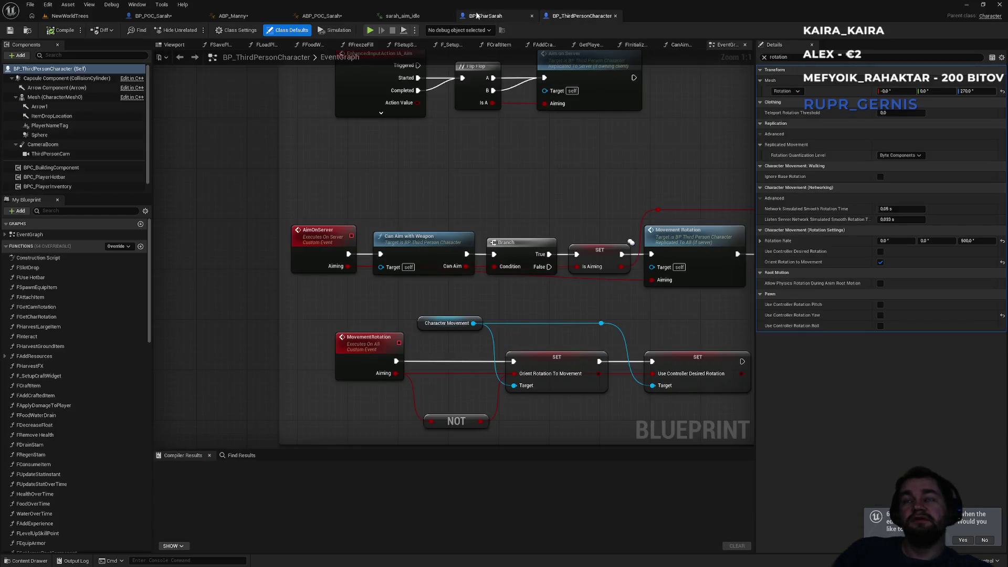
pyautogui.click(483, 16)
pyautogui.click(399, 16)
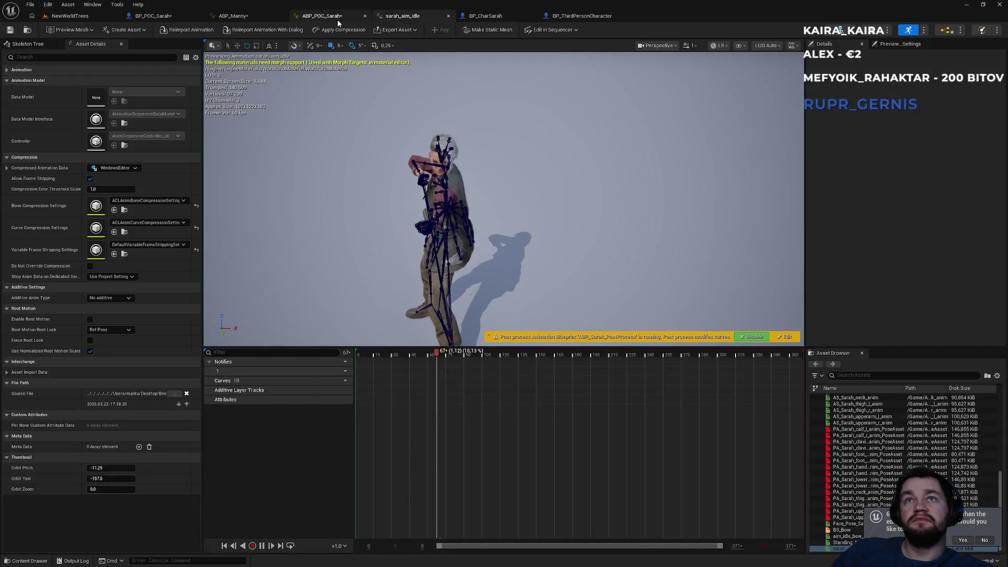
pyautogui.click(322, 16)
pyautogui.moveTo(428, 252)
pyautogui.mouseDown()
pyautogui.moveTo(534, 250)
pyautogui.moveTo(588, 231)
pyautogui.moveTo(444, 190)
pyautogui.moveTo(438, 229)
pyautogui.moveTo(716, 153)
pyautogui.moveTo(431, 138)
pyautogui.mouseUp()
pyautogui.click(233, 16)
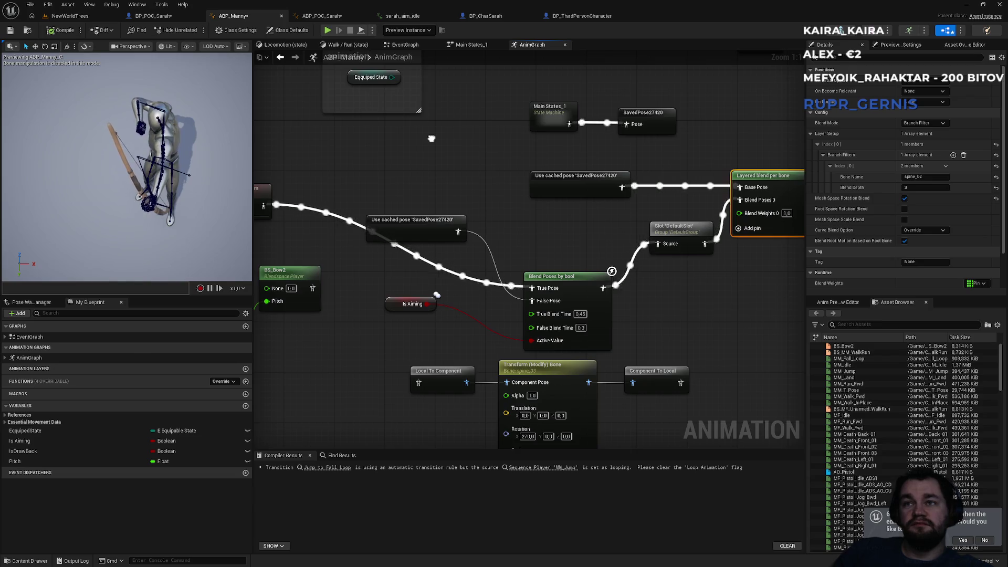
pyautogui.moveTo(431, 138); pyautogui.dragTo(408, 124)
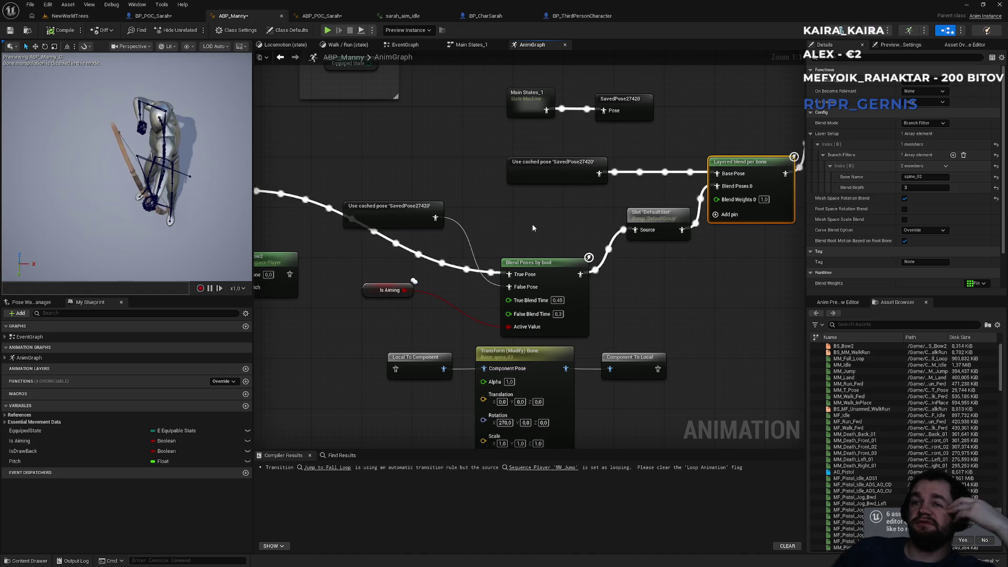
# - Copy the Transform (Modify) Bone node, remove the pasted duplicate, and move SavedPose27420 left
pyautogui.click(525, 359)
pyautogui.moveTo(421, 288); pyautogui.dragTo(576, 288)
pyautogui.moveTo(576, 217); pyautogui.dragTo(425, 174)
pyautogui.hotkey('ctrl', 'v')
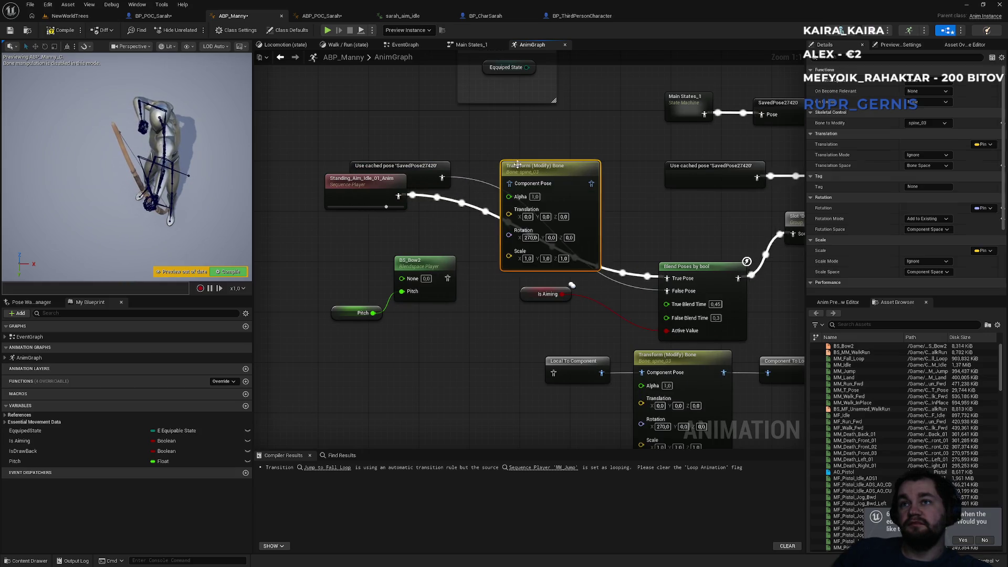
pyautogui.moveTo(516, 166)
pyautogui.mouseDown()
pyautogui.moveTo(577, 163)
pyautogui.moveTo(487, 189)
pyautogui.moveTo(466, 217)
pyautogui.moveTo(512, 221)
pyautogui.moveTo(545, 195)
pyautogui.mouseUp()
pyautogui.moveTo(570, 140)
pyautogui.mouseDown()
pyautogui.moveTo(336, 162)
pyautogui.moveTo(553, 163)
pyautogui.mouseUp()
pyautogui.press('Delete')
pyautogui.moveTo(562, 223); pyautogui.dragTo(291, 233)
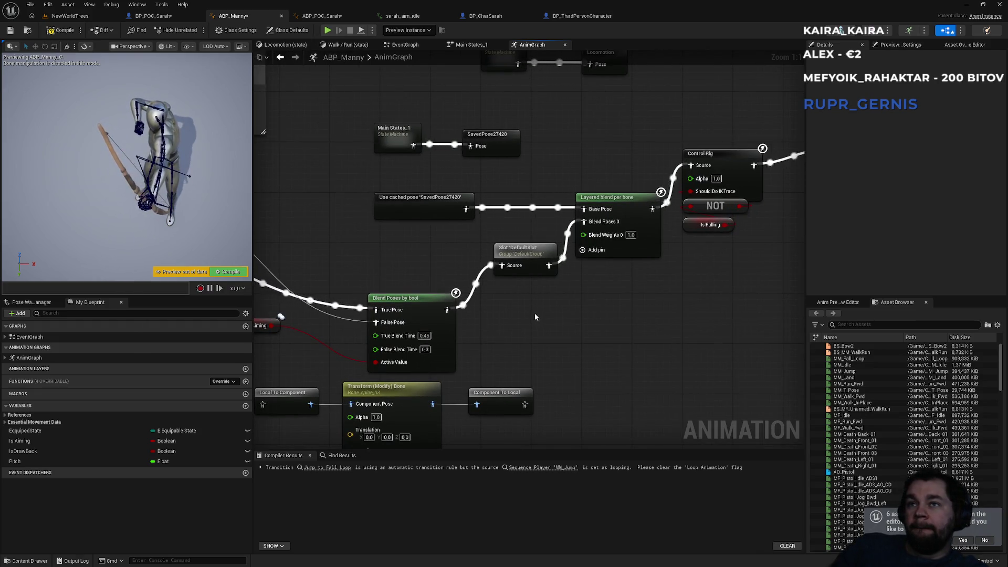
pyautogui.moveTo(435, 203); pyautogui.dragTo(315, 196)
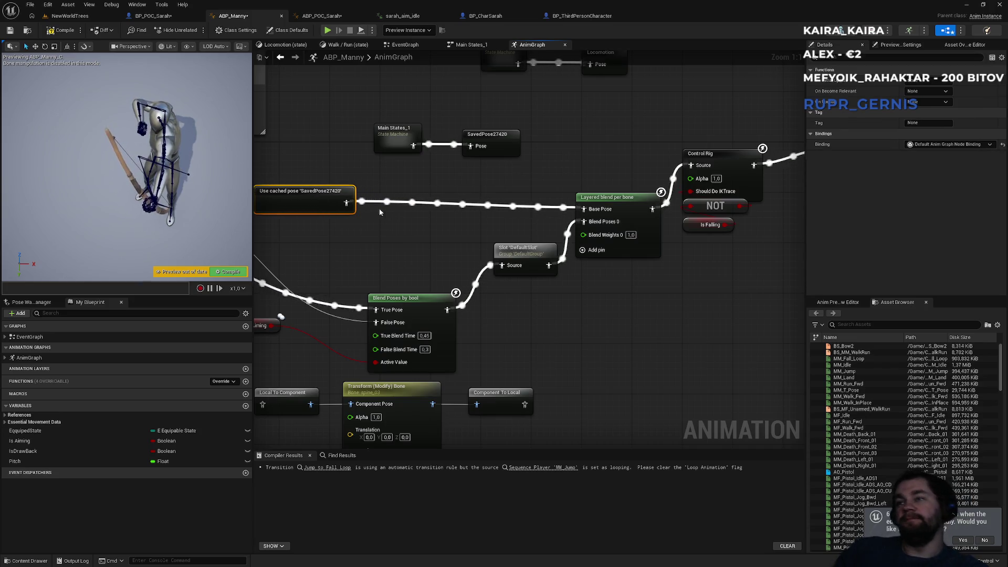
# - Move the Control Rig, NOT, Is Falling and Output Pose nodes further right
pyautogui.click(618, 203)
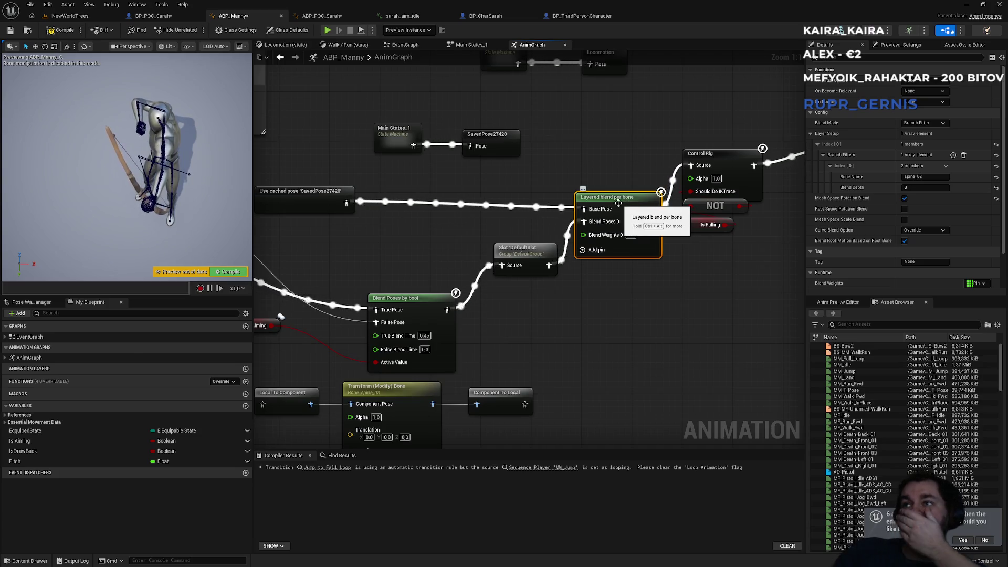
pyautogui.moveTo(645, 311); pyautogui.dragTo(458, 293)
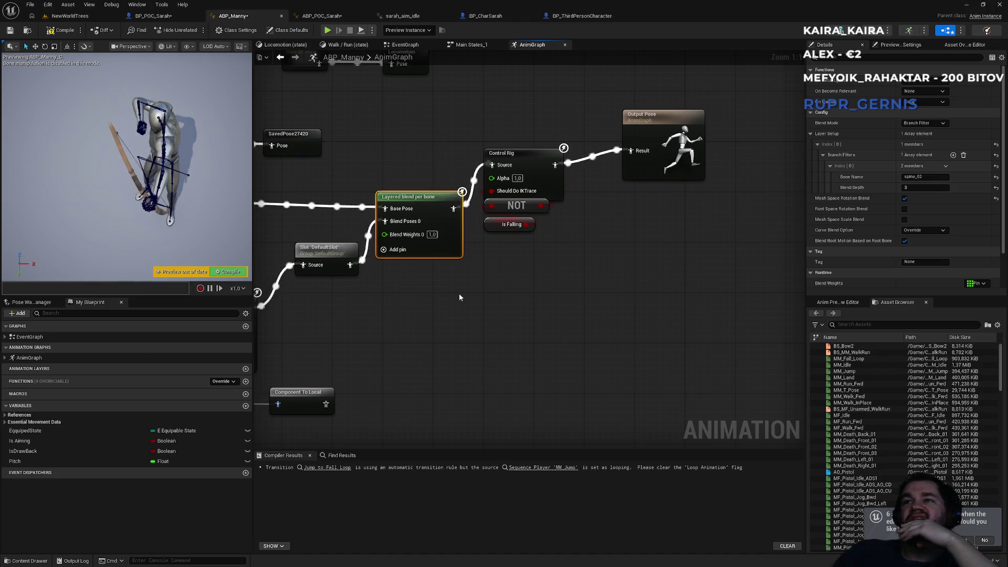
pyautogui.moveTo(513, 113); pyautogui.dragTo(679, 263)
pyautogui.moveTo(553, 164); pyautogui.dragTo(660, 169)
pyautogui.click(519, 146)
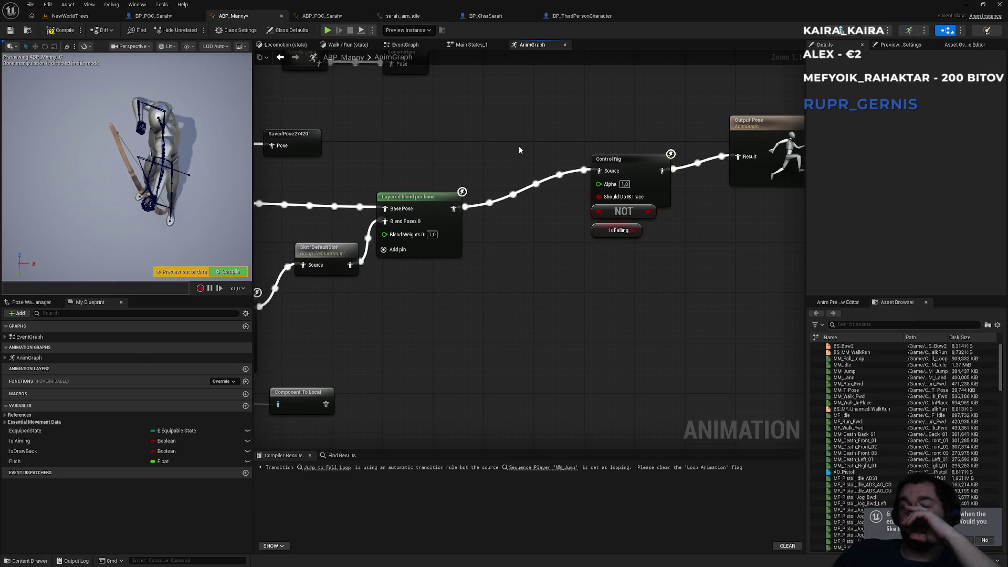
pyautogui.moveTo(436, 154); pyautogui.dragTo(509, 164)
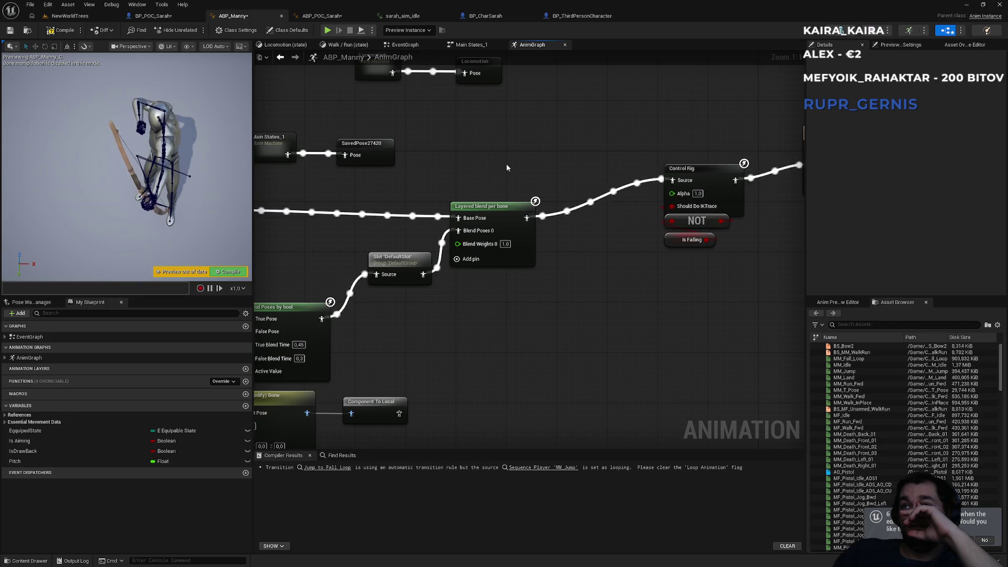
pyautogui.moveTo(507, 167)
pyautogui.mouseDown()
pyautogui.moveTo(565, 258)
pyautogui.moveTo(625, 226)
pyautogui.moveTo(509, 222)
pyautogui.mouseUp()
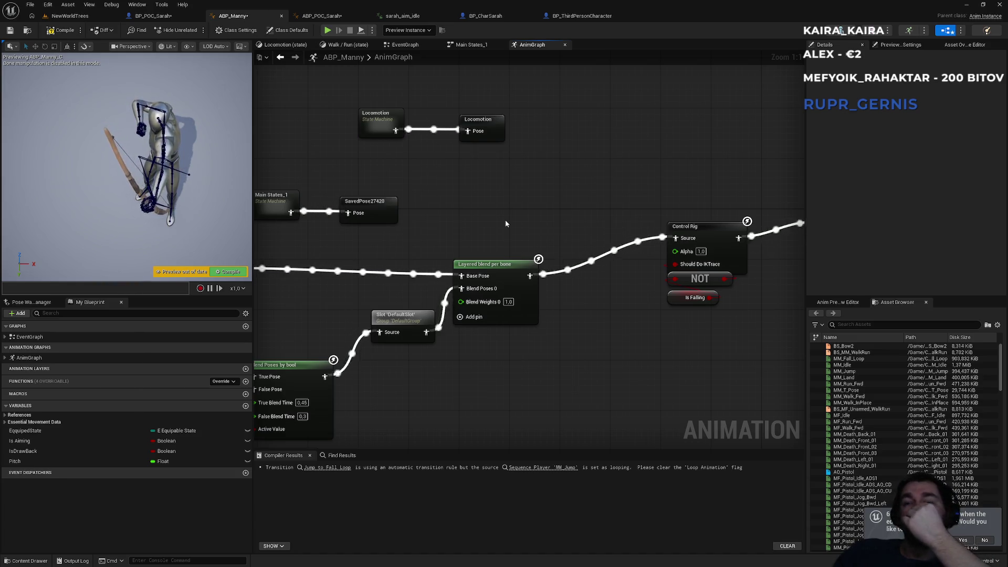
pyautogui.moveTo(581, 363); pyautogui.dragTo(561, 336)
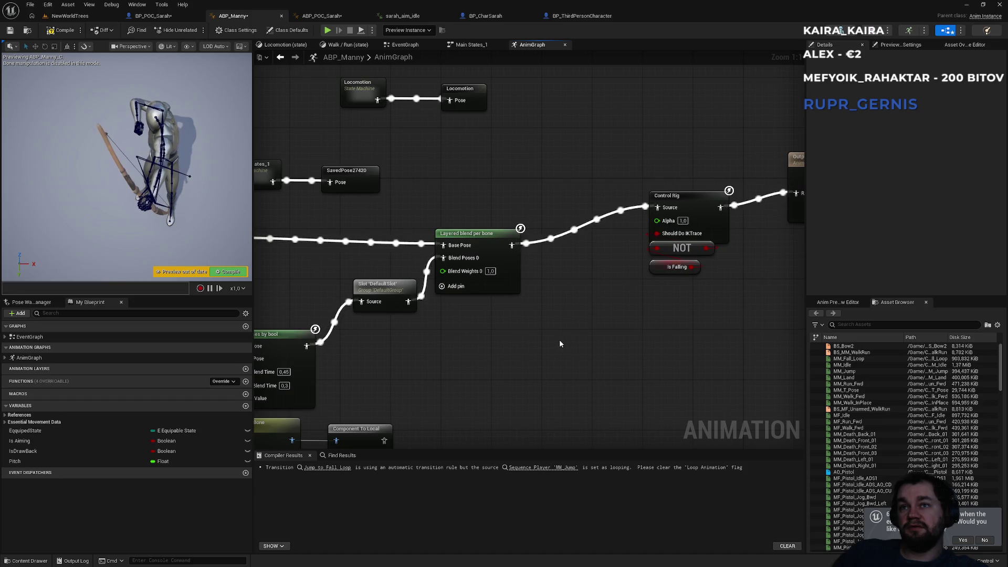
# - Paste a spine_03 Transform (Modify) Bone node near Component To Local
pyautogui.hotkey('ctrl', 'v')
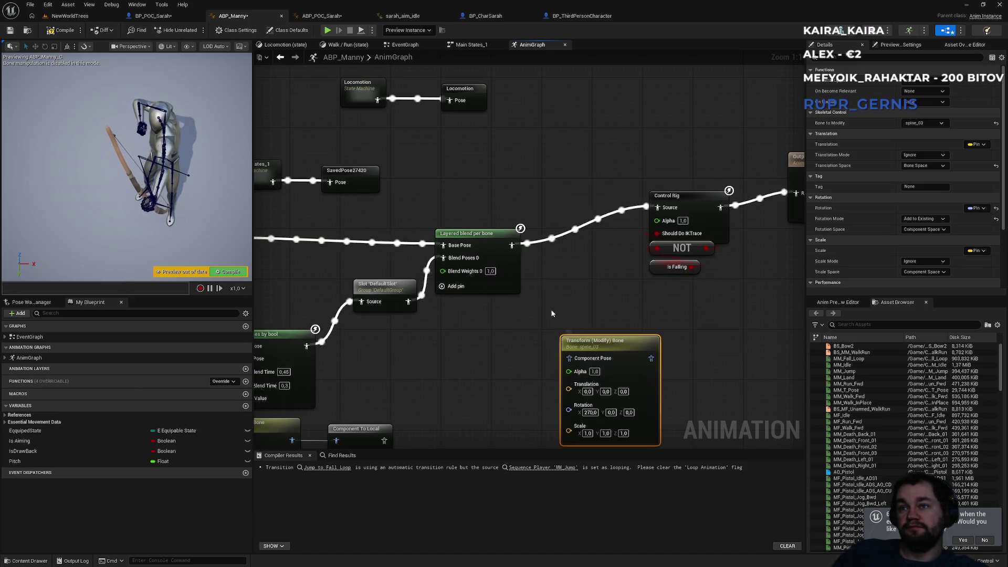
pyautogui.click(927, 124)
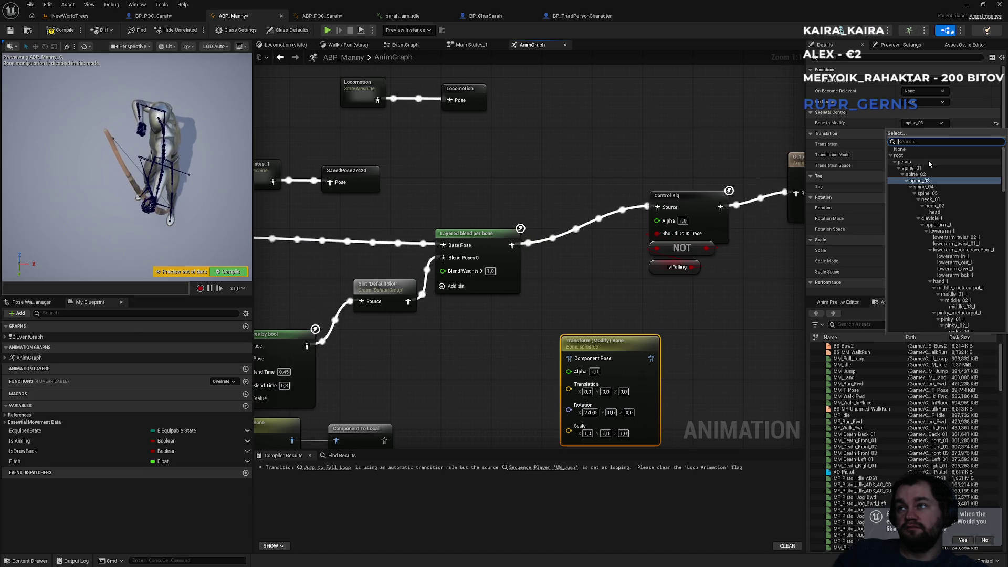
pyautogui.click(755, 205)
pyautogui.moveTo(519, 340)
pyautogui.mouseDown()
pyautogui.moveTo(802, 262)
pyautogui.moveTo(965, 247)
pyautogui.moveTo(781, 232)
pyautogui.mouseUp()
# - Change the Layered blend per bone branch filter bone name to spine_01
pyautogui.moveTo(689, 183); pyautogui.dragTo(396, 315)
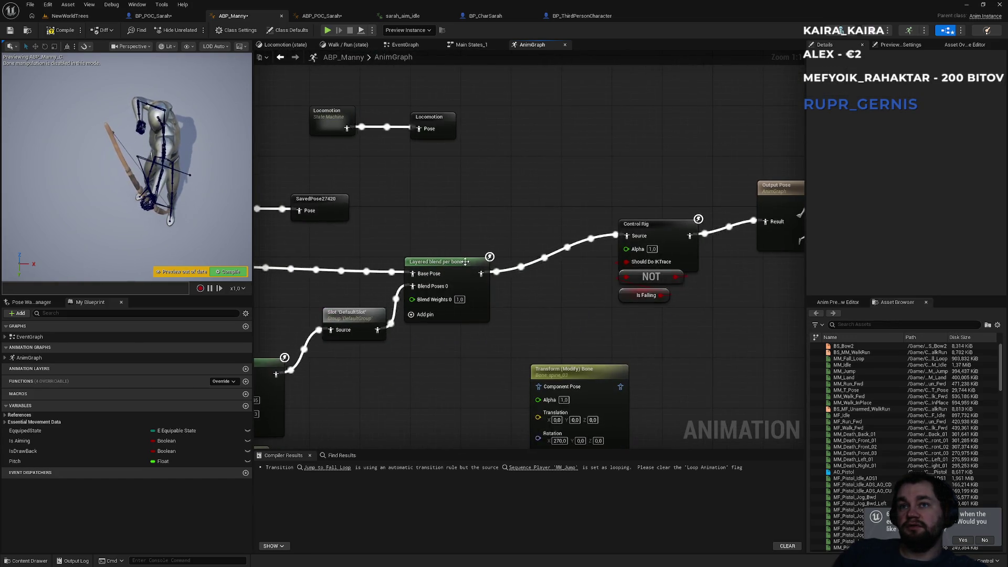
pyautogui.click(436, 262)
pyautogui.click(942, 177)
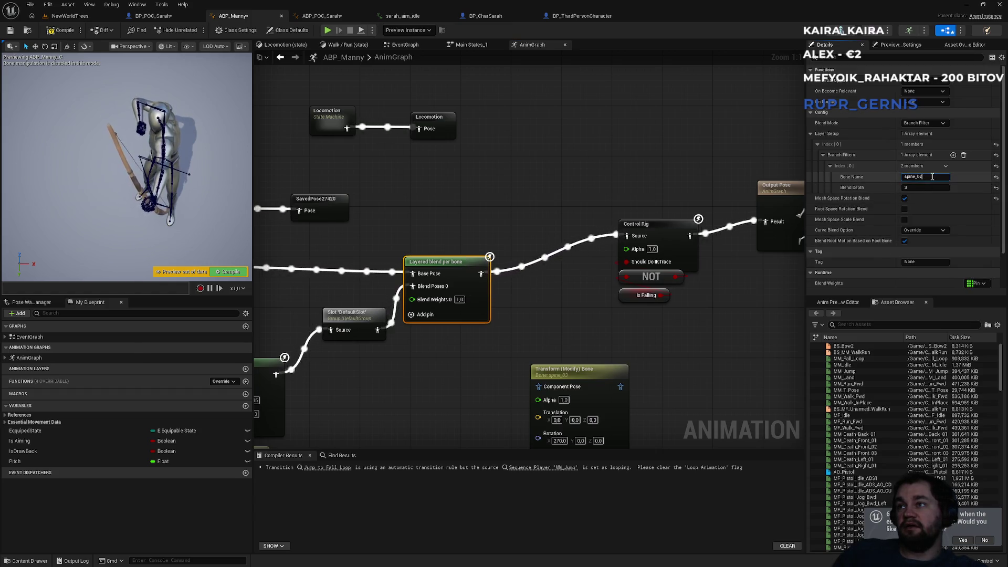
pyautogui.press('BackSpace')
pyautogui.write('1')
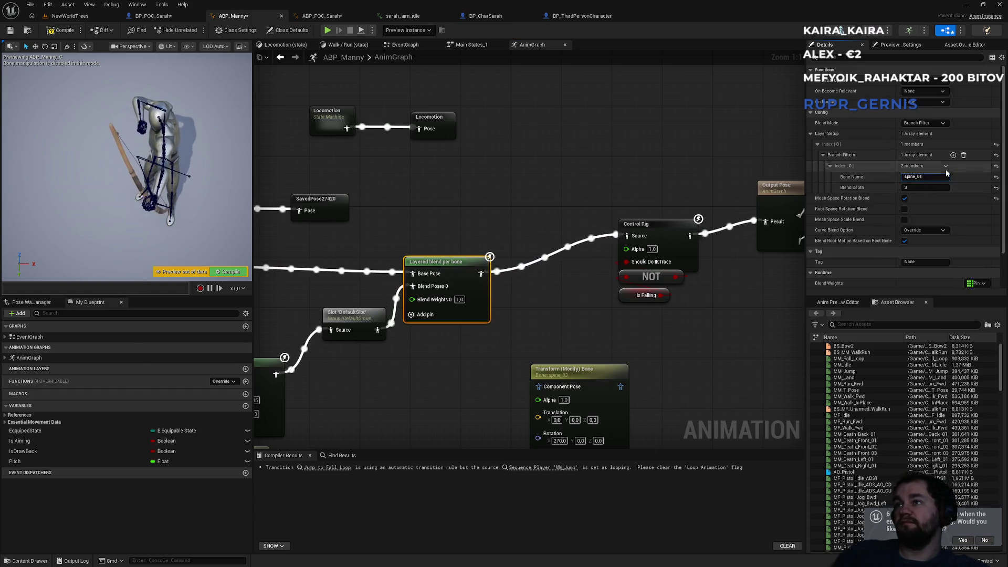
pyautogui.click(672, 157)
# - Set the layered blend's Blend Depth to 4, then start a NewWorldTrees play test
pyautogui.click(70, 15)
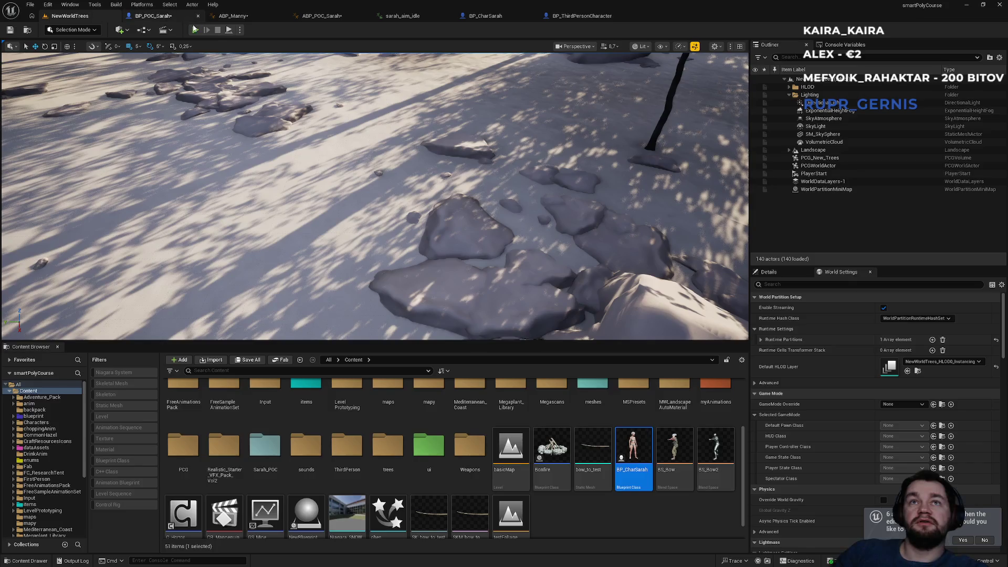
pyautogui.click(163, 16)
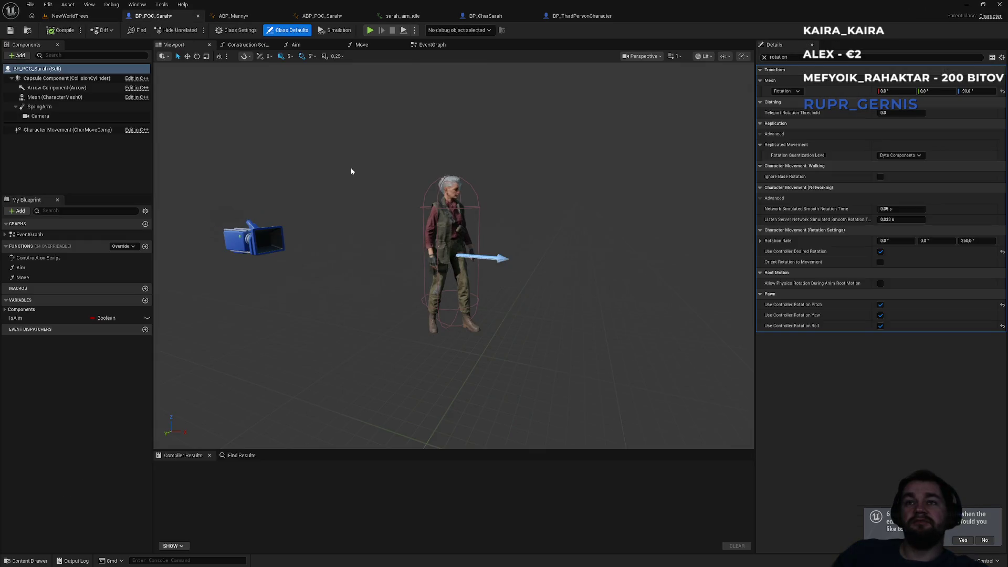
pyautogui.click(257, 19)
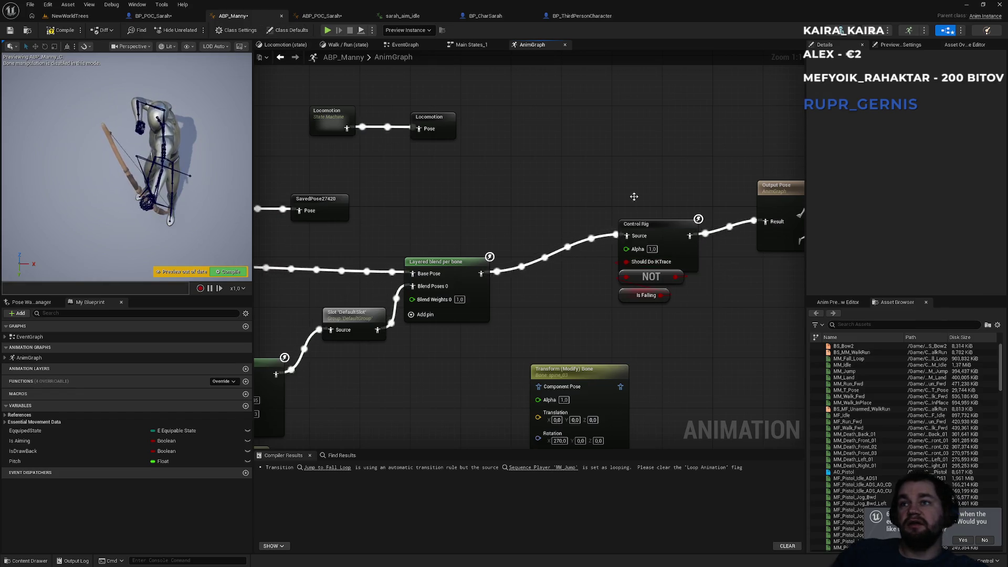
pyautogui.moveTo(655, 225); pyautogui.dragTo(589, 148)
pyautogui.click(406, 274)
pyautogui.click(914, 188)
pyautogui.write('4')
pyautogui.press('Return')
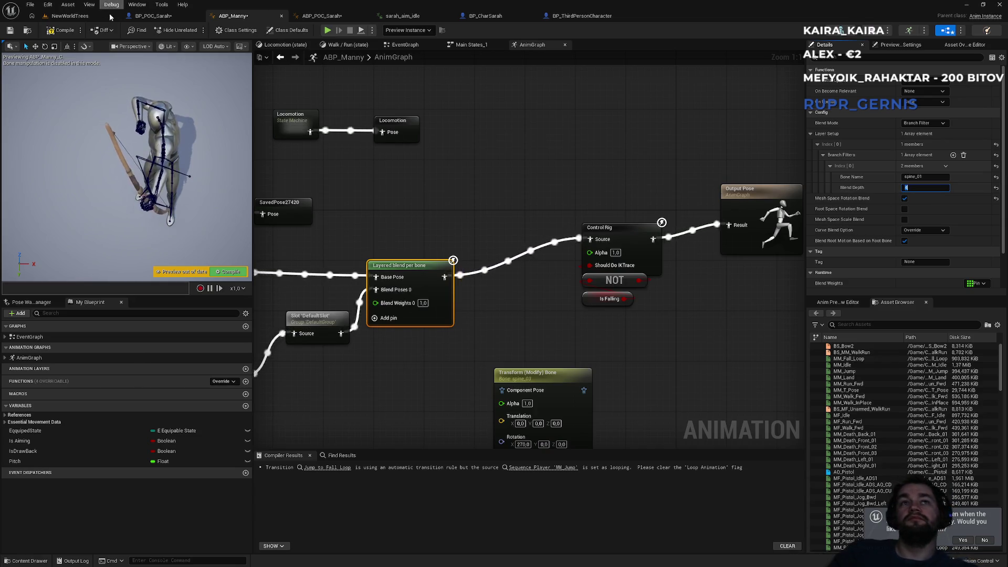
pyautogui.click(69, 16)
pyautogui.hotkey('alt', 'p')
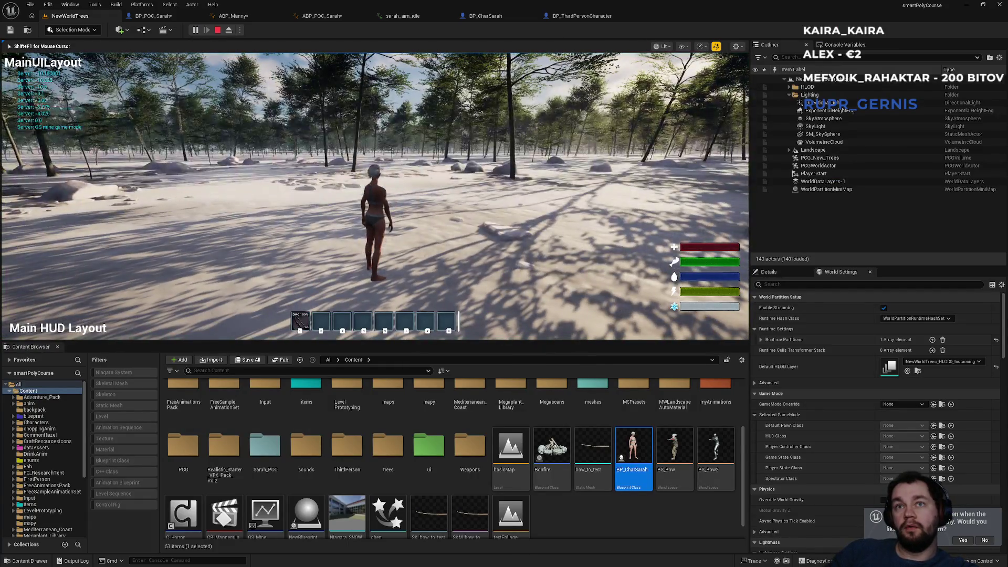
pyautogui.press('F11')
pyautogui.press('1')
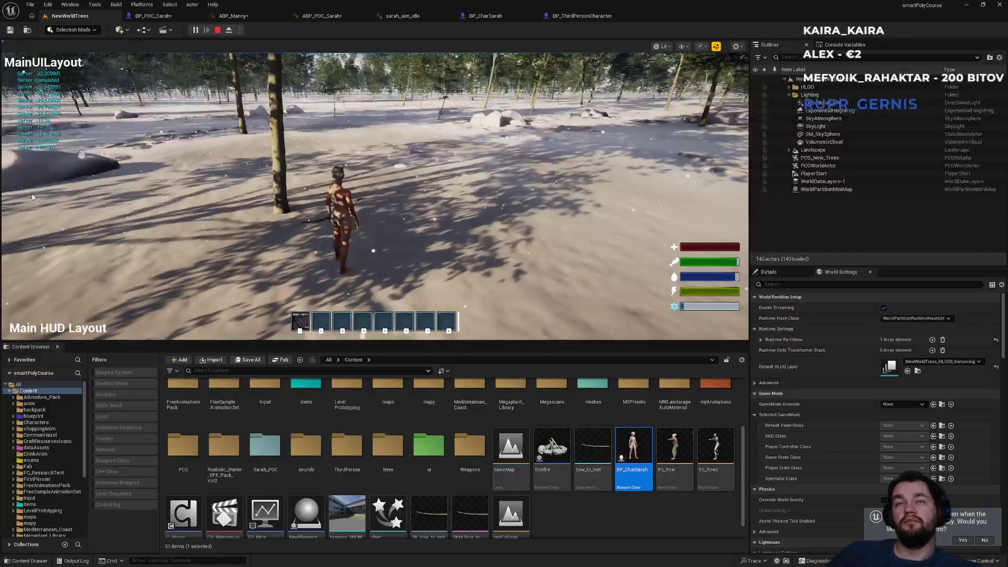
pyautogui.press('Escape')
# - Back in ABP_Manny, nudge the Transform (Modify) Bone node slightly left and zoom out
pyautogui.click(417, 15)
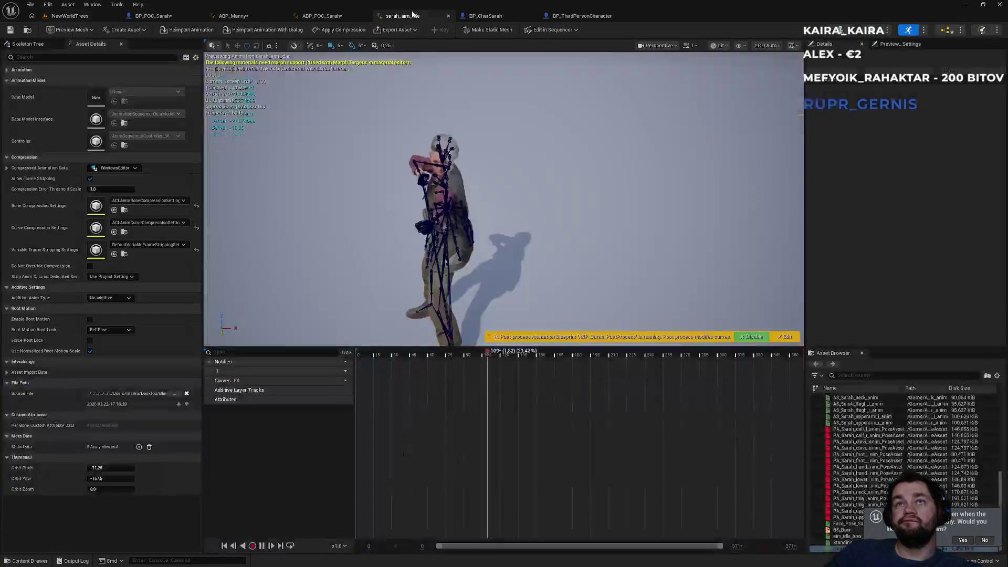
pyautogui.click(338, 19)
pyautogui.moveTo(378, 150); pyautogui.dragTo(502, 150)
pyautogui.click(403, 15)
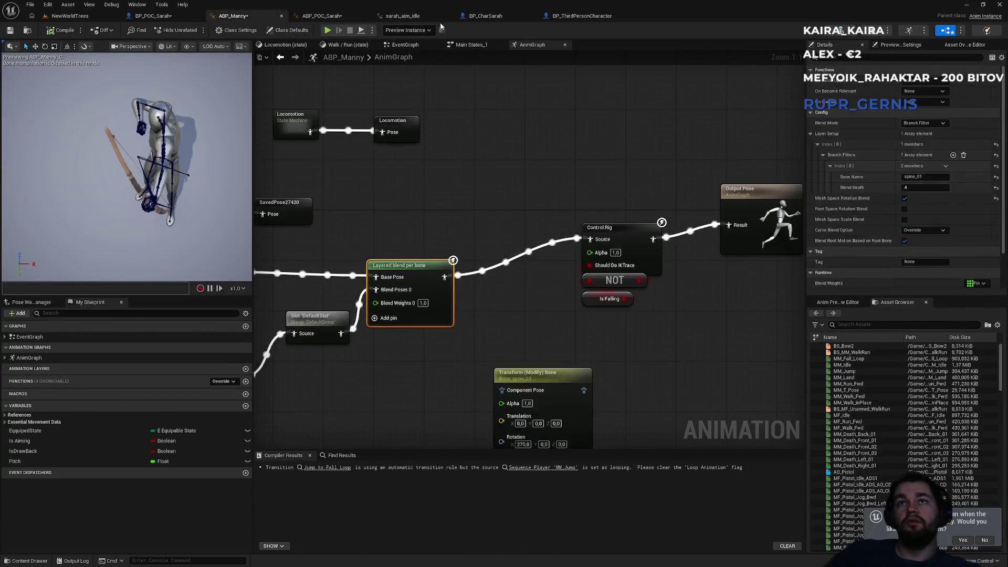
pyautogui.click(350, 16)
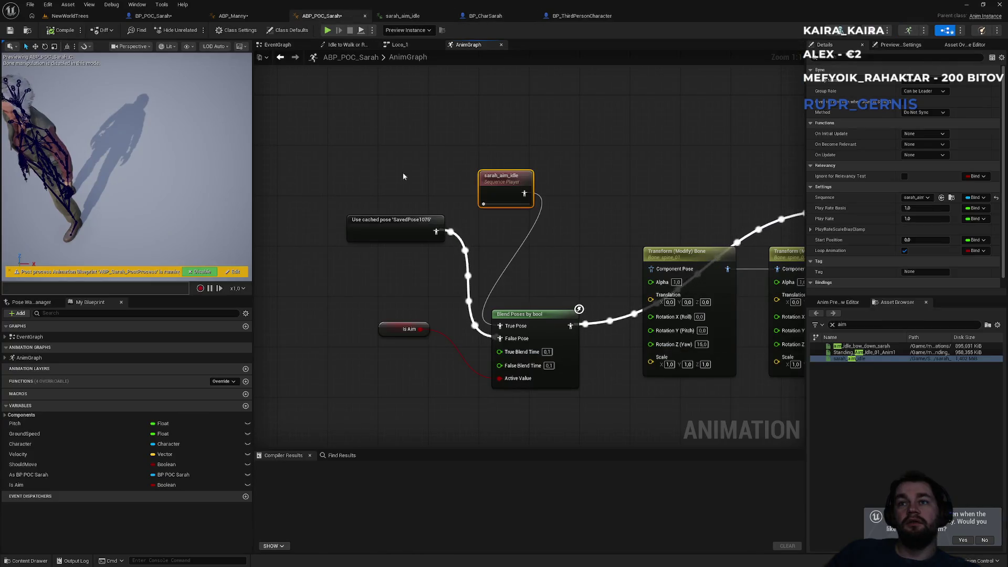
pyautogui.click(233, 16)
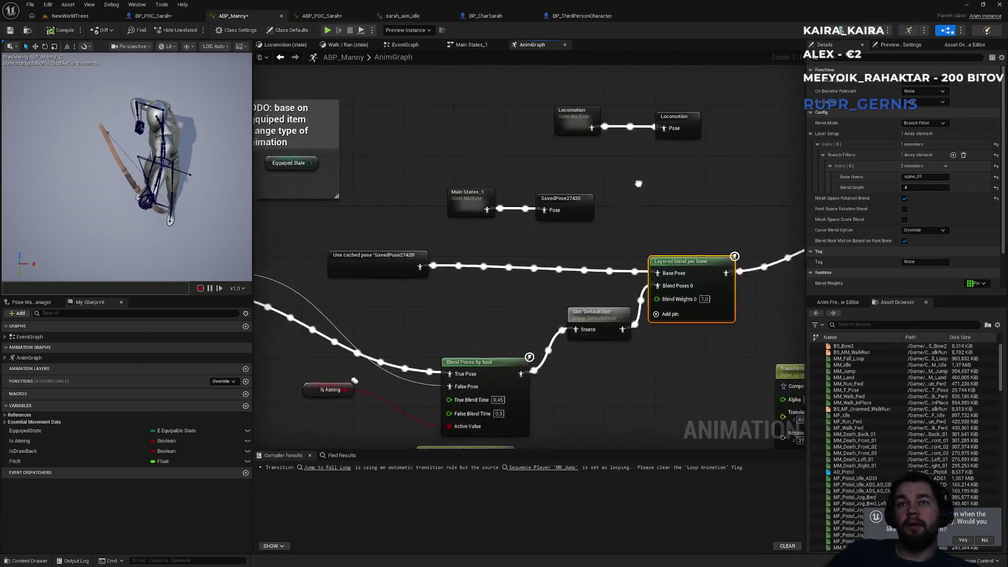
pyautogui.moveTo(455, 175)
pyautogui.mouseDown()
pyautogui.moveTo(393, 119)
pyautogui.moveTo(353, 135)
pyautogui.moveTo(473, 199)
pyautogui.moveTo(577, 221)
pyautogui.mouseUp()
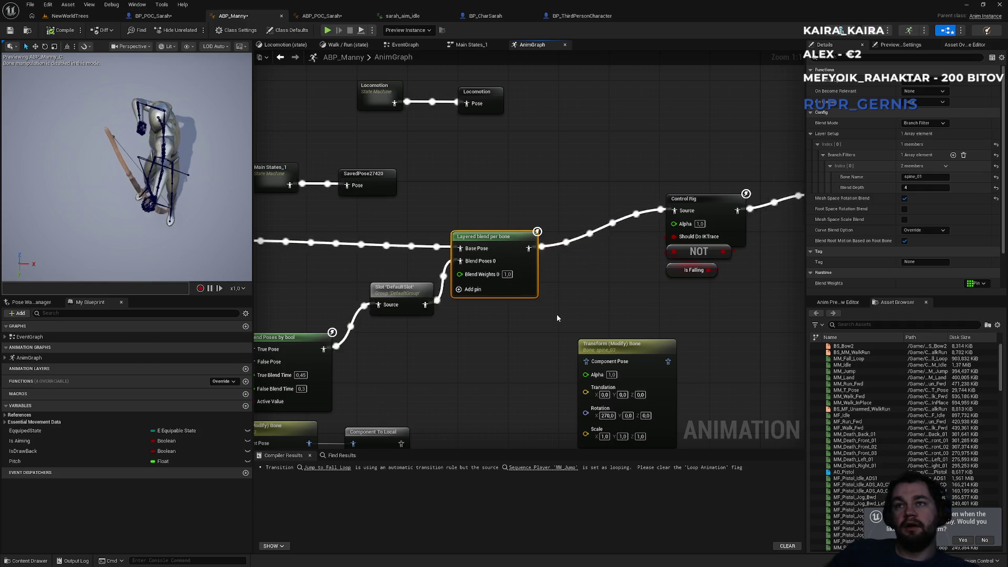
pyautogui.moveTo(620, 347); pyautogui.dragTo(582, 347)
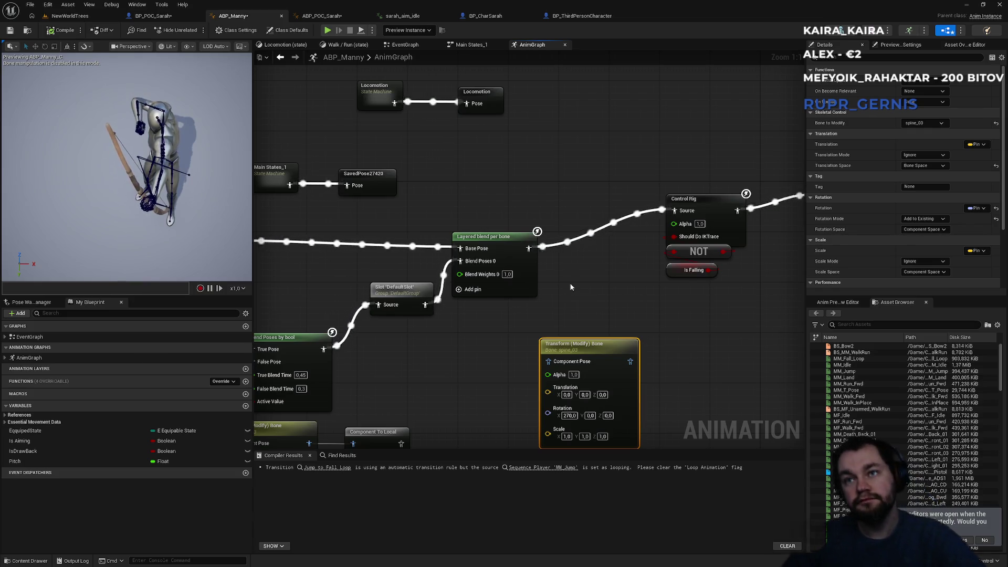
pyautogui.scroll(-2, 584, 295)
# - Move Is Aiming and Blend Poses by bool beside the Transform node and wire its True/False poses
pyautogui.moveTo(372, 355); pyautogui.dragTo(531, 296)
pyautogui.moveTo(646, 349); pyautogui.dragTo(510, 328)
pyautogui.scroll(2, 494, 358)
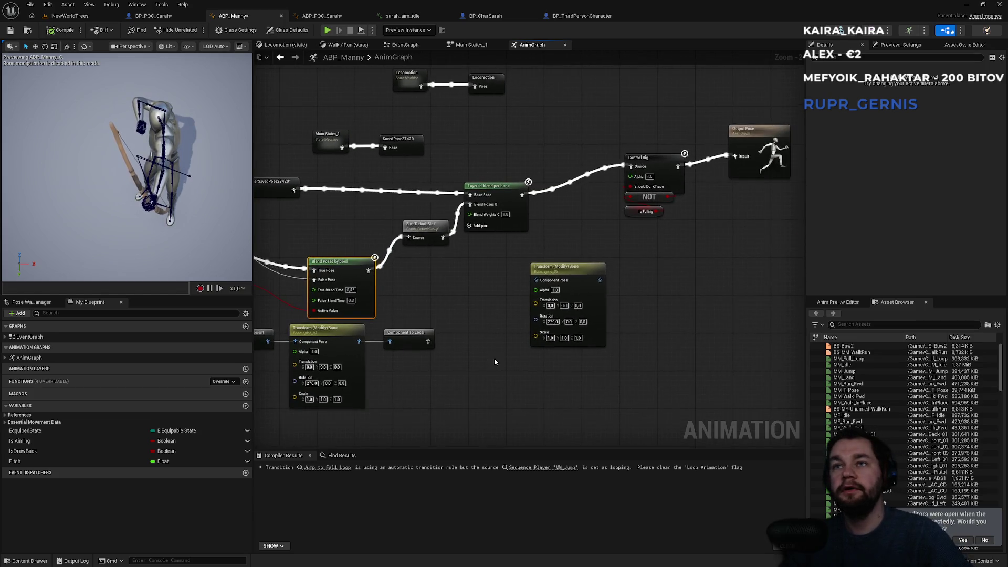
pyautogui.moveTo(367, 270)
pyautogui.mouseDown()
pyautogui.moveTo(604, 362)
pyautogui.moveTo(500, 338)
pyautogui.mouseUp()
pyautogui.moveTo(575, 346); pyautogui.dragTo(572, 372)
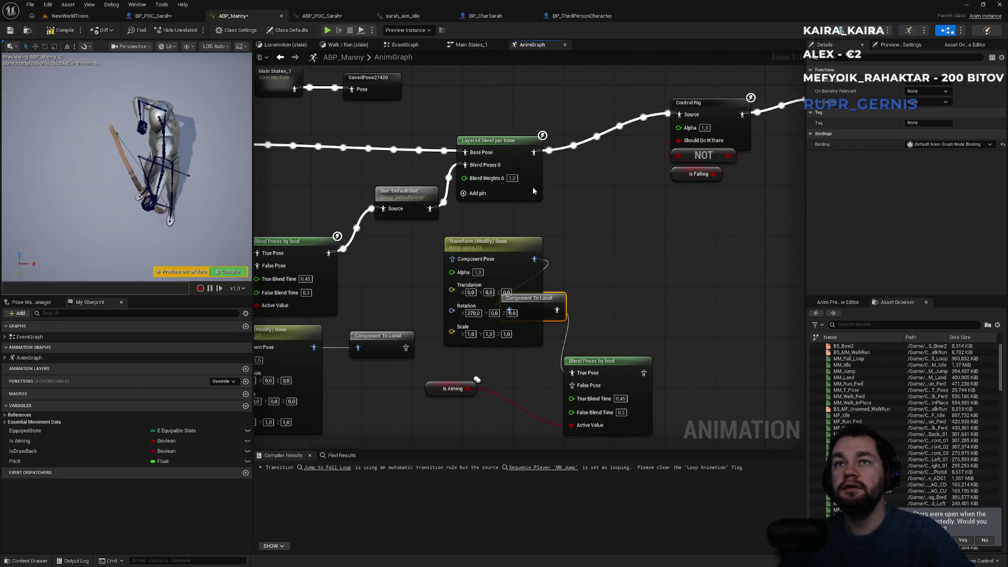
pyautogui.moveTo(534, 152); pyautogui.dragTo(452, 259)
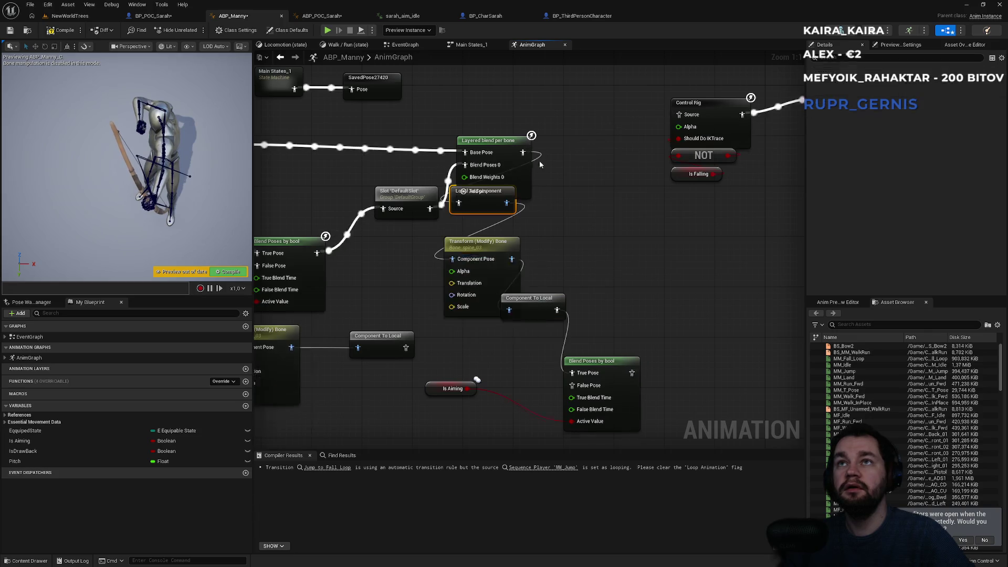
pyautogui.moveTo(559, 360); pyautogui.dragTo(579, 389)
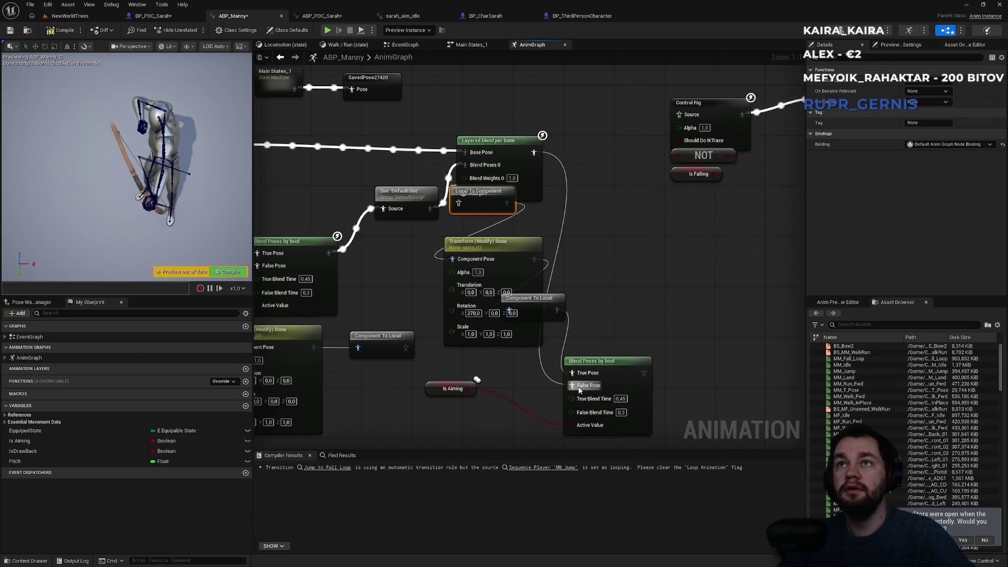
# - Reposition the Transform node, then delete the Local To Component and Component To Local pair
pyautogui.moveTo(546, 178); pyautogui.dragTo(436, 349)
pyautogui.moveTo(487, 258)
pyautogui.mouseDown()
pyautogui.moveTo(542, 274)
pyautogui.moveTo(455, 333)
pyautogui.moveTo(482, 334)
pyautogui.mouseUp()
pyautogui.click(481, 247)
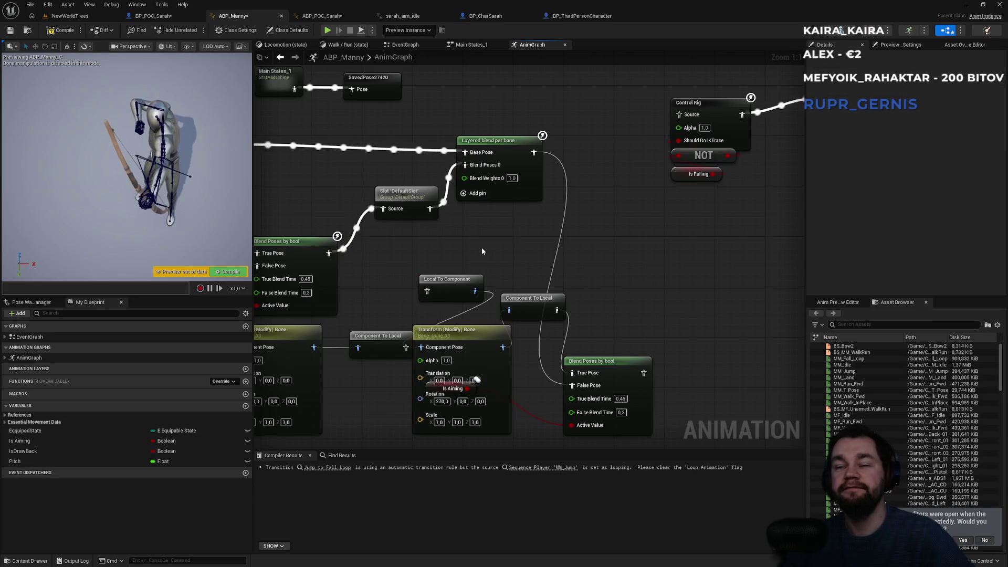
pyautogui.moveTo(476, 250); pyautogui.dragTo(452, 346)
pyautogui.moveTo(530, 297)
pyautogui.mouseDown()
pyautogui.moveTo(563, 272)
pyautogui.moveTo(574, 278)
pyautogui.mouseUp()
pyautogui.moveTo(570, 379)
pyautogui.mouseDown()
pyautogui.moveTo(441, 367)
pyautogui.moveTo(519, 315)
pyautogui.moveTo(448, 301)
pyautogui.moveTo(646, 273)
pyautogui.moveTo(715, 246)
pyautogui.mouseUp()
pyautogui.press('Delete')
pyautogui.moveTo(609, 224); pyautogui.dragTo(578, 285)
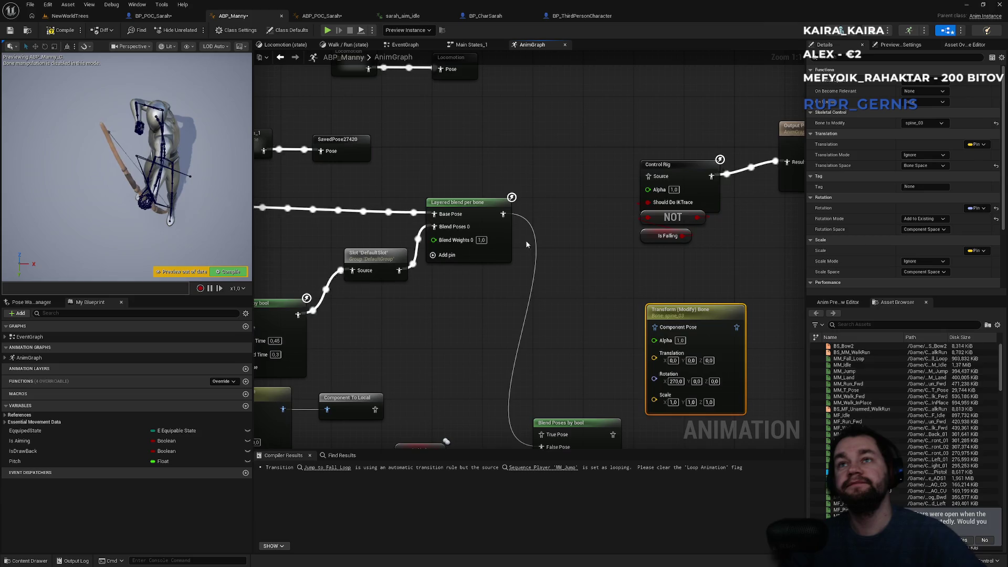
pyautogui.click(526, 225)
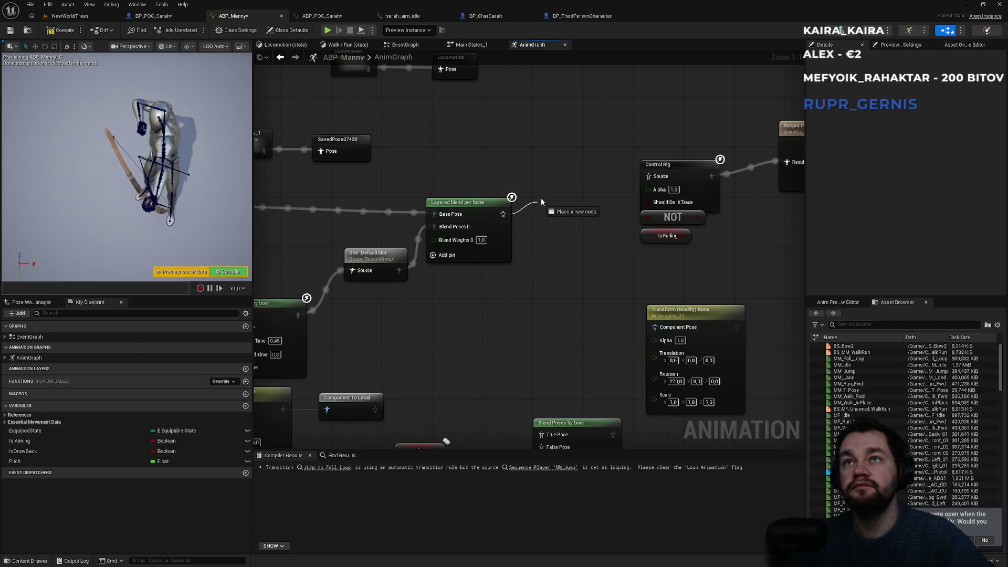
# - Cache the Layered blend output as SavedPose402 and place it above the layered blend
pyautogui.moveTo(542, 202); pyautogui.dragTo(541, 203)
pyautogui.write('save')
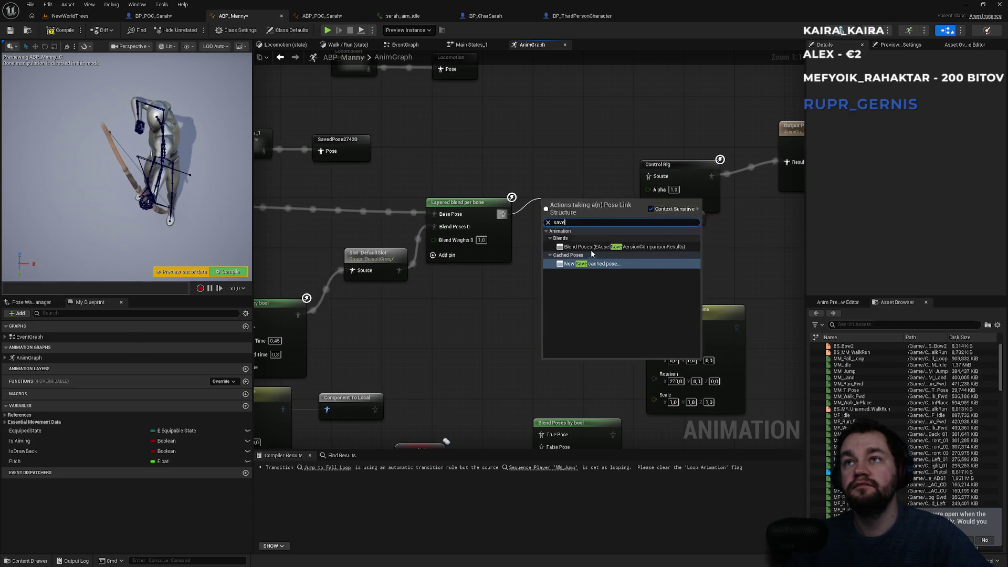
pyautogui.click(584, 265)
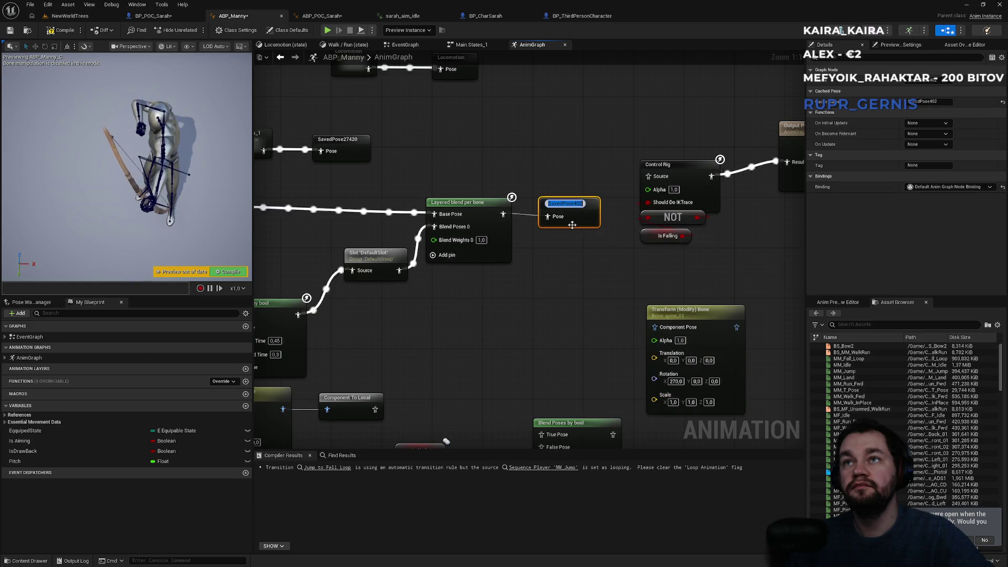
pyautogui.click(576, 236)
pyautogui.moveTo(579, 209); pyautogui.dragTo(570, 134)
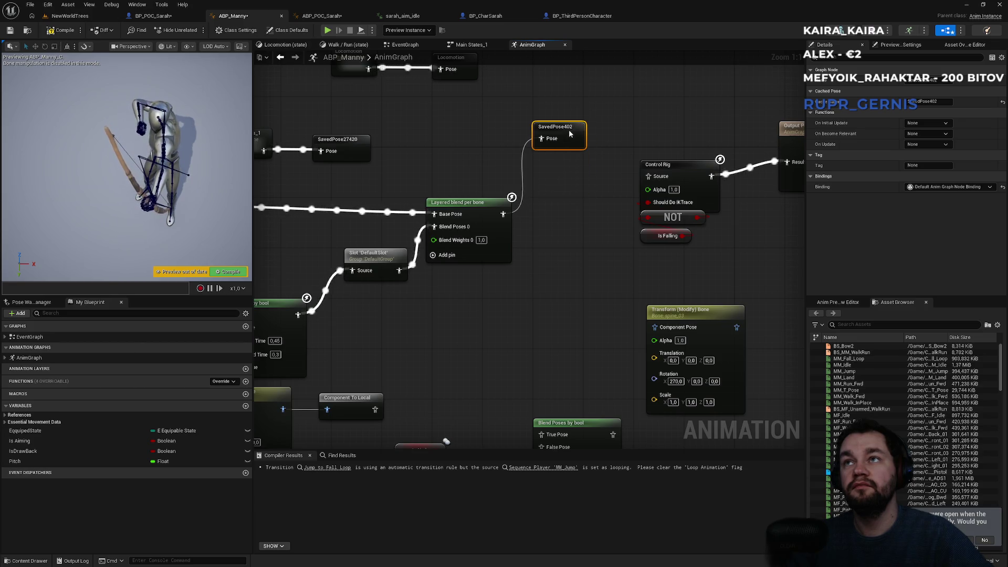
# - Move Blend Poses by bool up beside the Transform node, undoing a stray pasted cache node
pyautogui.moveTo(599, 253); pyautogui.dragTo(532, 173)
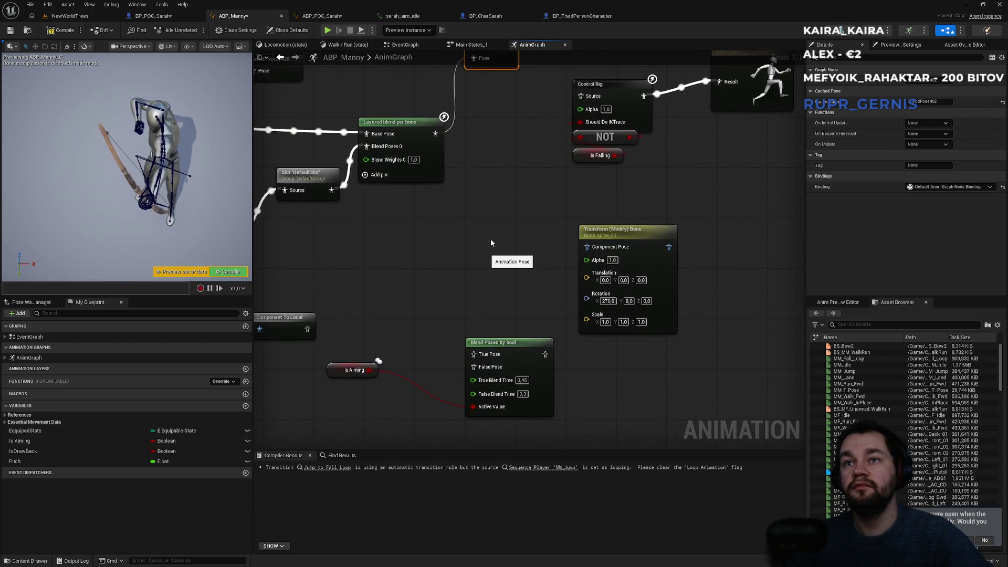
pyautogui.moveTo(491, 243); pyautogui.dragTo(516, 283)
pyautogui.moveTo(456, 369)
pyautogui.mouseDown()
pyautogui.moveTo(541, 261)
pyautogui.moveTo(540, 288)
pyautogui.mouseUp()
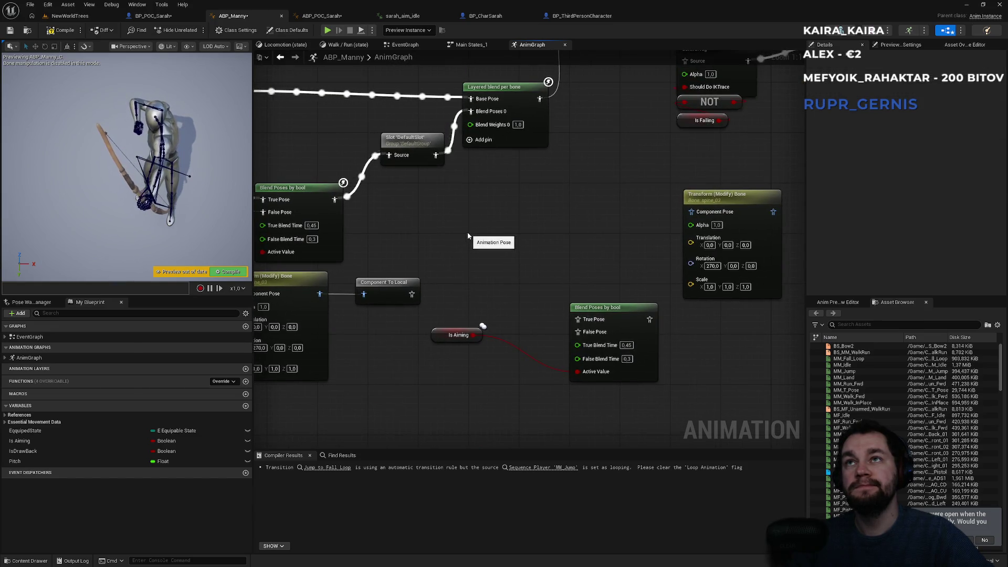
pyautogui.hotkey('ctrl', 'v')
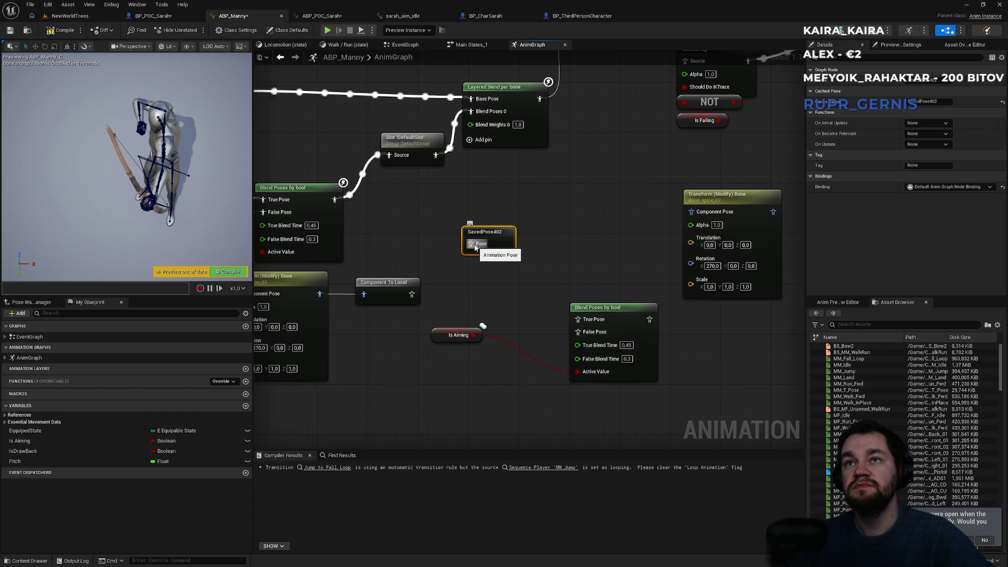
pyautogui.moveTo(543, 190); pyautogui.dragTo(660, 301)
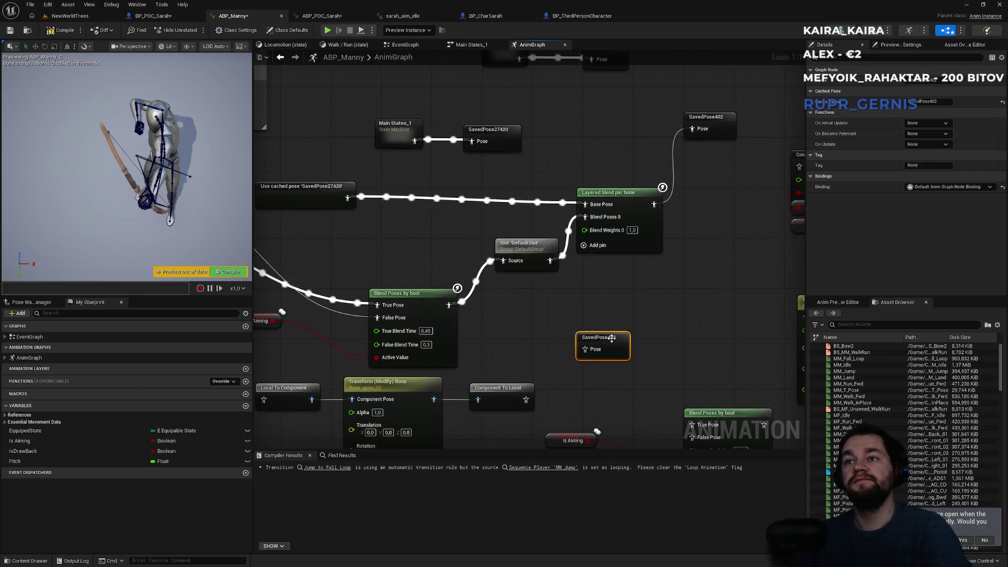
pyautogui.hotkey('ctrl', 'z')
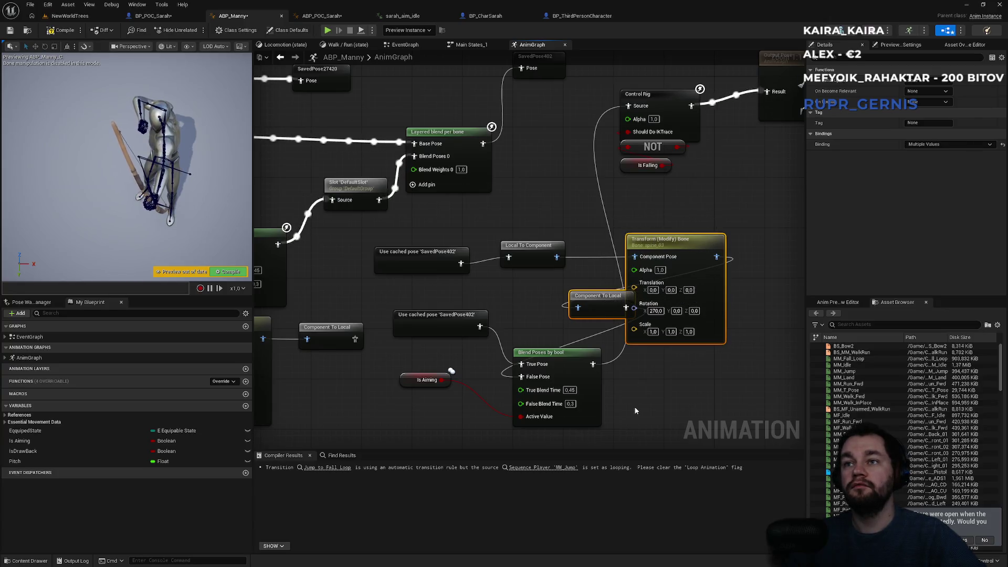
pyautogui.moveTo(552, 350)
pyautogui.mouseDown()
pyautogui.moveTo(583, 297)
pyautogui.moveTo(582, 180)
pyautogui.moveTo(570, 174)
pyautogui.mouseUp()
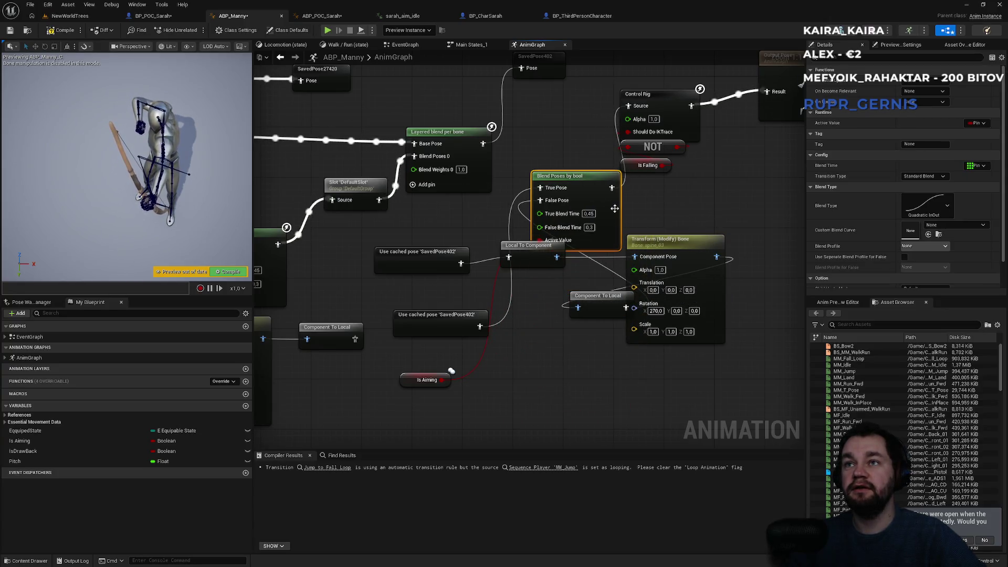
pyautogui.moveTo(494, 300)
pyautogui.mouseDown()
pyautogui.moveTo(604, 365)
pyautogui.moveTo(530, 307)
pyautogui.moveTo(513, 305)
pyautogui.moveTo(506, 324)
pyautogui.mouseUp()
pyautogui.moveTo(636, 412); pyautogui.dragTo(502, 333)
# - Arrange the Transform, Component To Local, Use cached pose and Is Aiming nodes around the blend
pyautogui.moveTo(630, 211)
pyautogui.mouseDown()
pyautogui.moveTo(630, 270)
pyautogui.moveTo(509, 388)
pyautogui.mouseUp()
pyautogui.moveTo(588, 267); pyautogui.dragTo(696, 286)
pyautogui.moveTo(359, 233)
pyautogui.mouseDown()
pyautogui.moveTo(435, 317)
pyautogui.moveTo(397, 220)
pyautogui.moveTo(359, 233)
pyautogui.moveTo(414, 357)
pyautogui.moveTo(471, 380)
pyautogui.moveTo(463, 375)
pyautogui.mouseUp()
pyautogui.moveTo(464, 275); pyautogui.dragTo(369, 426)
pyautogui.moveTo(517, 316)
pyautogui.mouseDown()
pyautogui.moveTo(565, 252)
pyautogui.moveTo(613, 225)
pyautogui.moveTo(591, 296)
pyautogui.mouseUp()
pyautogui.moveTo(579, 166)
pyautogui.mouseDown()
pyautogui.moveTo(604, 338)
pyautogui.moveTo(587, 323)
pyautogui.moveTo(582, 247)
pyautogui.mouseUp()
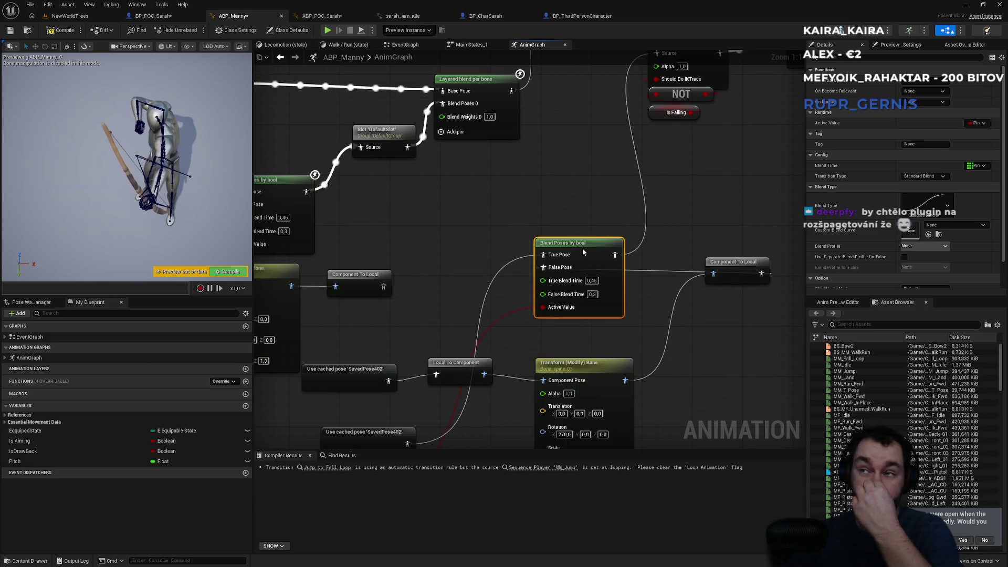
# - Shift the Control Rig and Output Pose nodes to the right
pyautogui.click(761, 266)
pyautogui.moveTo(682, 275)
pyautogui.mouseDown()
pyautogui.moveTo(545, 332)
pyautogui.moveTo(535, 376)
pyautogui.mouseUp()
pyautogui.scroll(-3, 535, 376)
pyautogui.moveTo(652, 392); pyautogui.dragTo(652, 391)
pyautogui.moveTo(481, 284); pyautogui.dragTo(699, 305)
pyautogui.moveTo(528, 395)
pyautogui.mouseDown()
pyautogui.moveTo(540, 283)
pyautogui.moveTo(712, 173)
pyautogui.mouseUp()
# - Pull the cached pose, conversion, Transform and Is Aiming nodes up next to the bool blend
pyautogui.moveTo(352, 422)
pyautogui.mouseDown()
pyautogui.moveTo(530, 178)
pyautogui.moveTo(638, 138)
pyautogui.mouseUp()
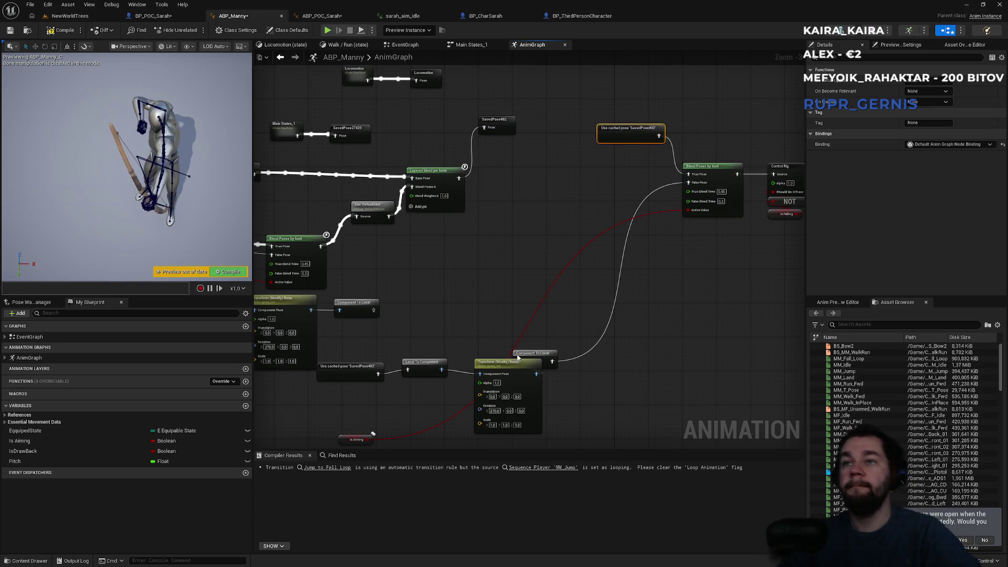
pyautogui.moveTo(532, 353); pyautogui.dragTo(633, 244)
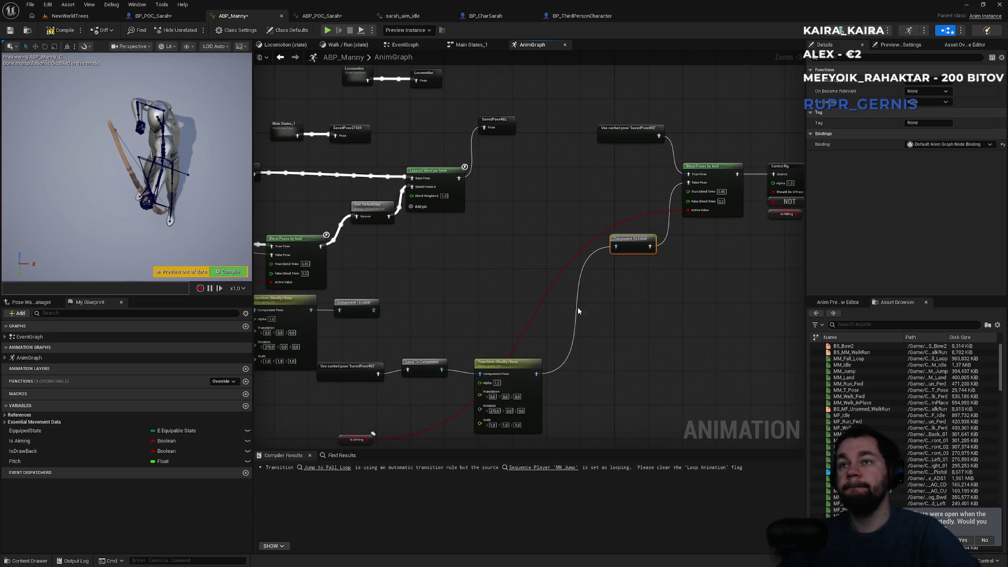
pyautogui.moveTo(526, 362); pyautogui.dragTo(577, 273)
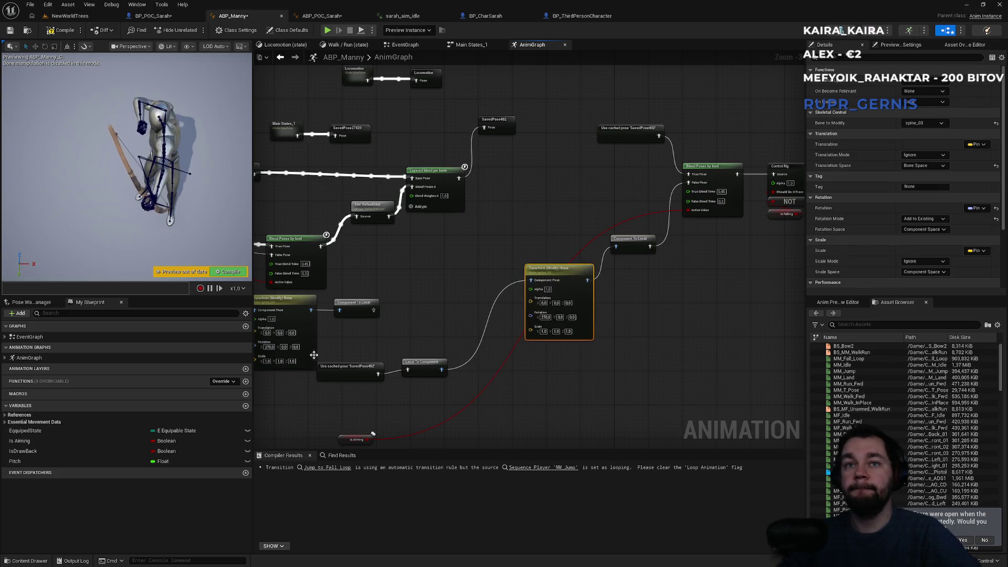
pyautogui.moveTo(418, 389); pyautogui.dragTo(321, 354)
pyautogui.moveTo(425, 370)
pyautogui.mouseDown()
pyautogui.moveTo(484, 328)
pyautogui.moveTo(432, 366)
pyautogui.mouseUp()
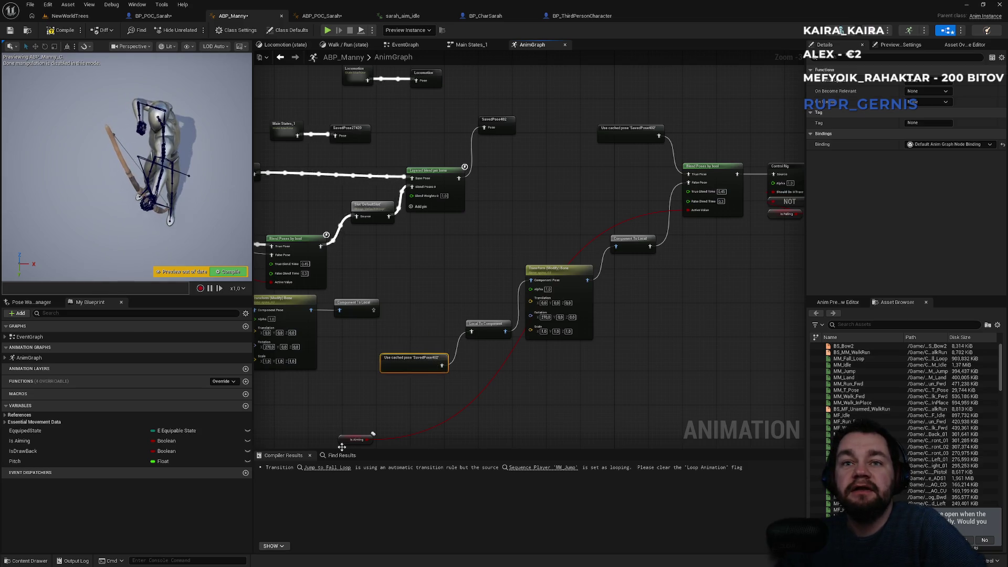
pyautogui.moveTo(347, 442); pyautogui.dragTo(410, 411)
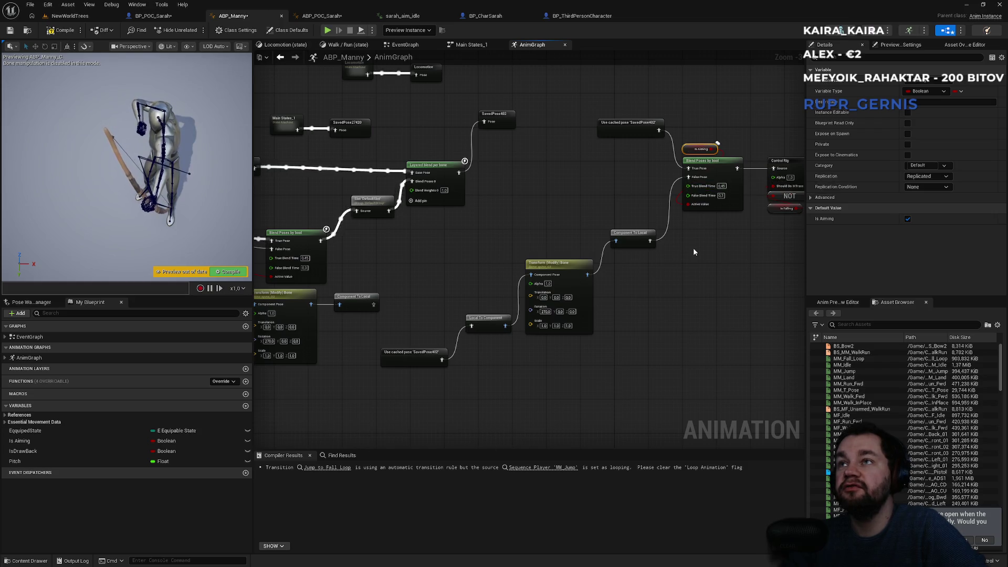
pyautogui.scroll(3, 452, 417)
pyautogui.click(417, 383)
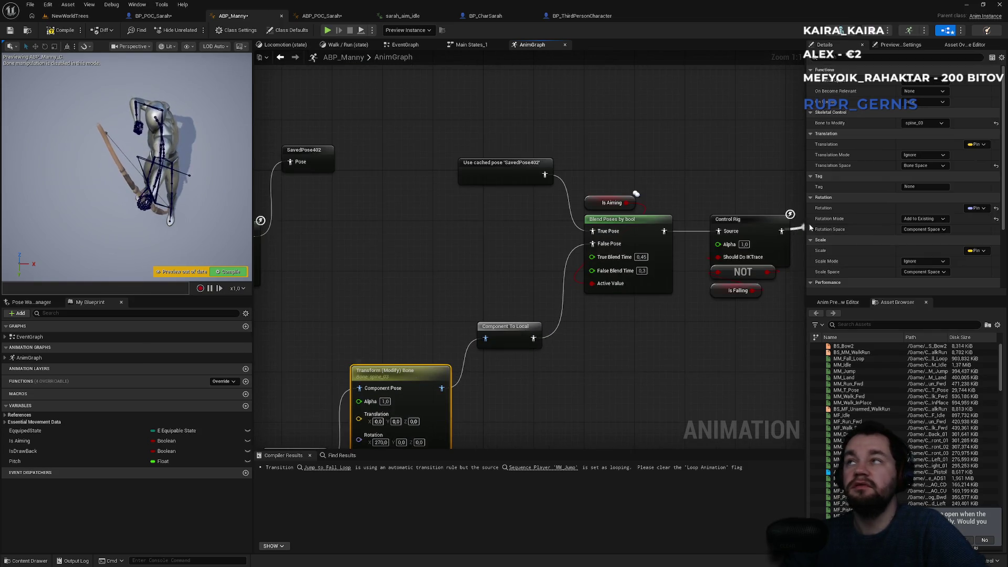
# - Make the Transform (Modify) Bone node modify the pelvis and reset its X rotation to 0
pyautogui.click(936, 125)
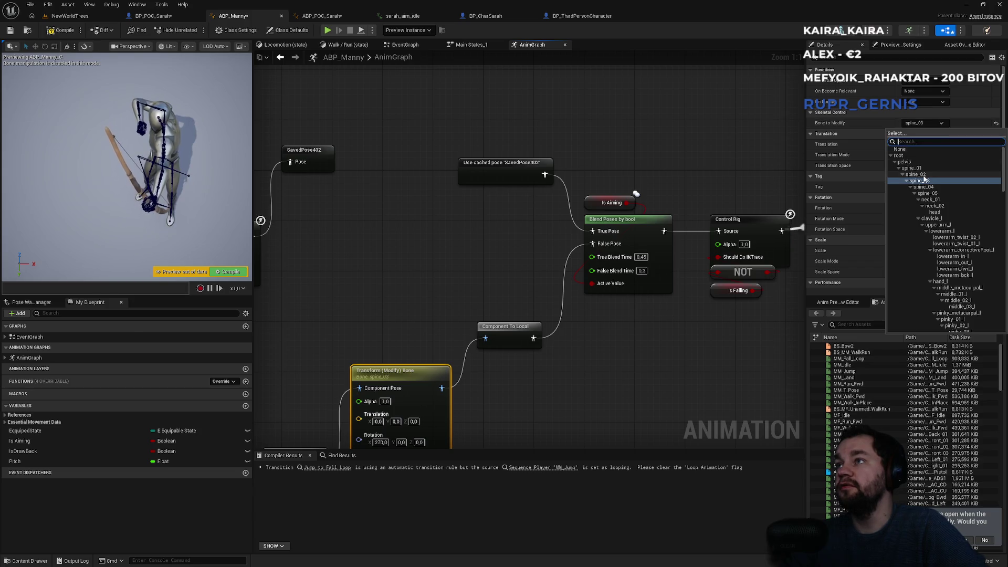
pyautogui.click(905, 162)
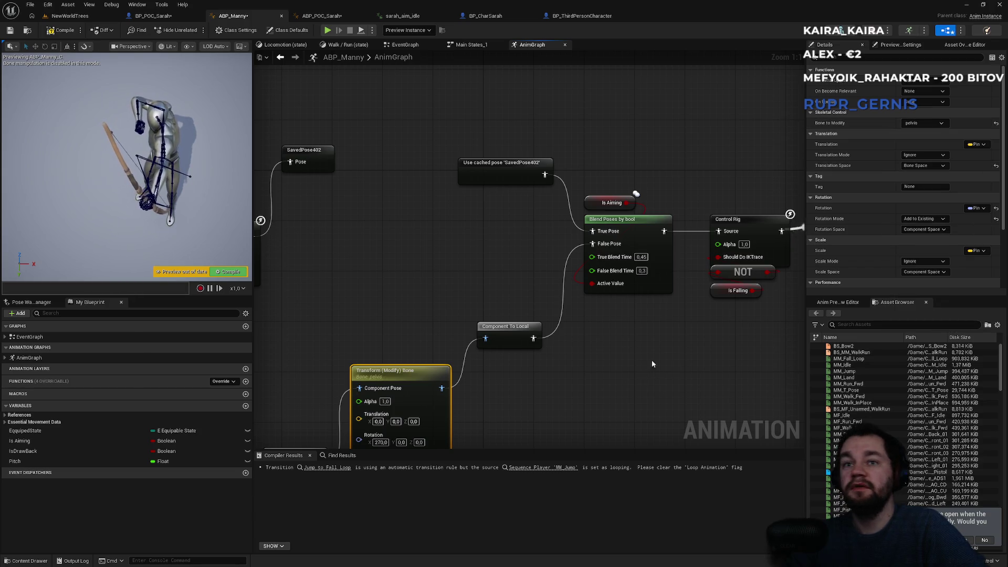
pyautogui.moveTo(646, 369); pyautogui.dragTo(748, 273)
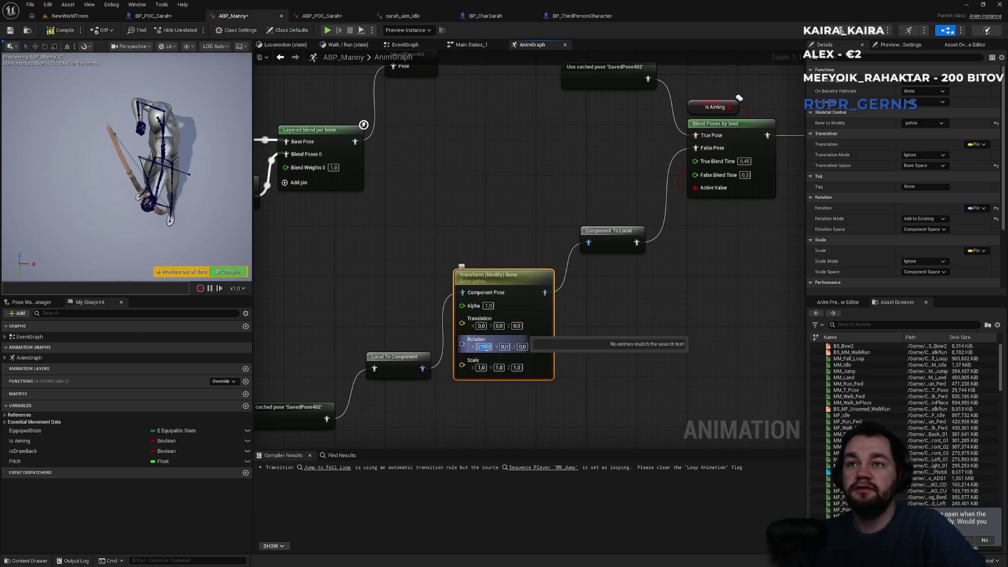
pyautogui.press('Return')
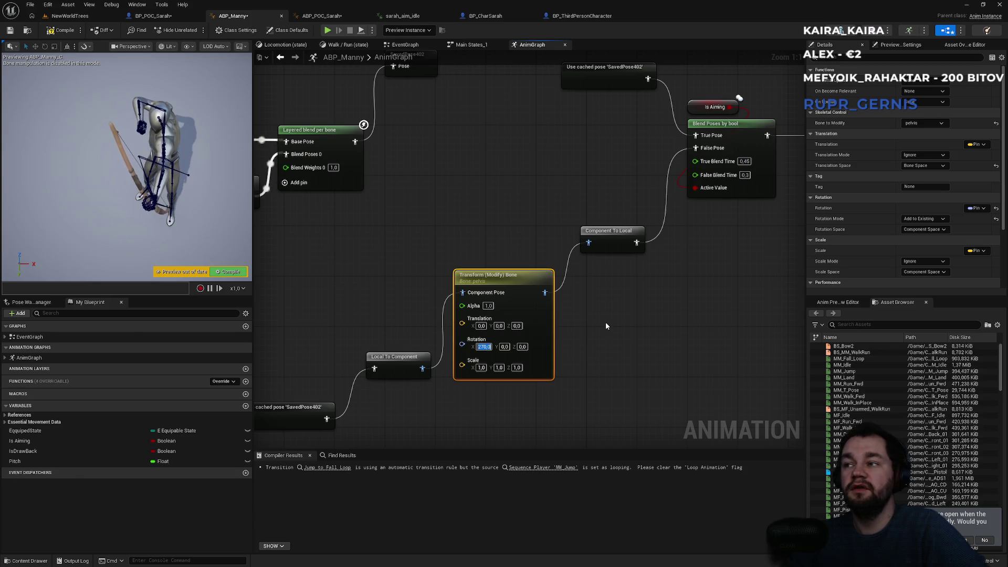
pyautogui.hotkey('ctrl', 'z')
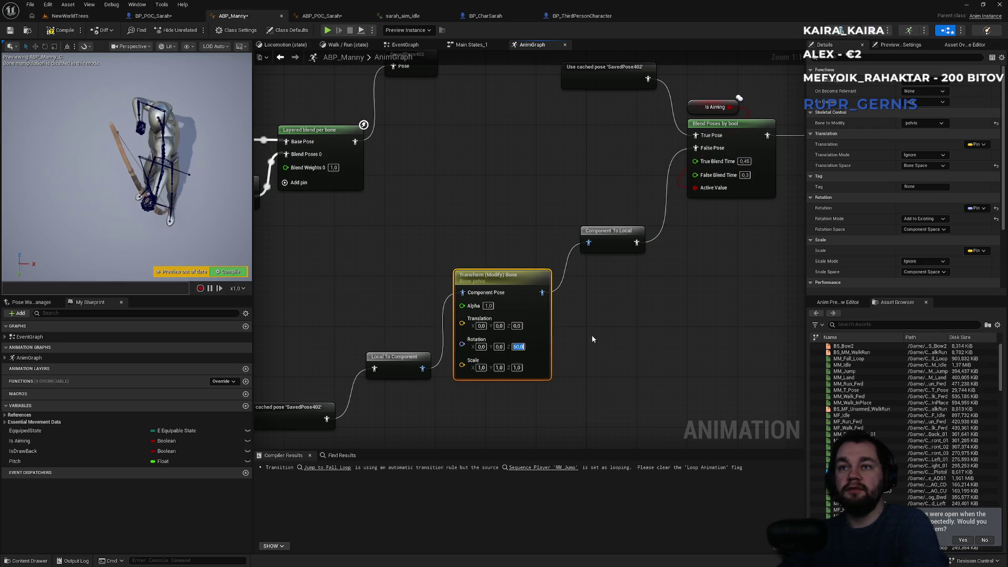
pyautogui.click(70, 15)
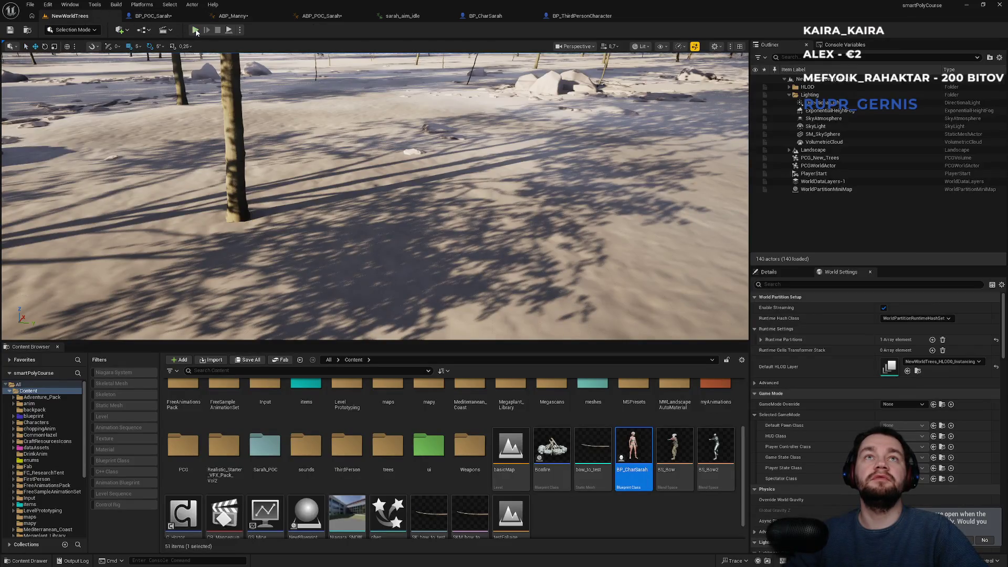
# - Play-test fullscreen, walking and equipping the bow with key 1, then open BP_POC_Sarah
pyautogui.hotkey('alt', 'p')
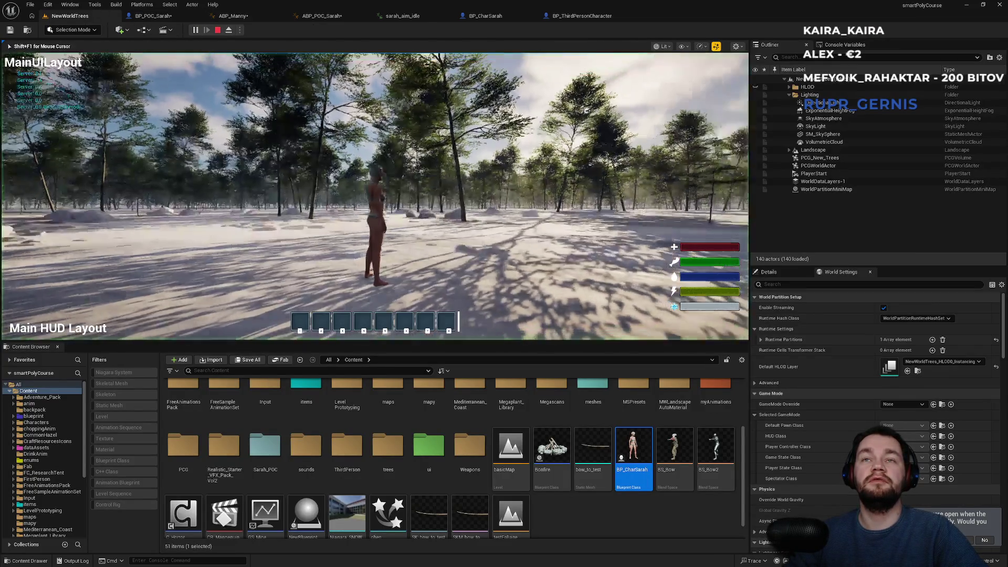
pyautogui.press('w')
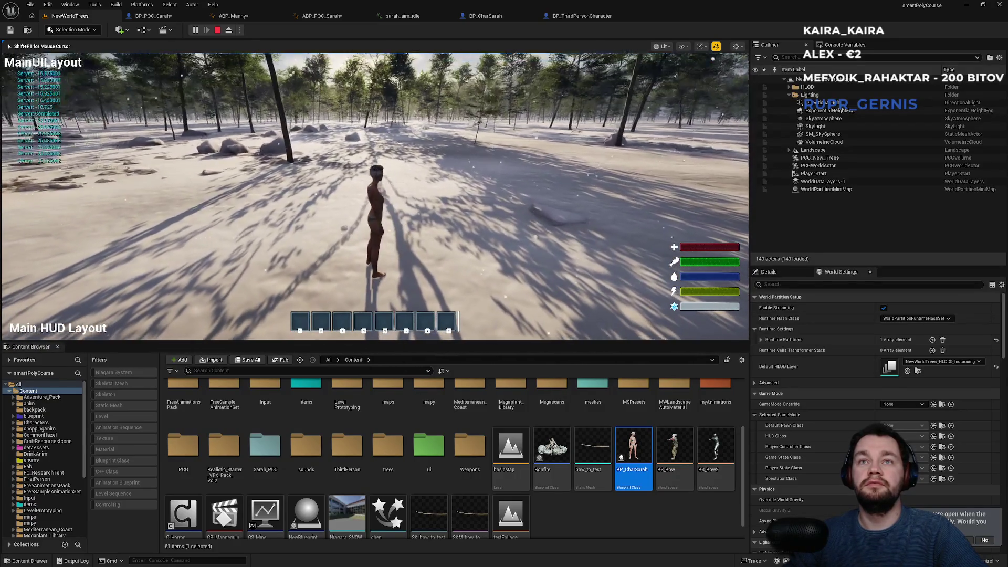
pyautogui.press('F11')
pyautogui.press('w')
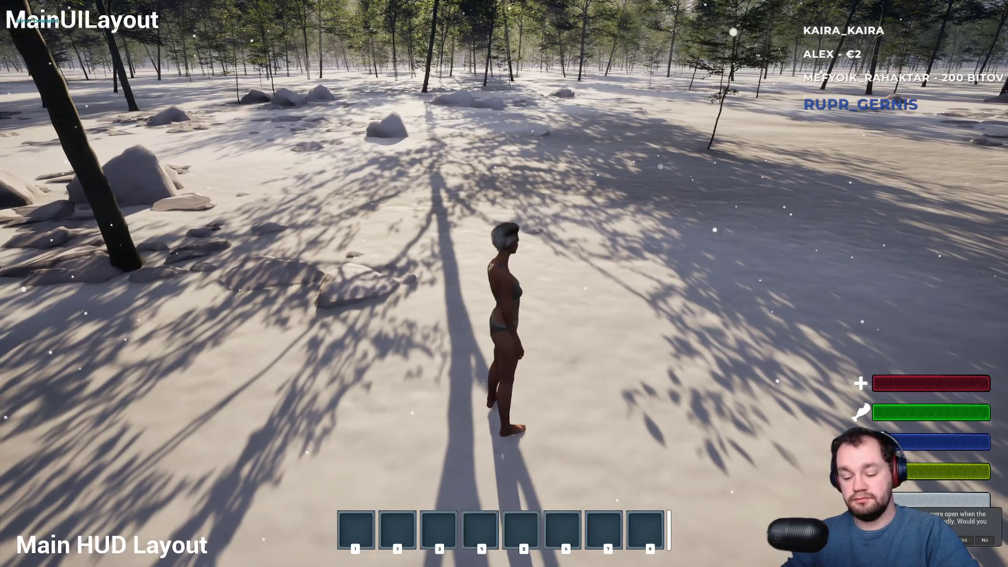
pyautogui.press('1')
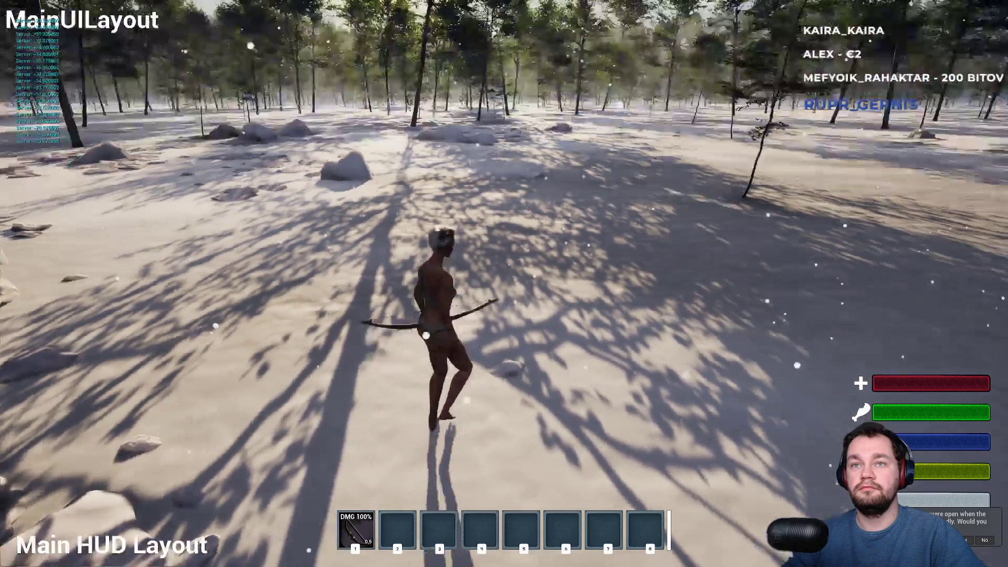
pyautogui.press('w')
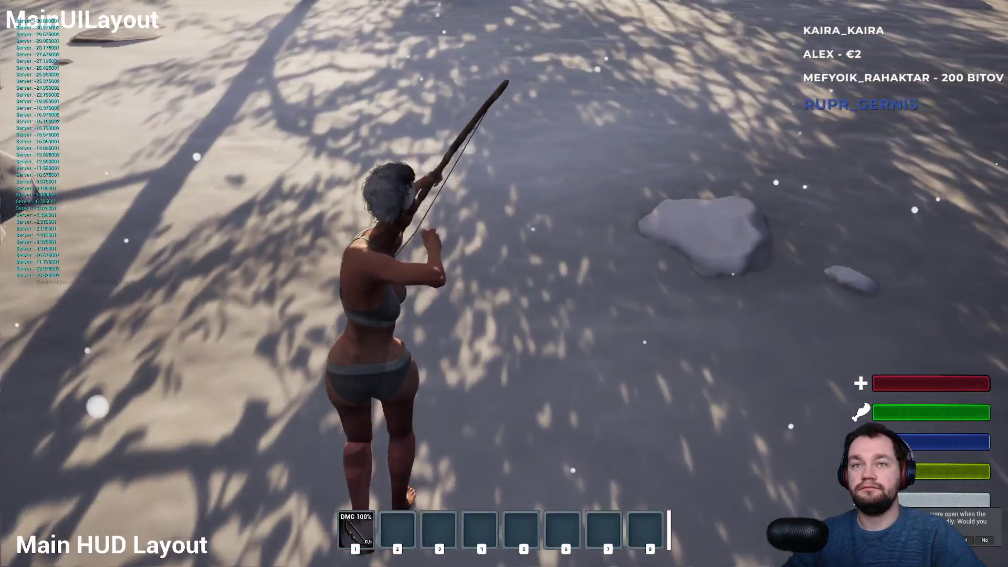
pyautogui.press('Escape')
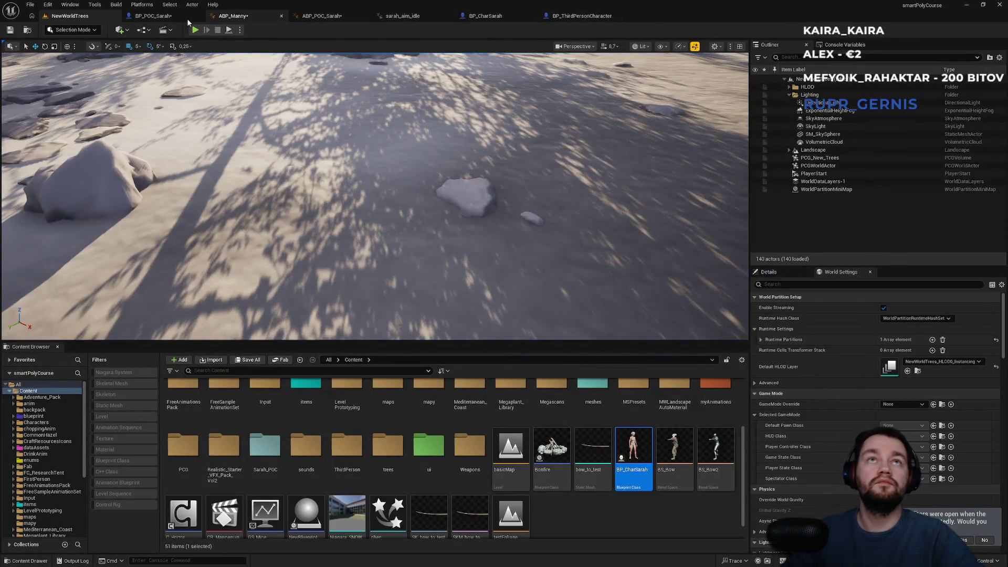
pyautogui.click(181, 20)
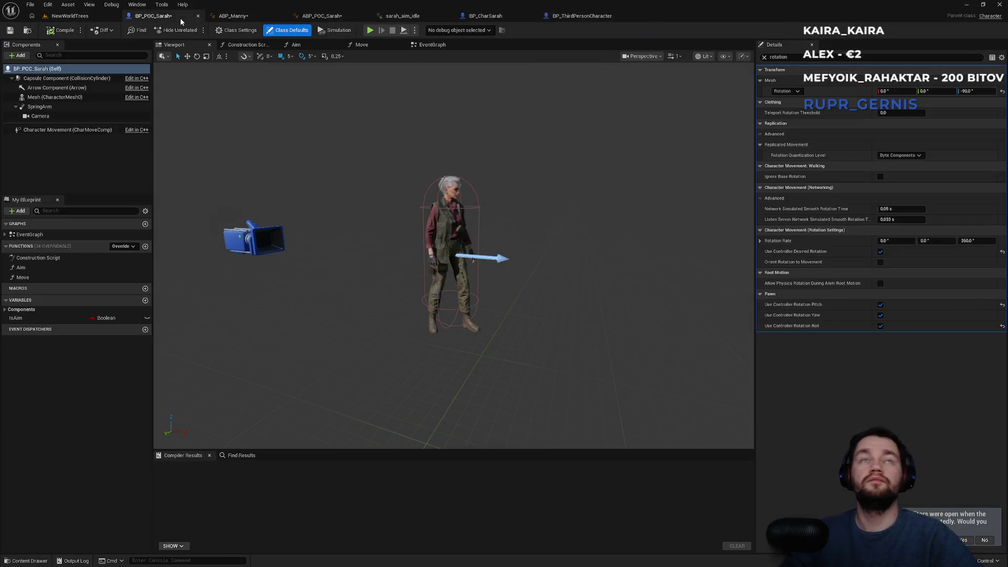
# - Cycle through the open editor tabs to reach ABP_Manny's AnimGraph
pyautogui.click(571, 20)
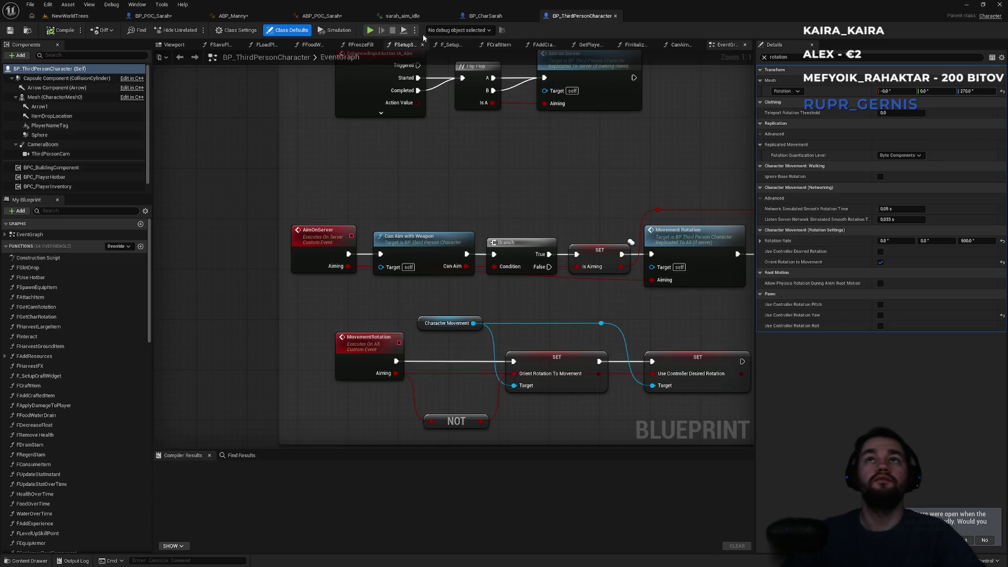
pyautogui.click(422, 17)
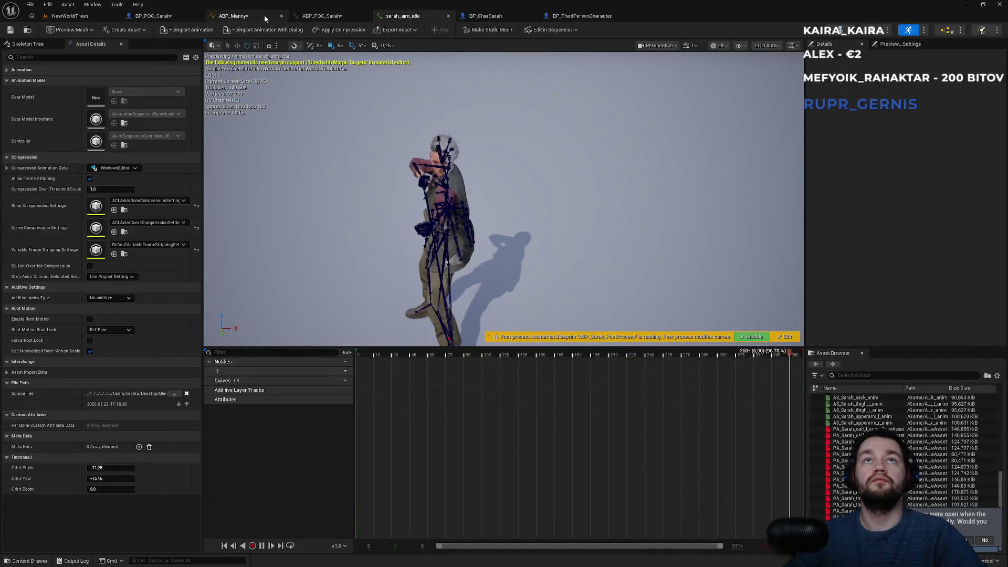
pyautogui.click(263, 15)
pyautogui.scroll(-2, 603, 214)
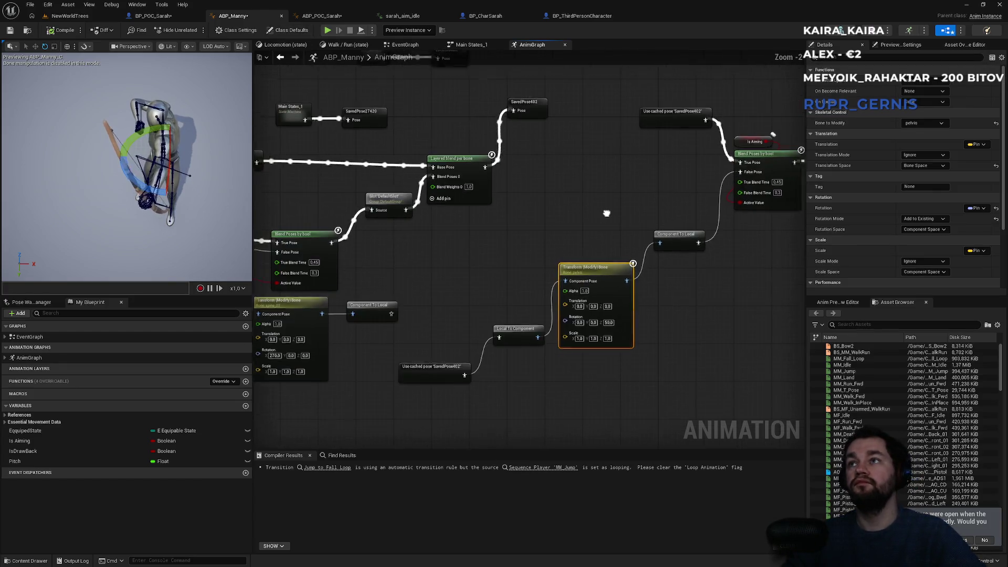
pyautogui.scroll(2, 656, 215)
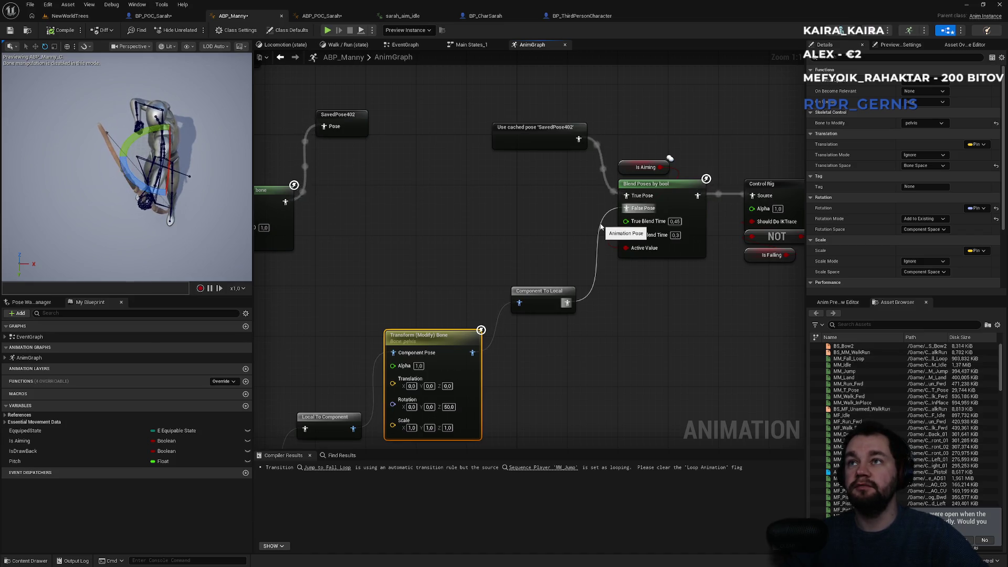
# - Rewire the Is Aiming blend: Component To Local into True Pose, SavedPose402 into False Pose
pyautogui.keyDown('alt'); pyautogui.click(601, 226); pyautogui.keyUp('alt')
pyautogui.keyDown('alt'); pyautogui.click(613, 192); pyautogui.keyUp('alt')
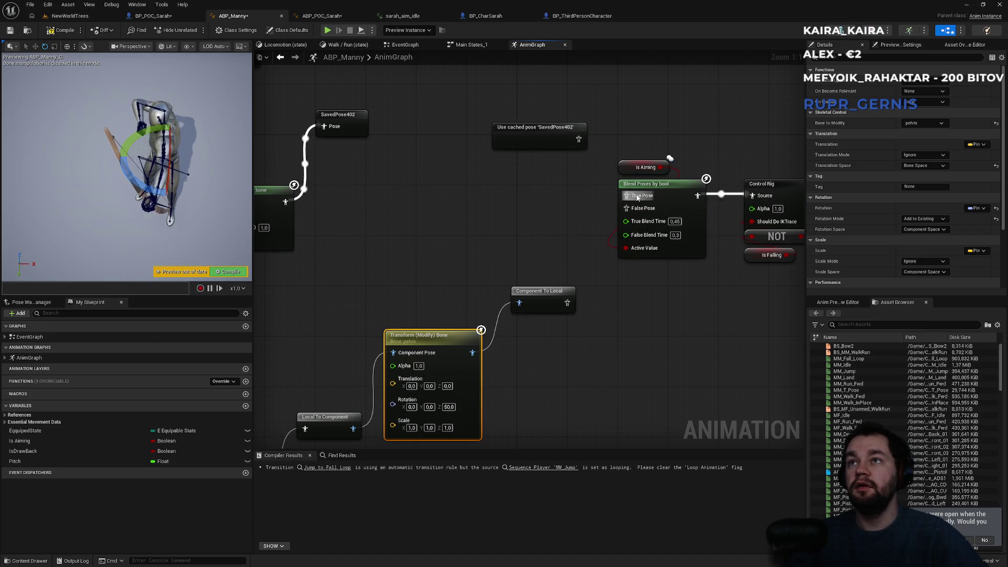
pyautogui.moveTo(577, 143)
pyautogui.mouseDown()
pyautogui.moveTo(692, 366)
pyautogui.moveTo(660, 247)
pyautogui.moveTo(632, 211)
pyautogui.mouseUp()
pyautogui.click(549, 201)
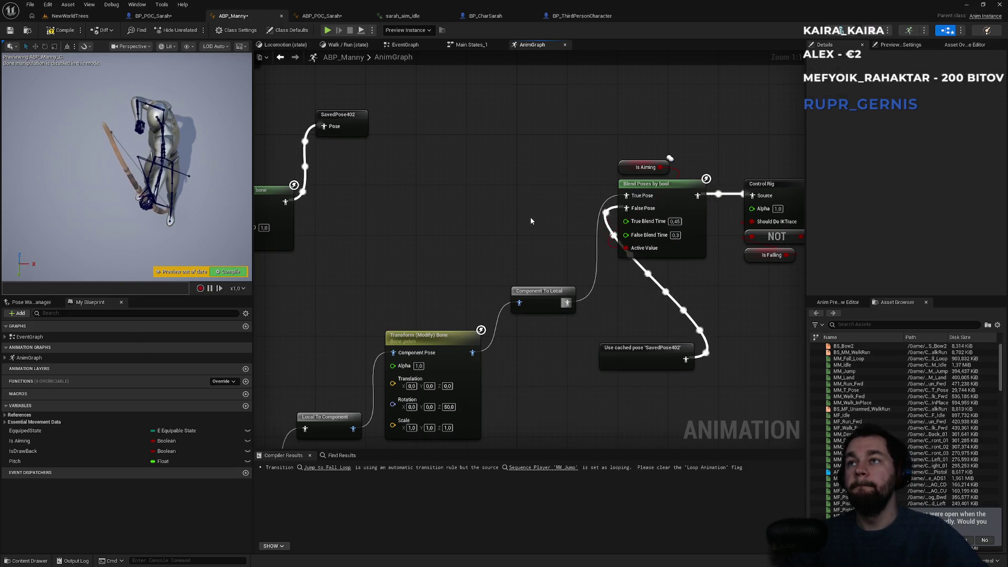
# - Set the pelvis correction's Z rotation to 10 and return to NewWorldTrees
pyautogui.moveTo(527, 218); pyautogui.dragTo(580, 146)
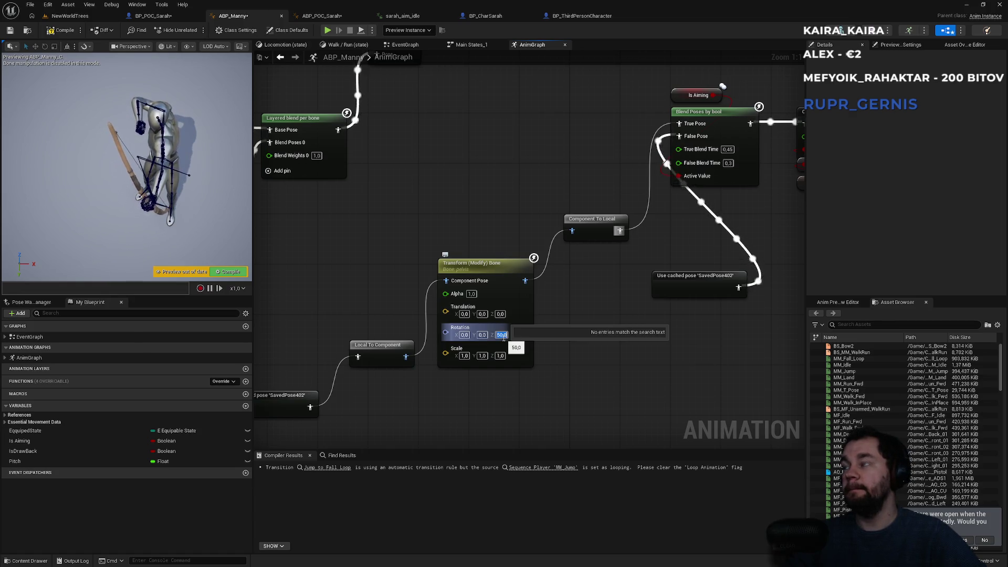
pyautogui.write('90')
pyautogui.press('Return')
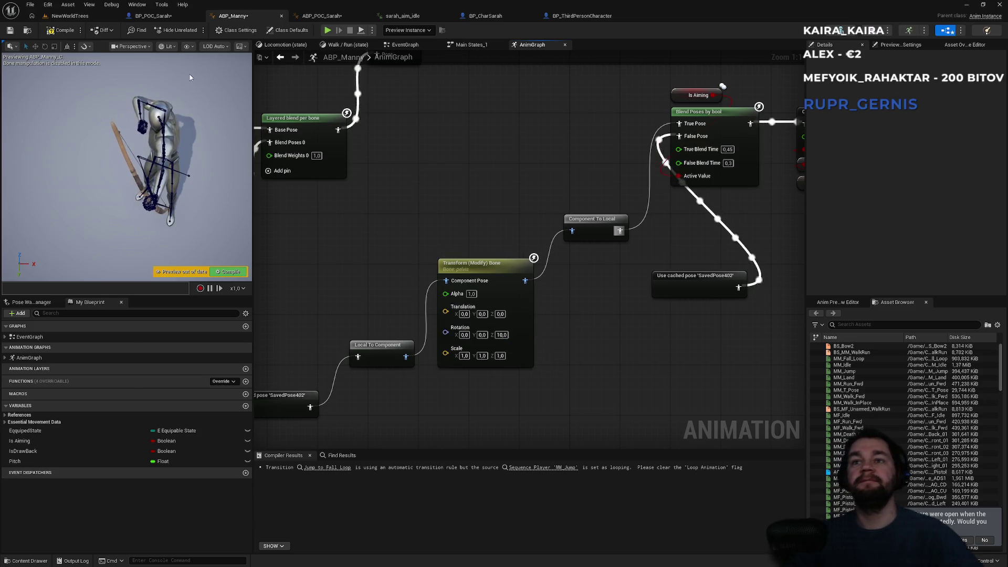
pyautogui.click(70, 15)
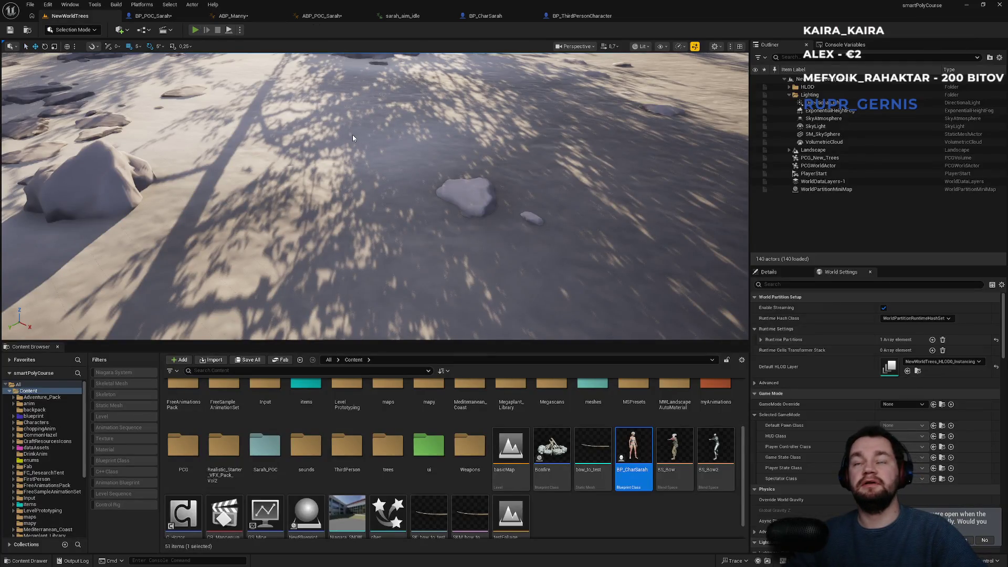
pyautogui.hotkey('alt', 'p')
pyautogui.press('F11')
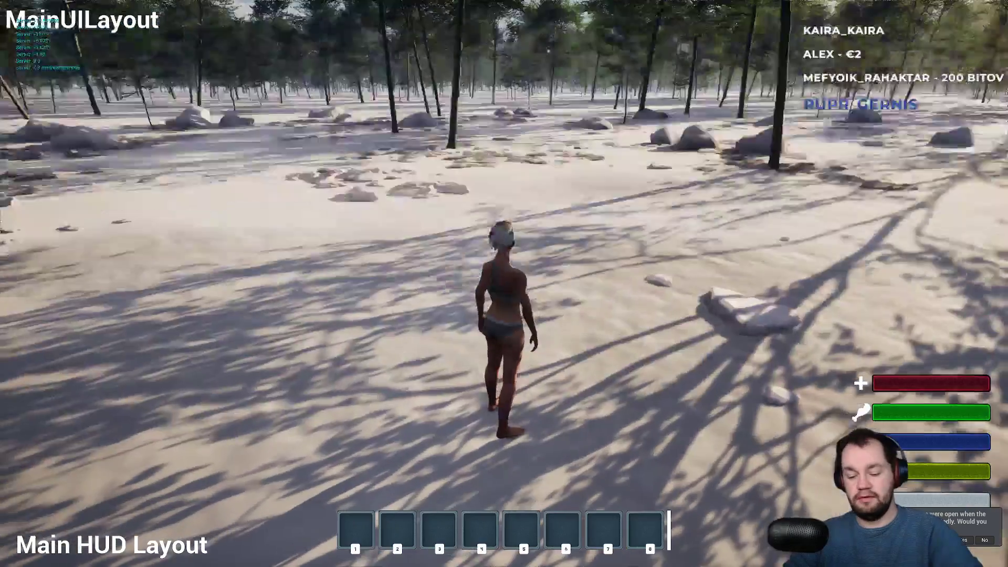
pyautogui.press('1')
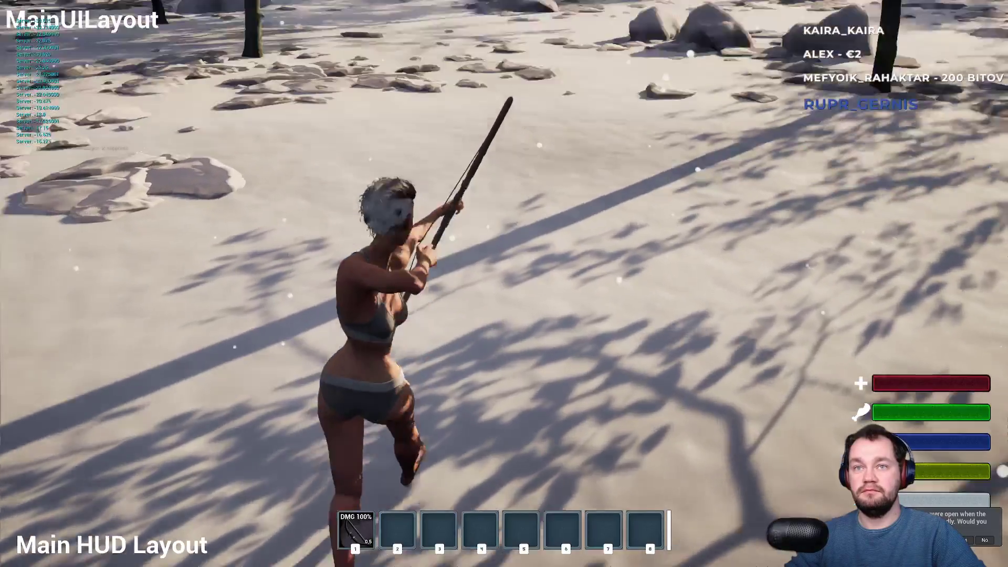
pyautogui.press('w')
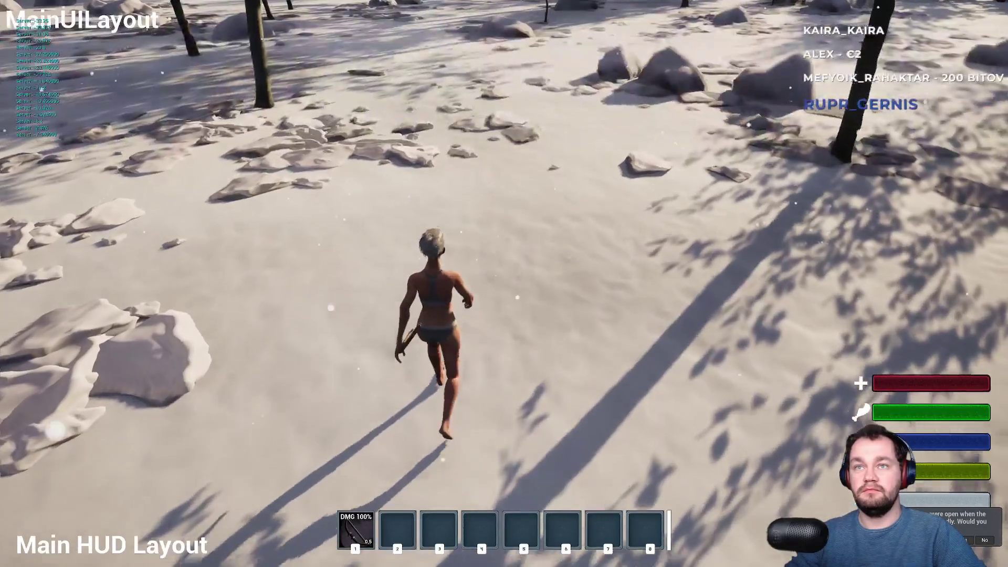
pyautogui.rightClick(504, 283)
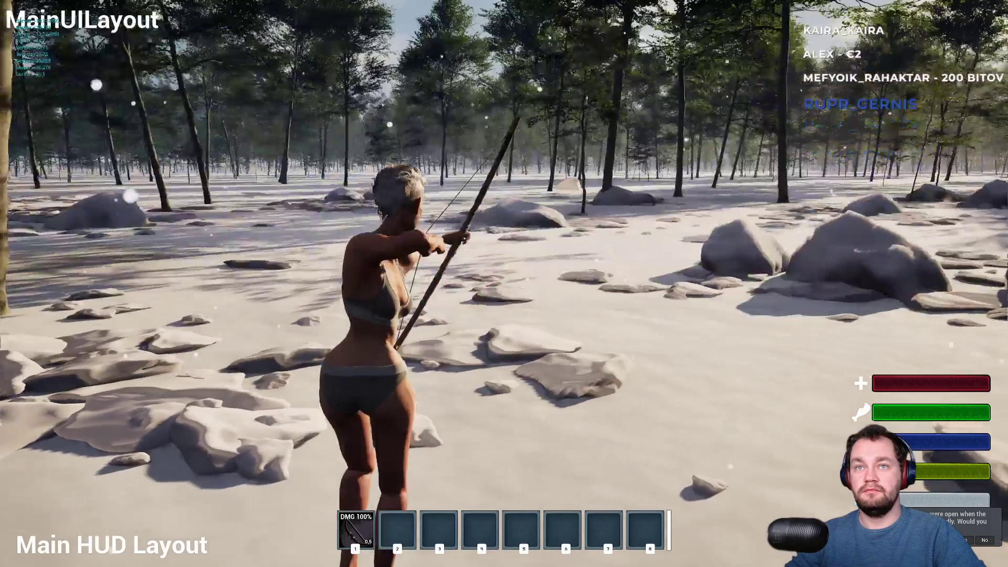
pyautogui.press('w')
pyautogui.rightClick(504, 284)
pyautogui.press('F11')
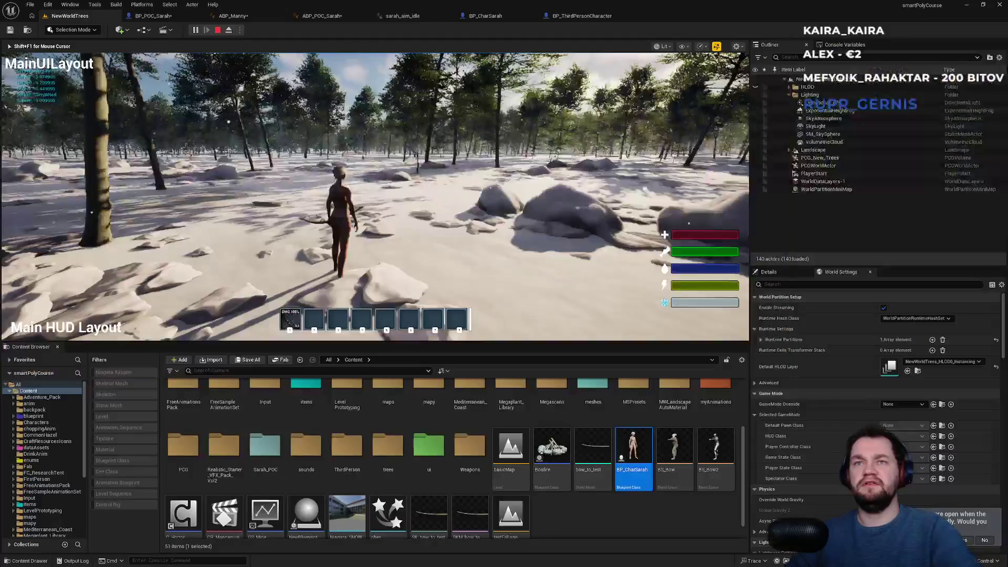
pyautogui.press('Escape')
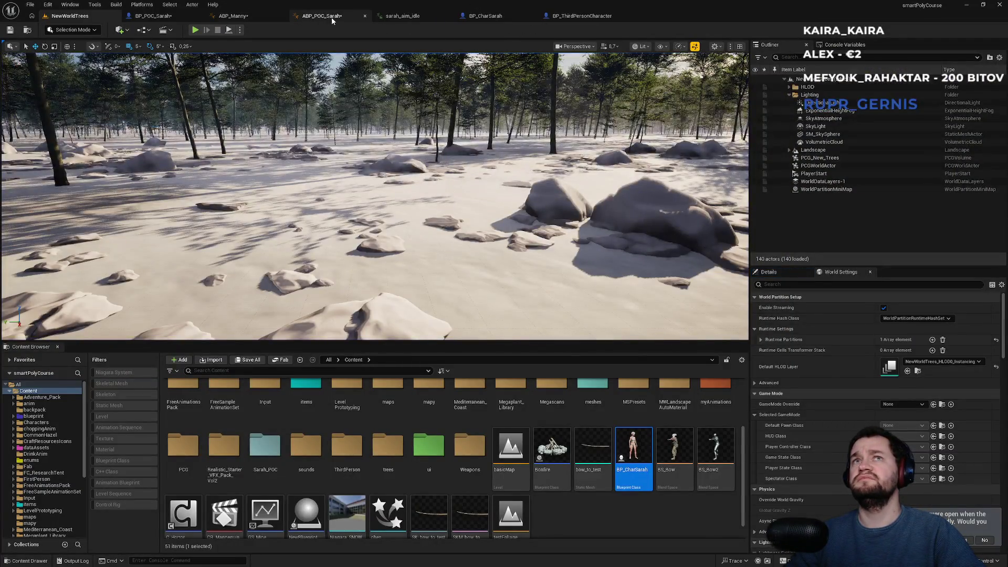
pyautogui.click(331, 19)
pyautogui.moveTo(571, 205); pyautogui.dragTo(571, 325)
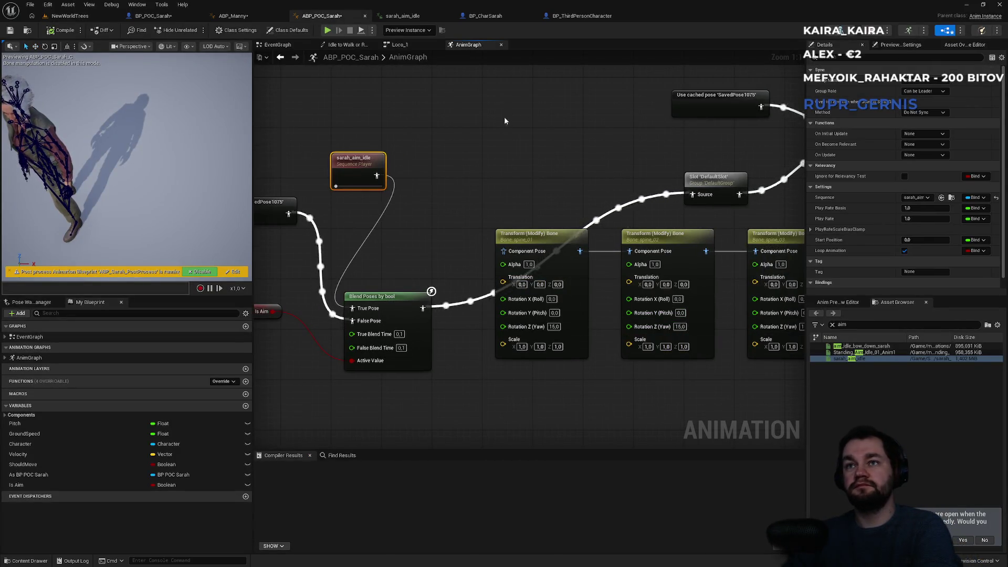
pyautogui.scroll(-2, 389, 217)
pyautogui.click(243, 19)
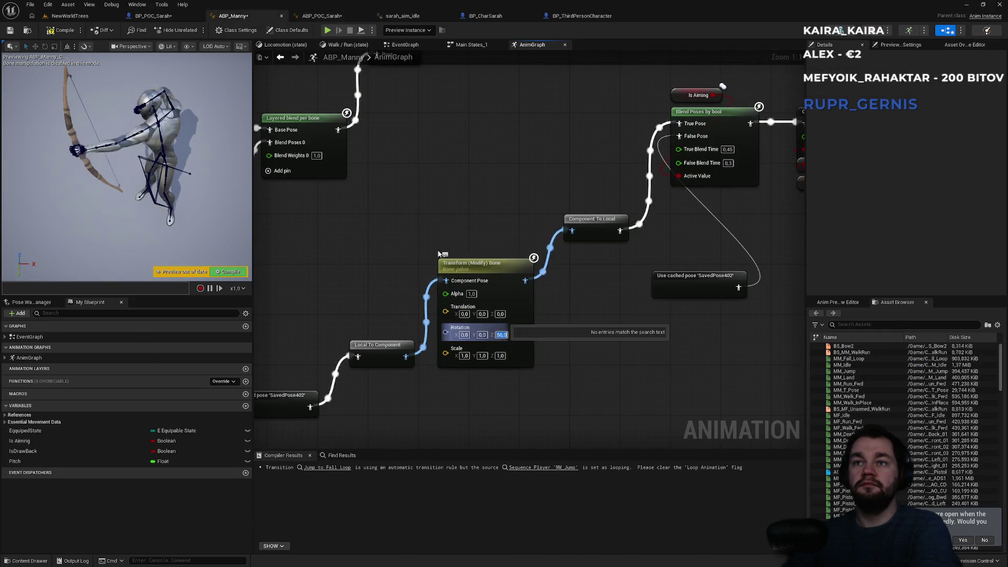
pyautogui.click(87, 20)
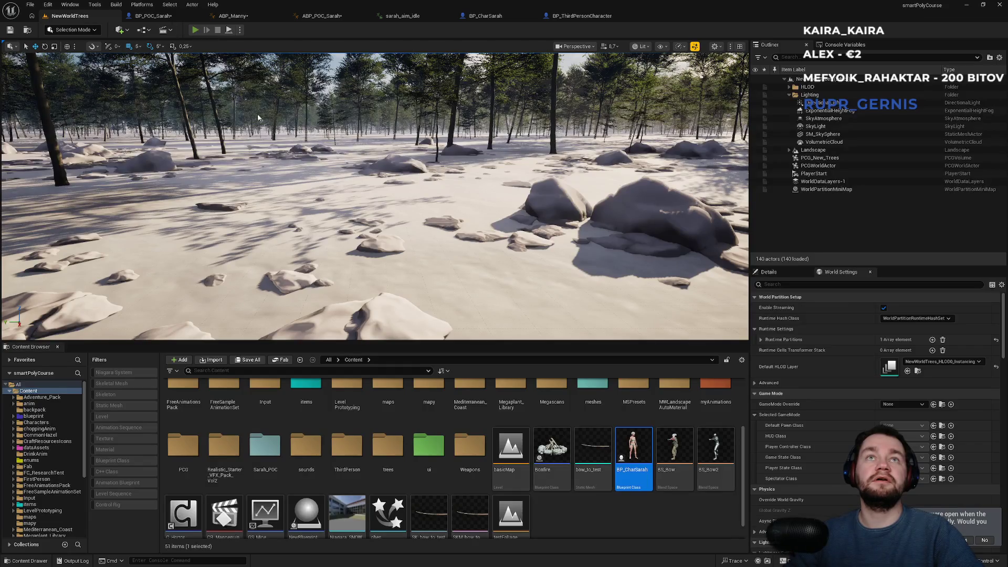
# - Play the level fullscreen, equip the bow with 1, walk forward aiming, then stop the session
pyautogui.hotkey('alt', 'p')
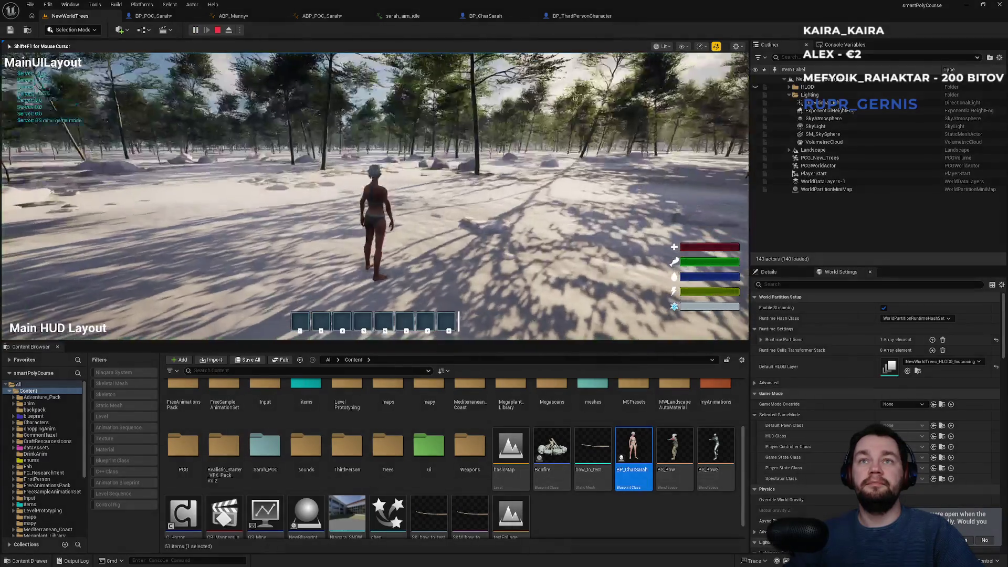
pyautogui.press('F11')
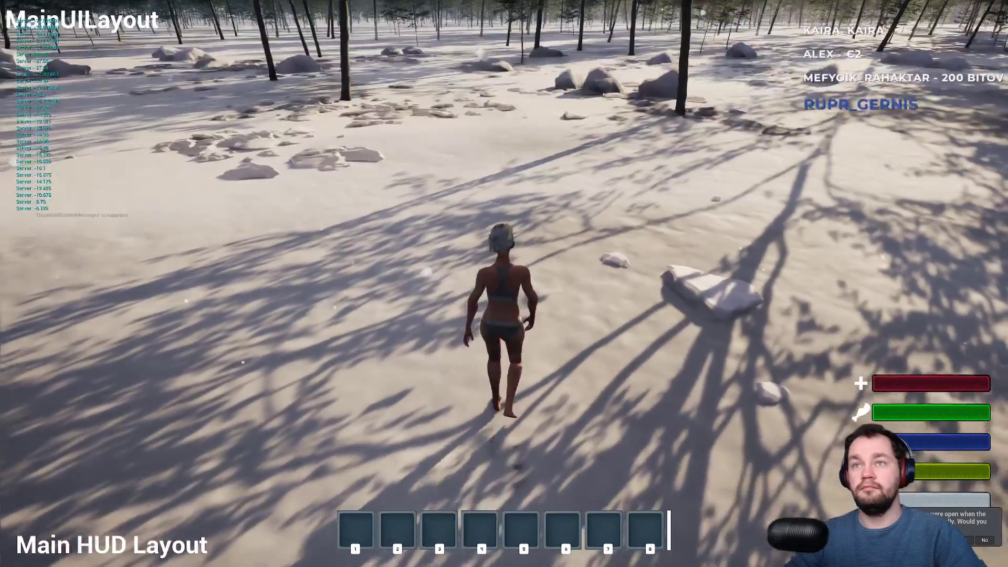
pyautogui.press('1')
pyautogui.press('w')
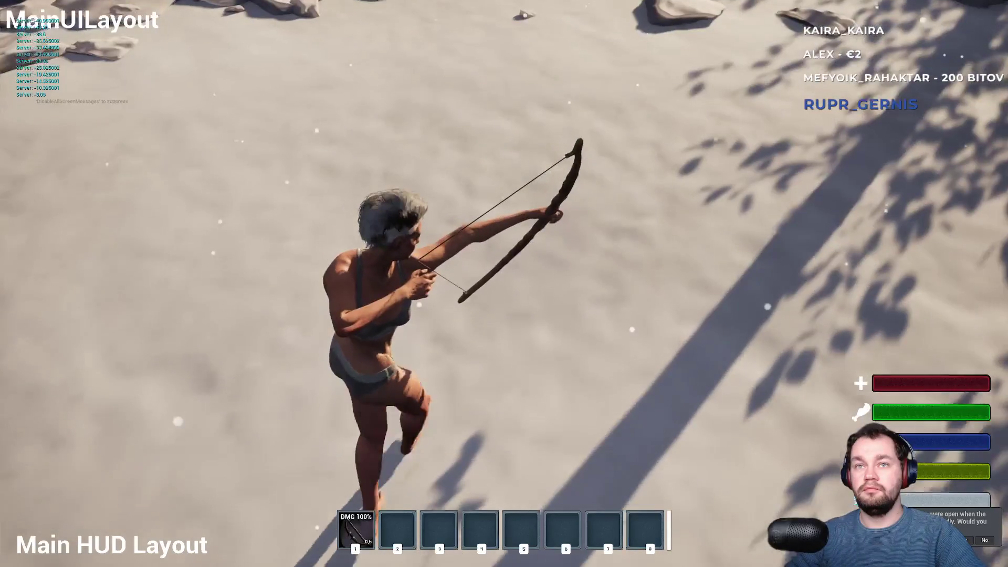
pyautogui.press('w')
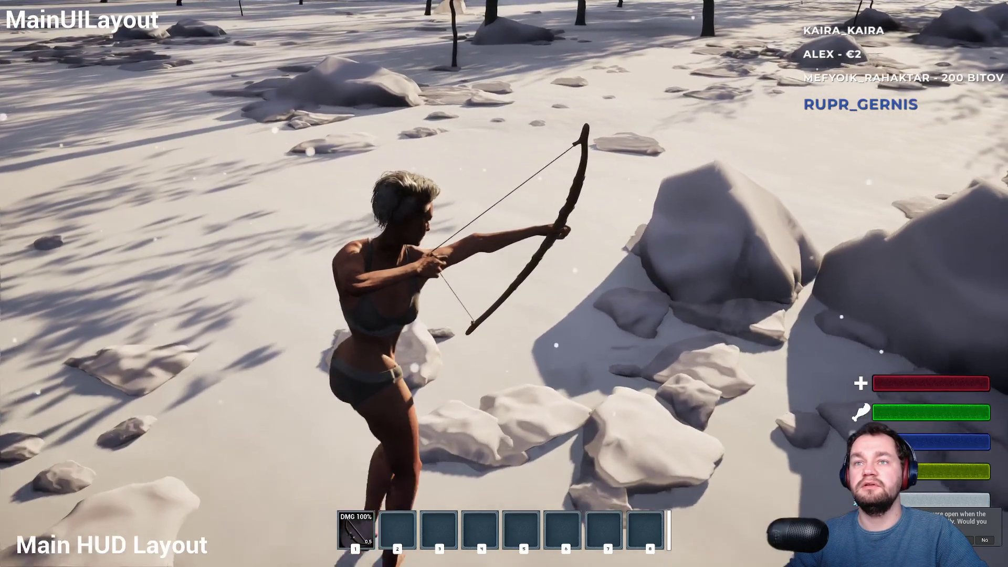
pyautogui.press('w')
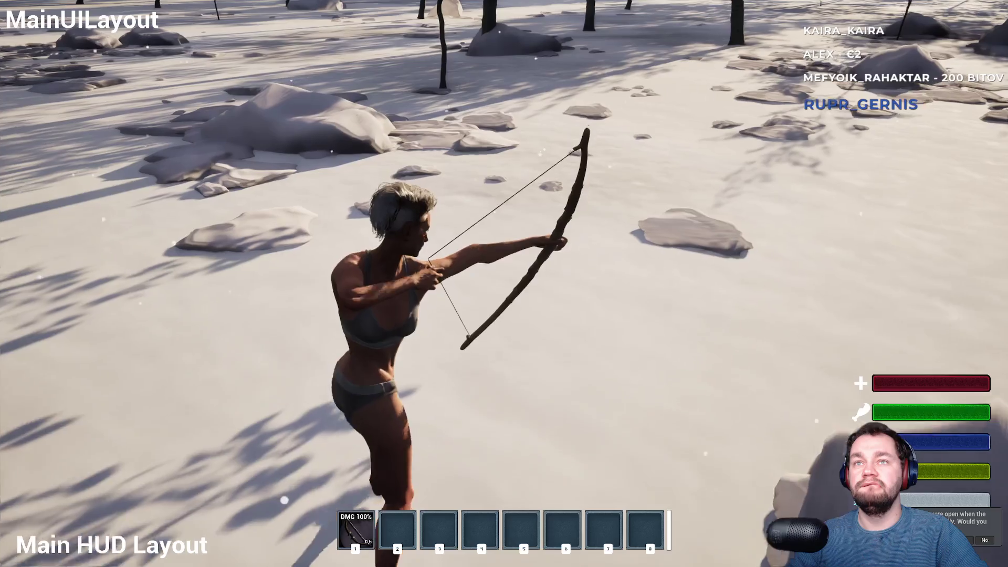
pyautogui.press('w')
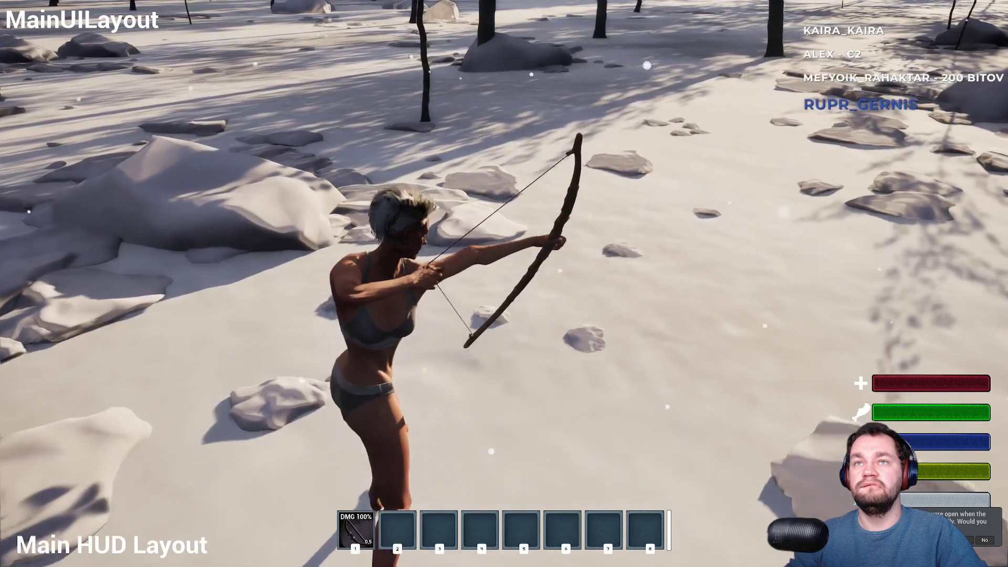
pyautogui.press('w')
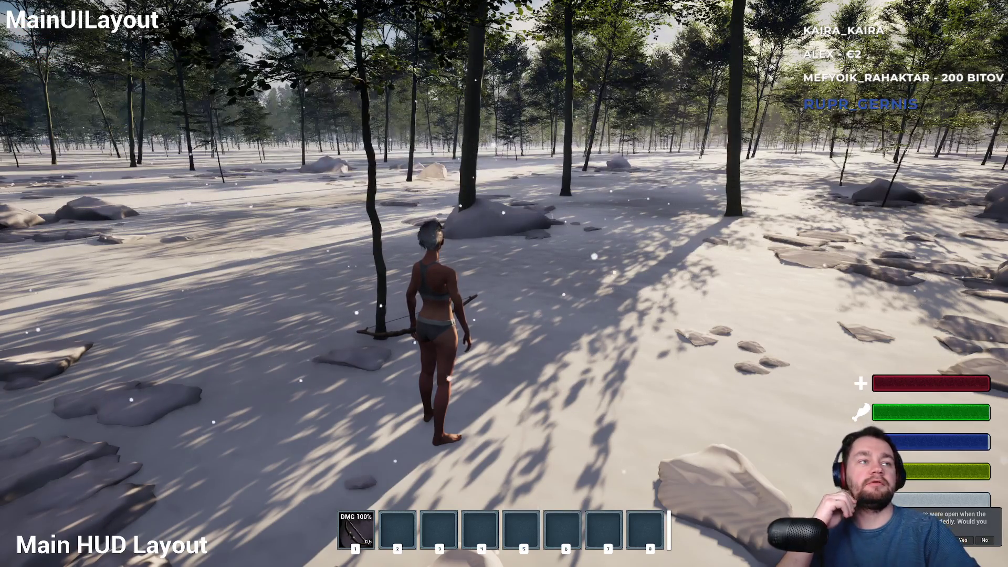
pyautogui.press('F11')
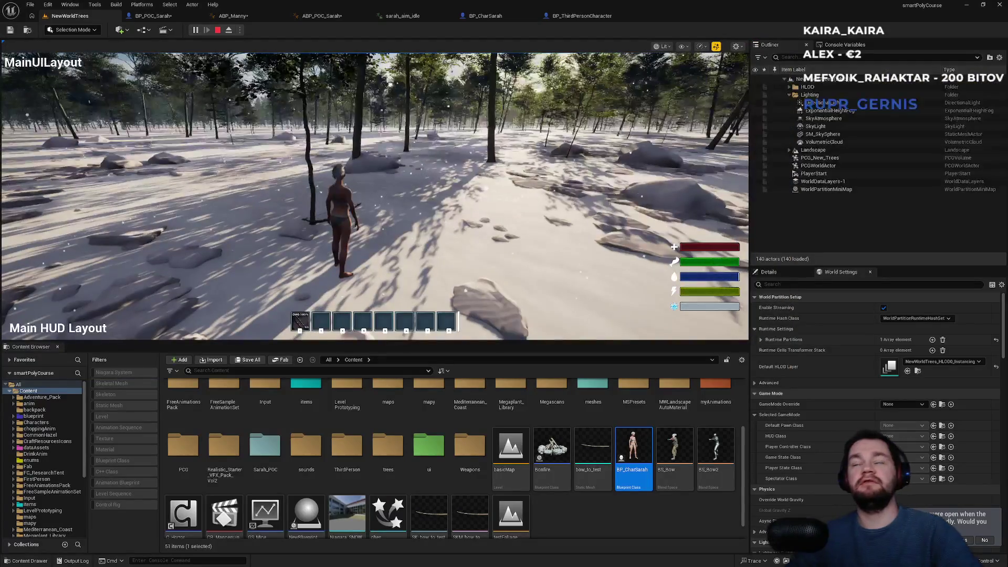
pyautogui.press('Escape')
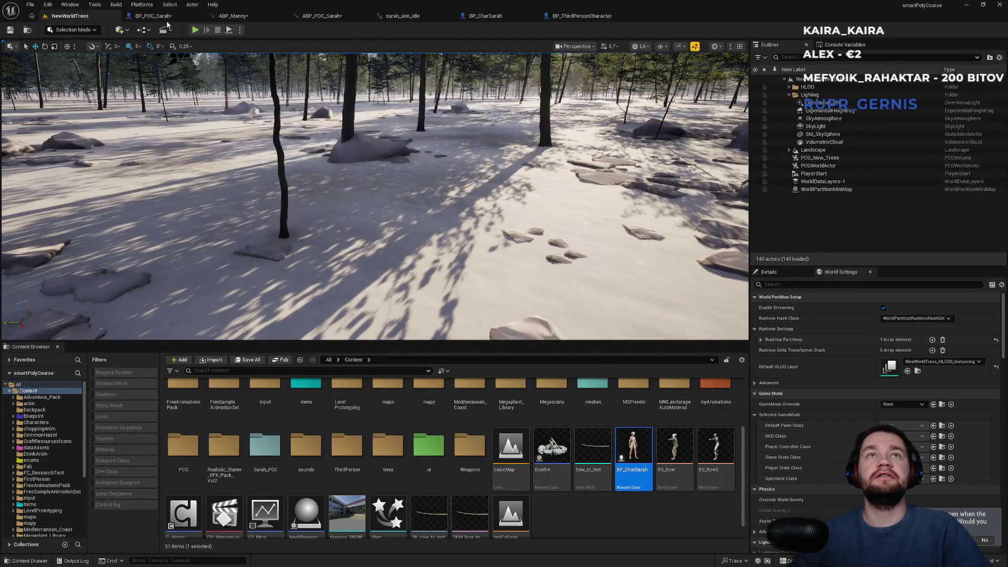
# - Flip through the BP_POC_Sarah, ABP_POC_Sarah, BP_CharSarah and ABP_Manny tabs, ending on ABP_Manny's AnimGraph
pyautogui.click(165, 17)
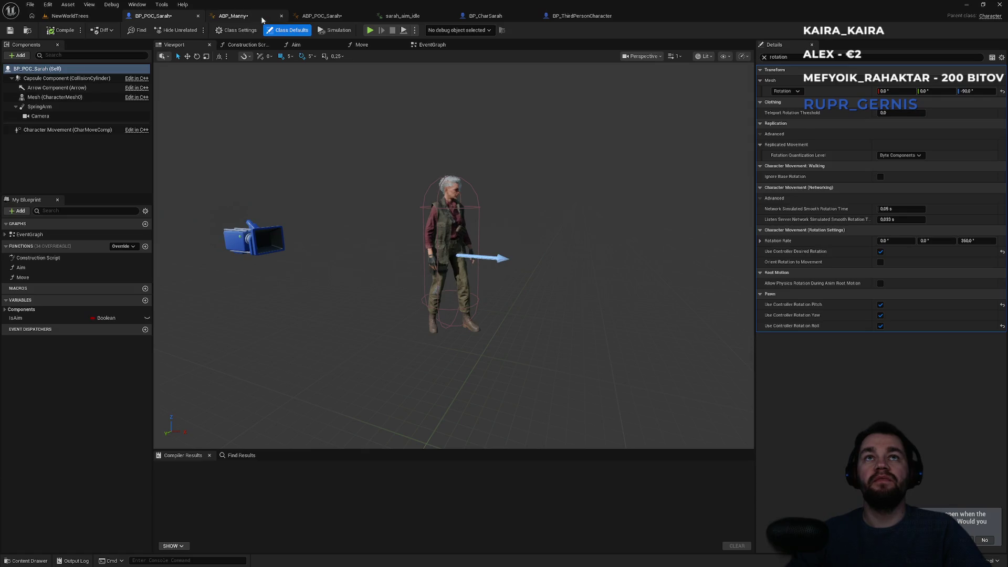
pyautogui.click(262, 18)
pyautogui.moveTo(405, 184); pyautogui.dragTo(460, 228)
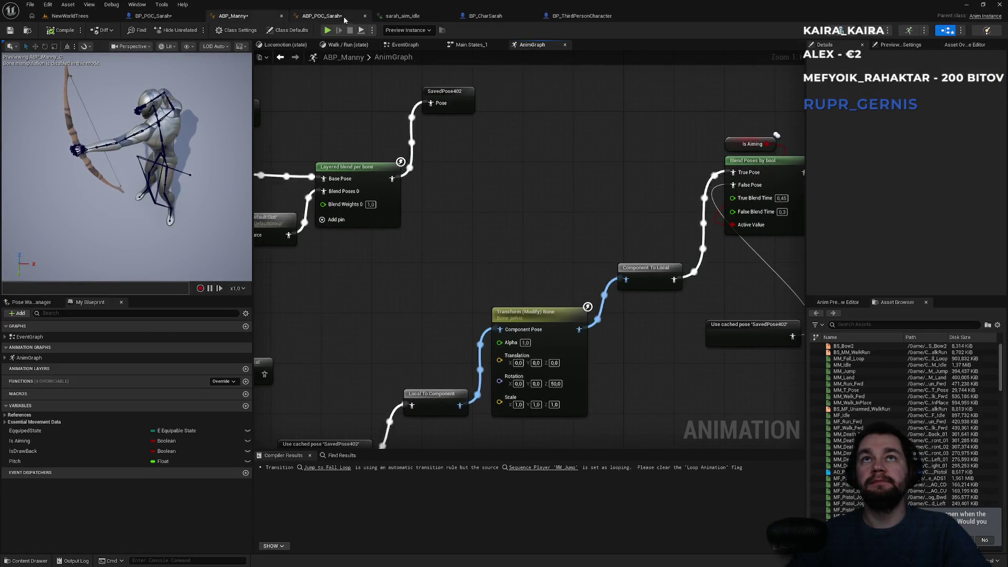
pyautogui.click(322, 16)
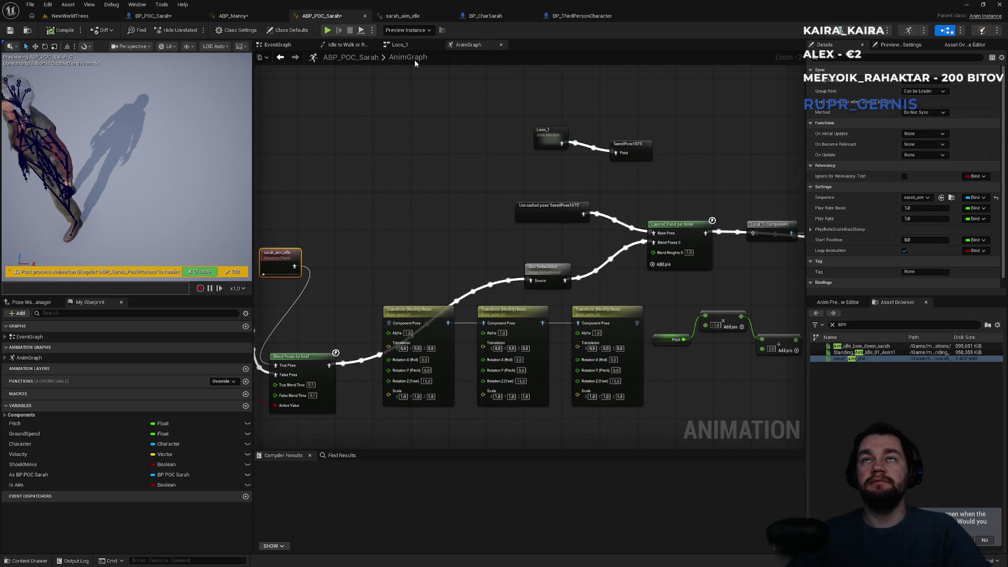
pyautogui.click(403, 16)
pyautogui.click(486, 16)
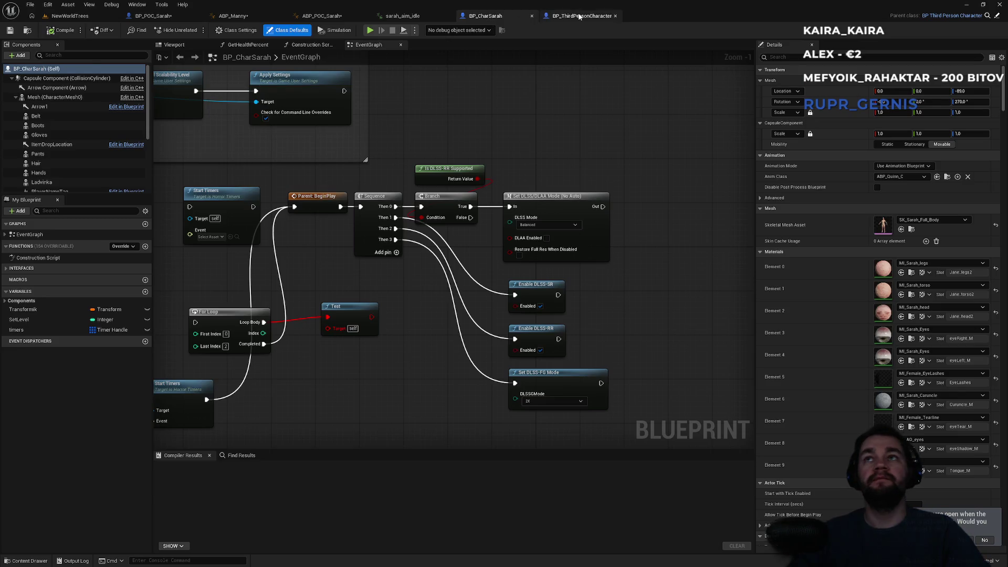
pyautogui.click(579, 16)
pyautogui.click(258, 17)
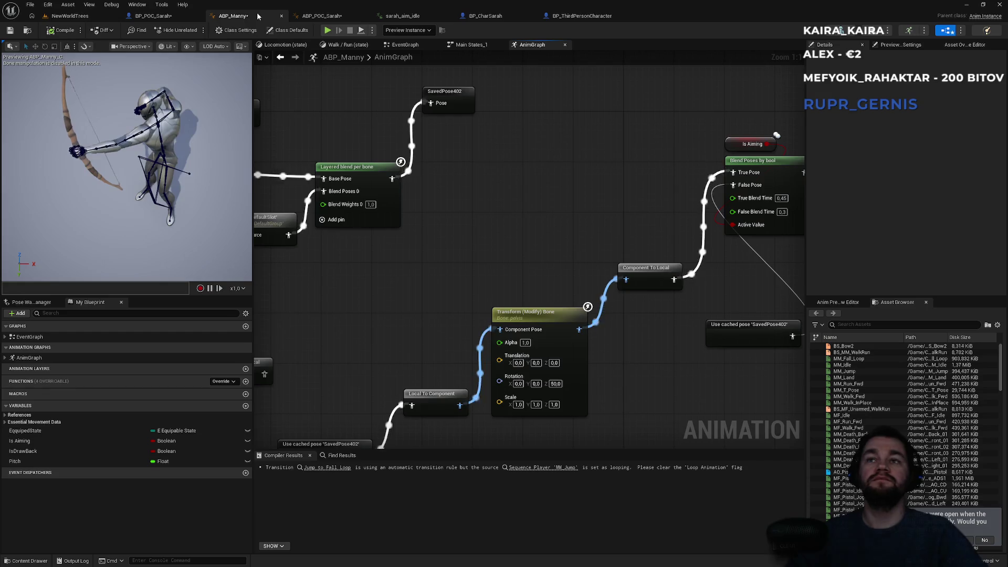
# - Inspect the Transform (Modify) Bone node and keep its Rotation Z at 50
pyautogui.moveTo(534, 214)
pyautogui.mouseDown()
pyautogui.moveTo(399, 201)
pyautogui.moveTo(511, 152)
pyautogui.moveTo(561, 104)
pyautogui.mouseUp()
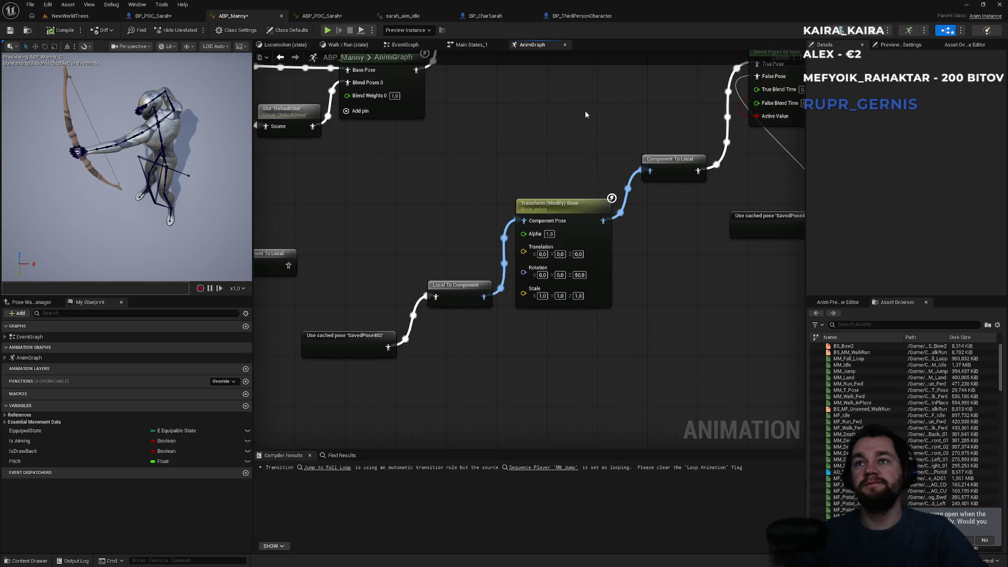
pyautogui.click(579, 275)
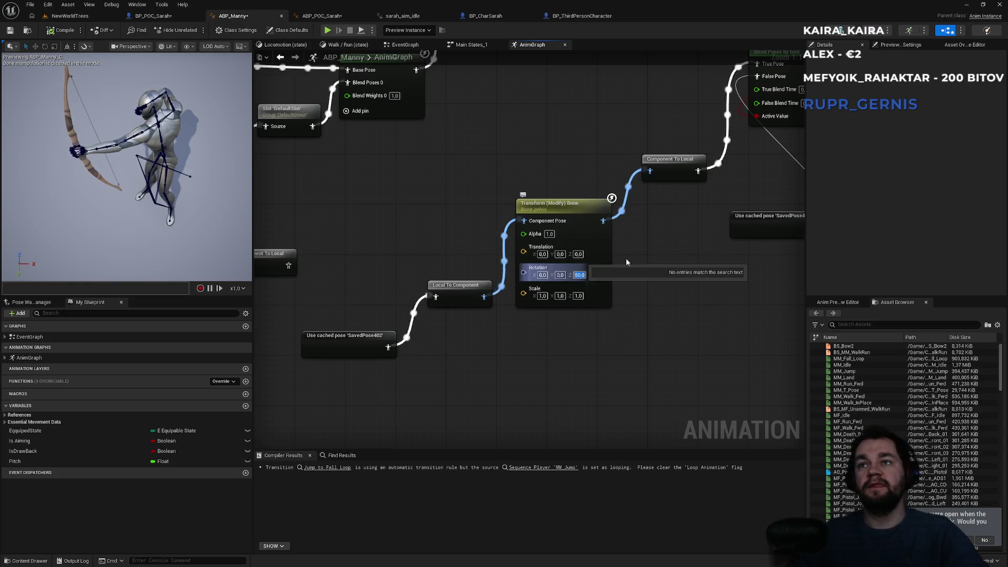
pyautogui.press('Return')
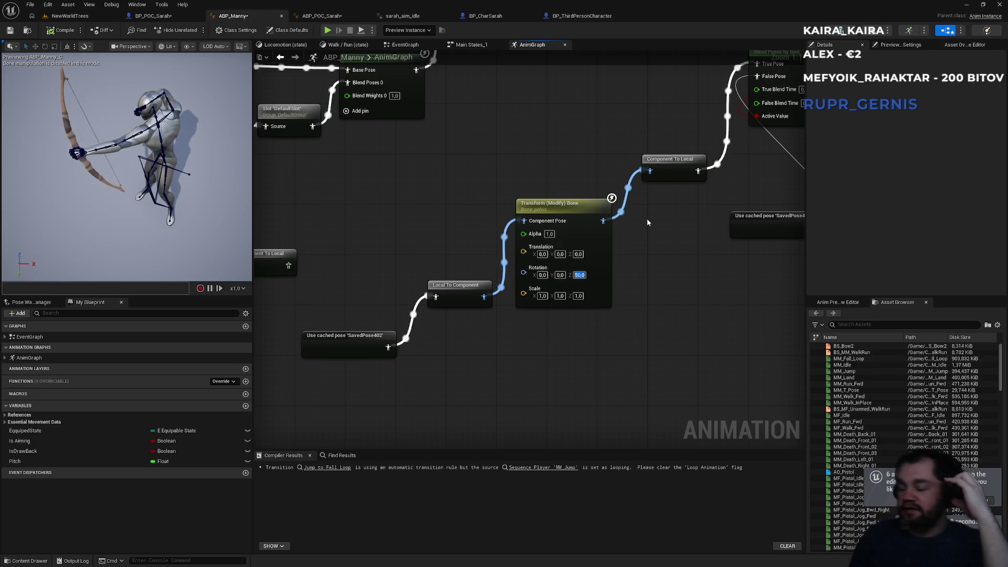
# - Duplicate the SavedPose402 cached-pose node and feed the copy into Control Rig's Source
pyautogui.scroll(-7, 506, 174)
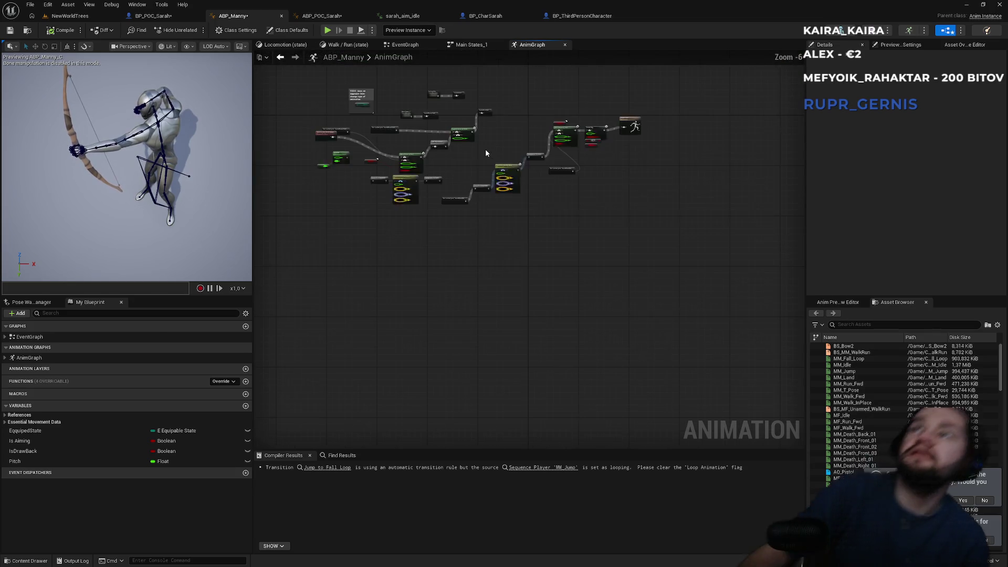
pyautogui.scroll(4, 451, 165)
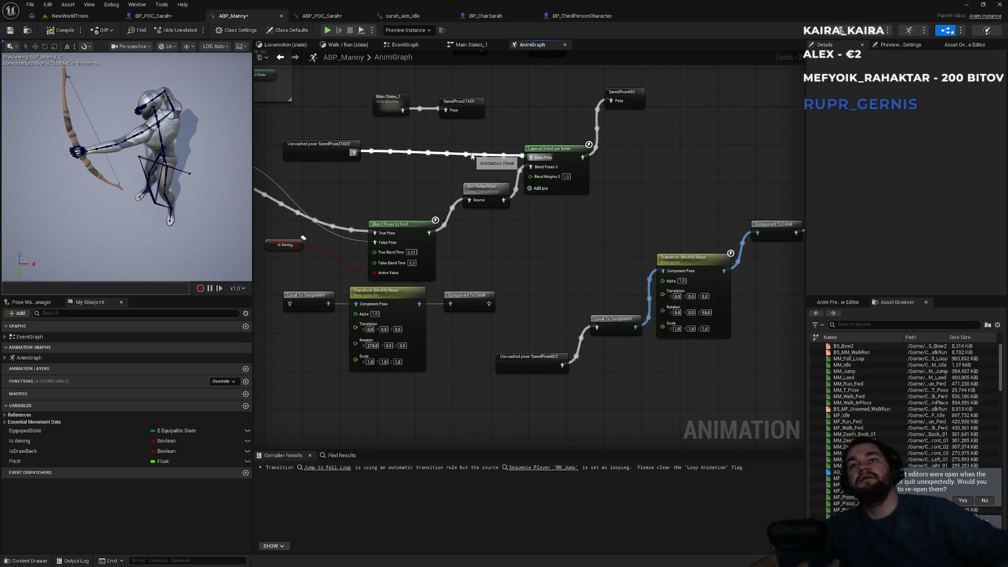
pyautogui.click(577, 151)
pyautogui.moveTo(577, 151); pyautogui.dragTo(469, 184)
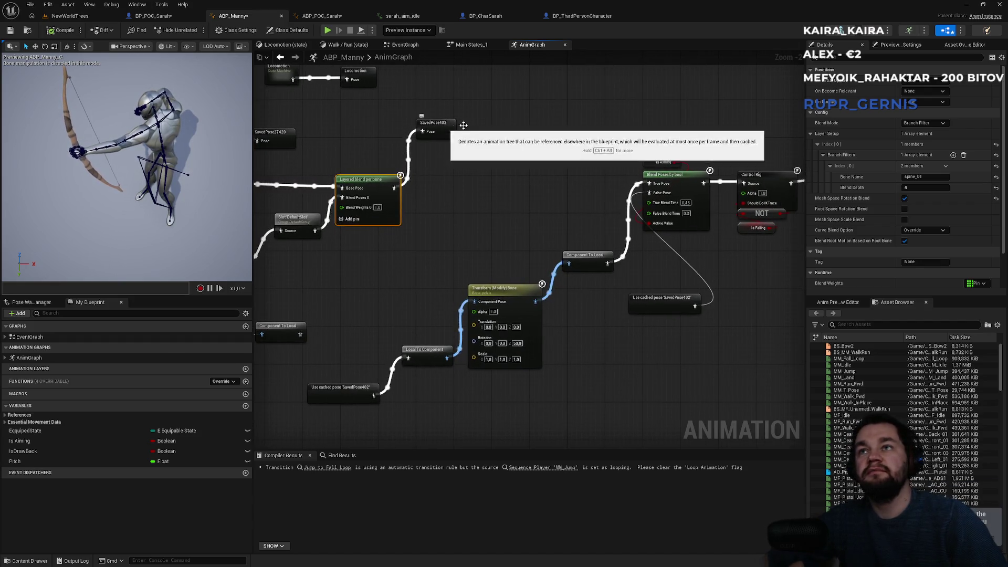
pyautogui.moveTo(558, 136); pyautogui.dragTo(476, 189)
pyautogui.click(577, 355)
pyautogui.hotkey('ctrl', 'c')
pyautogui.hotkey('ctrl', 'v')
pyautogui.moveTo(666, 166); pyautogui.dragTo(666, 237)
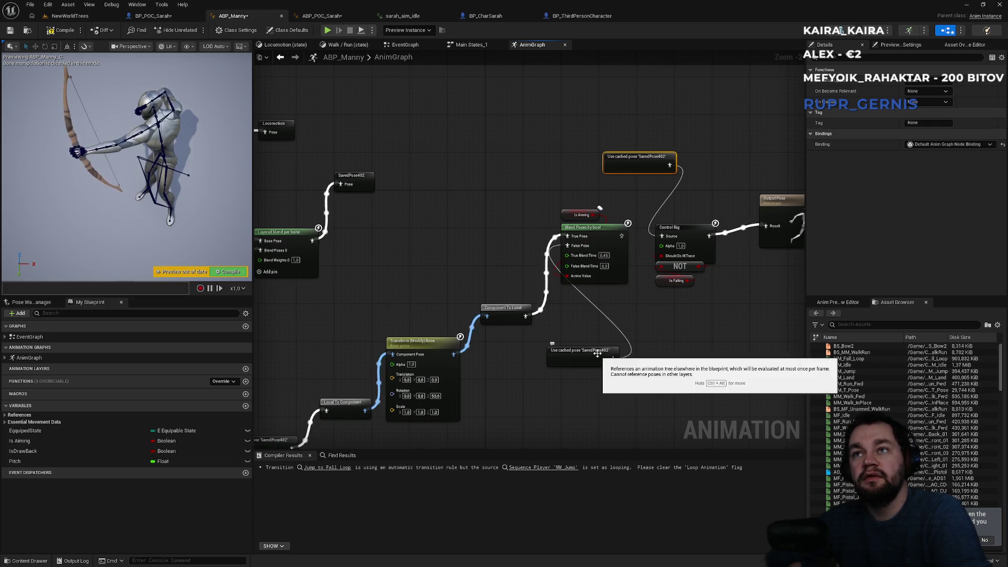
# - Delete the SavedPose402 node near the TODO comment and move SavedPose27420 into its place
pyautogui.moveTo(587, 323)
pyautogui.mouseDown()
pyautogui.moveTo(673, 283)
pyautogui.moveTo(706, 286)
pyautogui.mouseUp()
pyautogui.moveTo(462, 215)
pyautogui.mouseDown()
pyautogui.moveTo(607, 214)
pyautogui.moveTo(414, 200)
pyautogui.mouseUp()
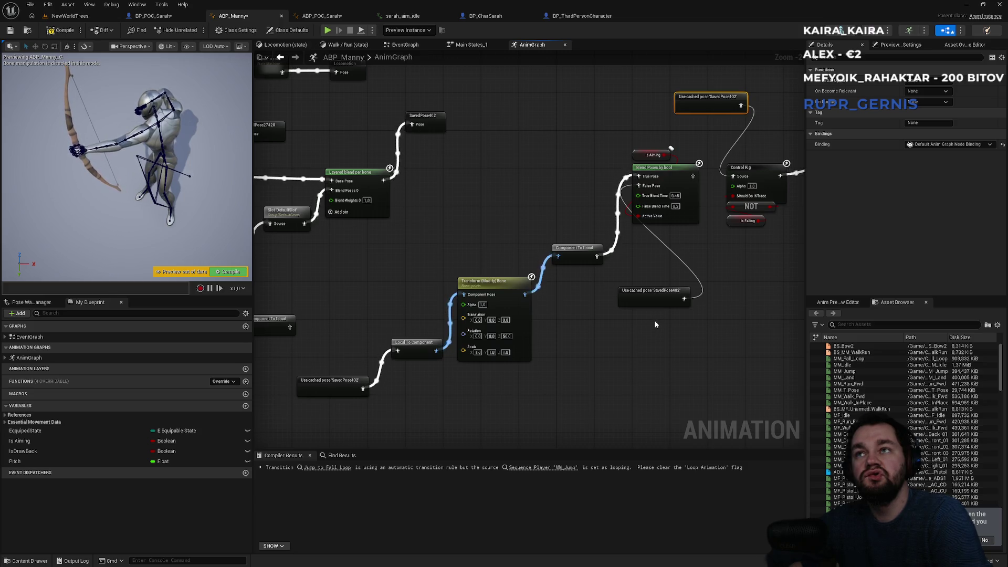
pyautogui.moveTo(429, 198)
pyautogui.mouseDown()
pyautogui.moveTo(566, 210)
pyautogui.moveTo(505, 213)
pyautogui.moveTo(514, 236)
pyautogui.moveTo(553, 223)
pyautogui.mouseUp()
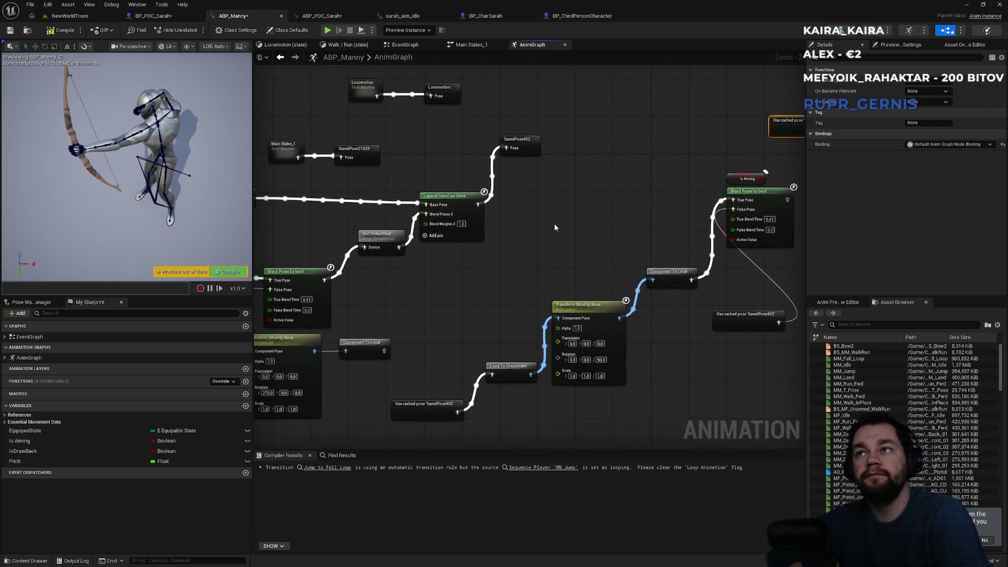
pyautogui.moveTo(513, 285)
pyautogui.mouseDown()
pyautogui.moveTo(587, 268)
pyautogui.moveTo(605, 237)
pyautogui.moveTo(688, 212)
pyautogui.mouseUp()
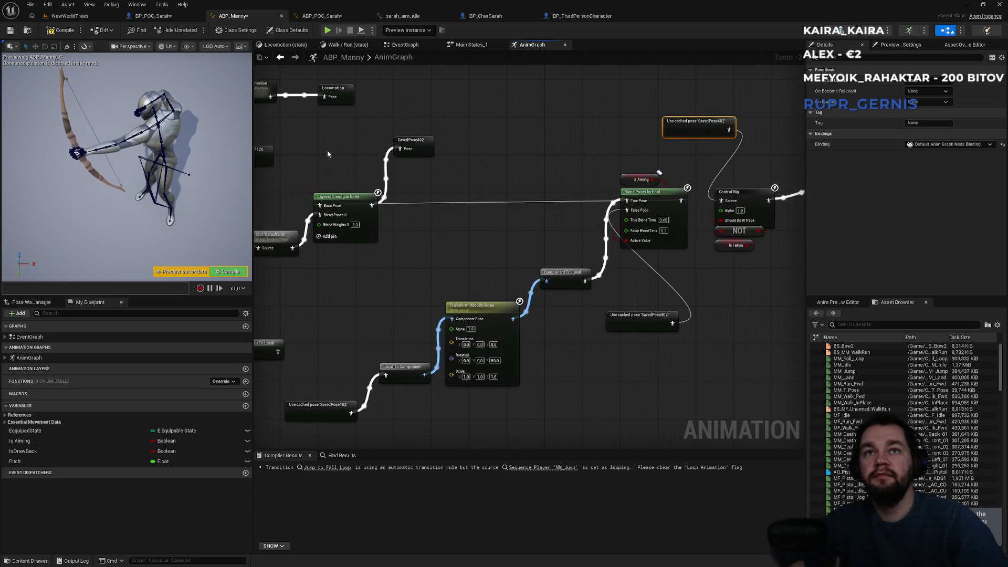
pyautogui.moveTo(315, 154); pyautogui.dragTo(525, 152)
pyautogui.moveTo(675, 184); pyautogui.dragTo(577, 189)
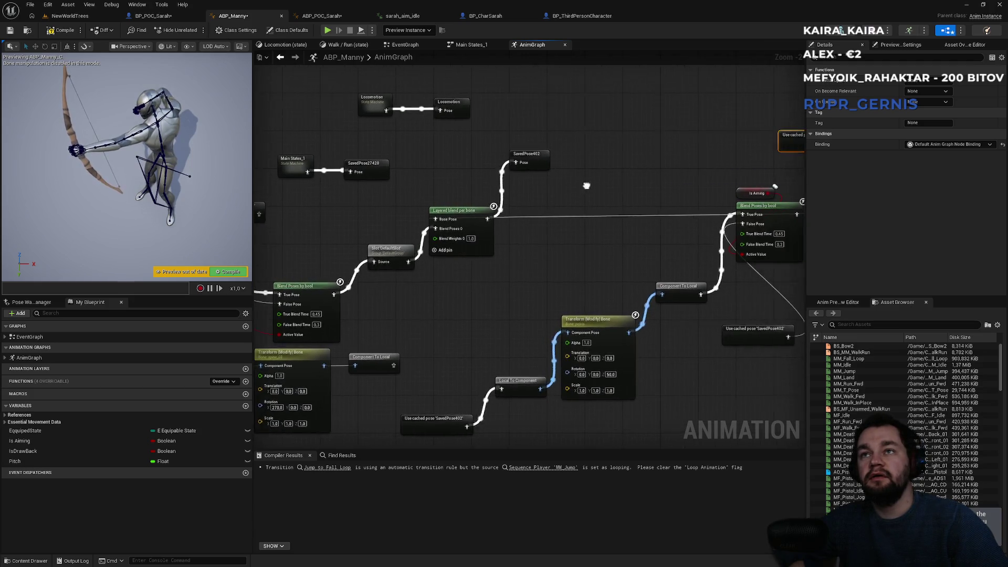
pyautogui.moveTo(338, 197)
pyautogui.mouseDown()
pyautogui.moveTo(431, 197)
pyautogui.moveTo(631, 378)
pyautogui.mouseUp()
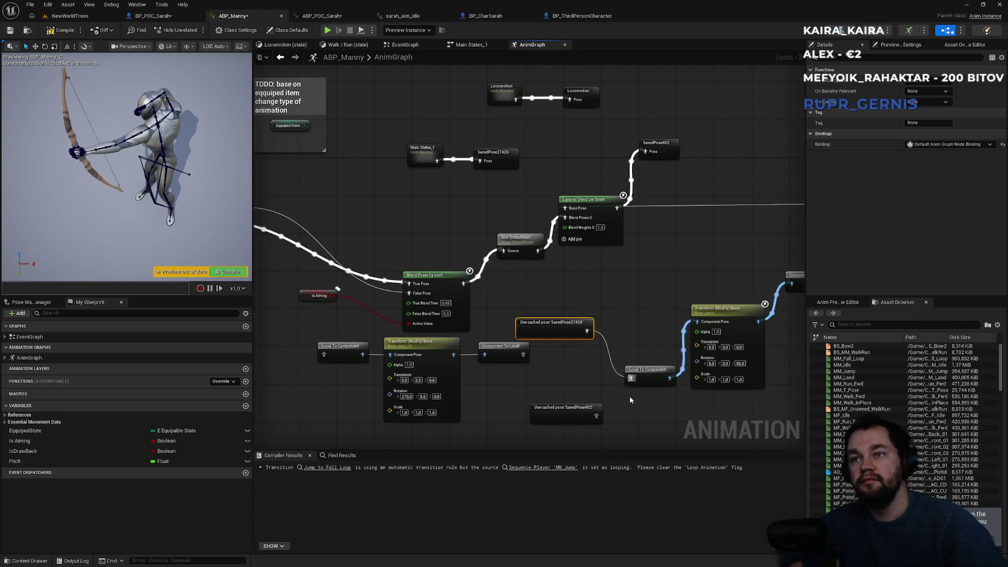
pyautogui.click(556, 417)
pyautogui.press('Delete')
pyautogui.moveTo(572, 334); pyautogui.dragTo(572, 406)
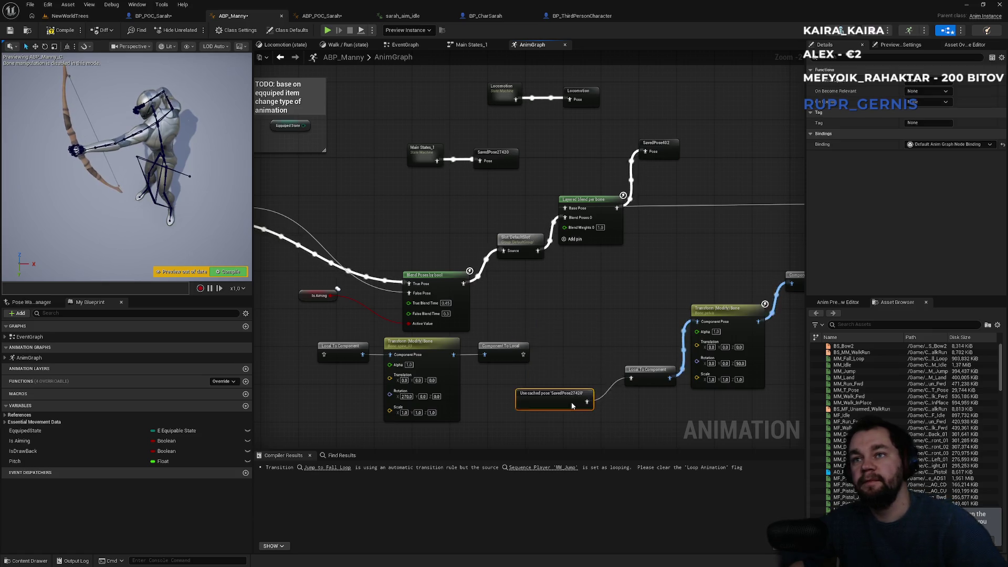
# - Wire a SavedPose27420 copy into False Pose, delete the leftover SavedPose402, and compile
pyautogui.moveTo(609, 340); pyautogui.dragTo(350, 352)
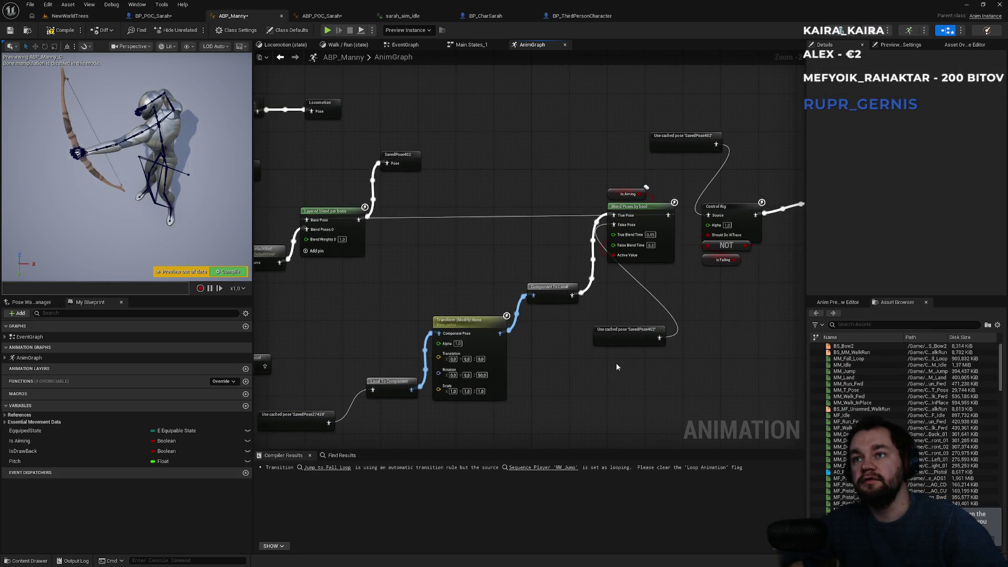
pyautogui.hotkey('ctrl', 'v')
pyautogui.moveTo(683, 374); pyautogui.dragTo(626, 227)
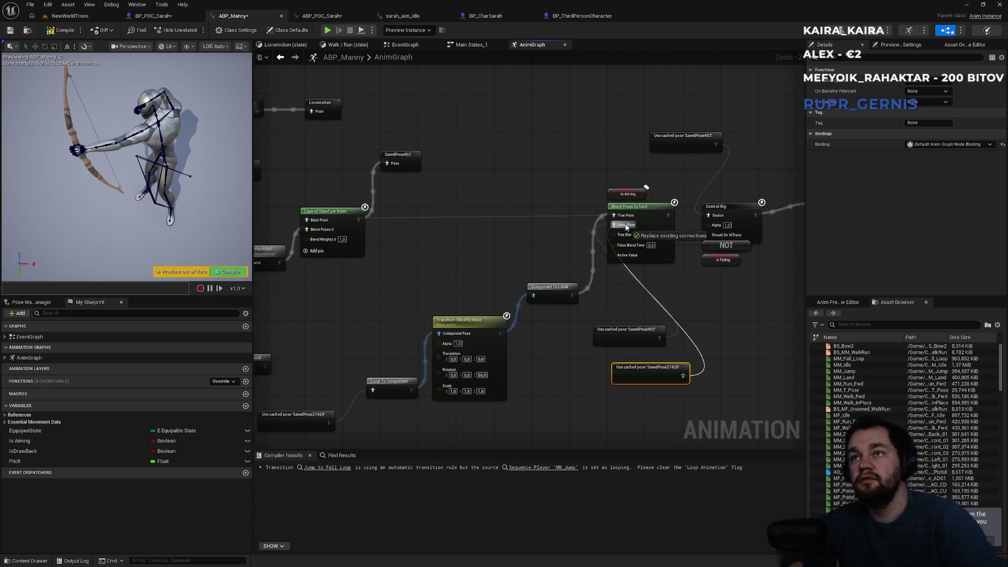
pyautogui.moveTo(622, 308); pyautogui.dragTo(619, 348)
pyautogui.press('Delete')
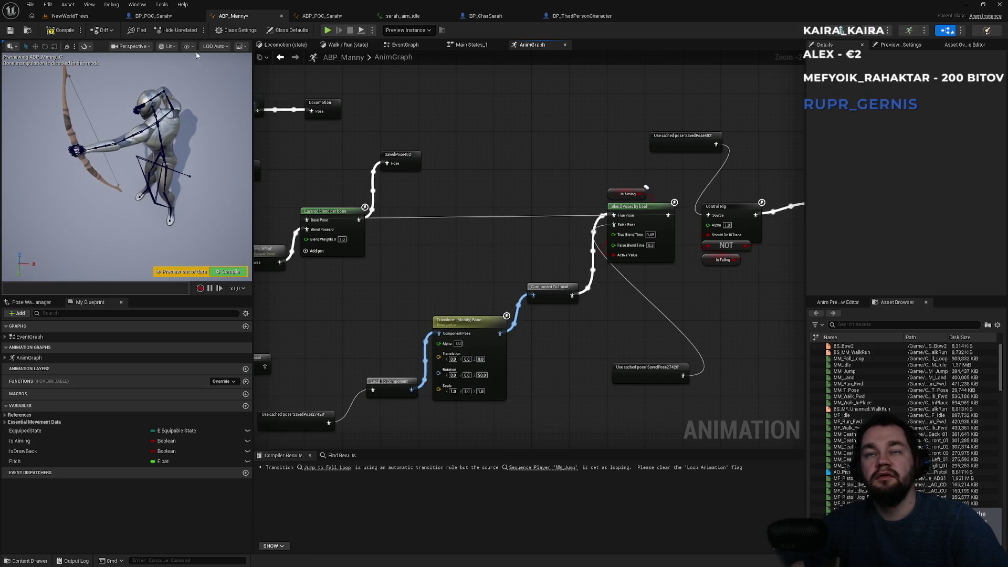
pyautogui.click(64, 31)
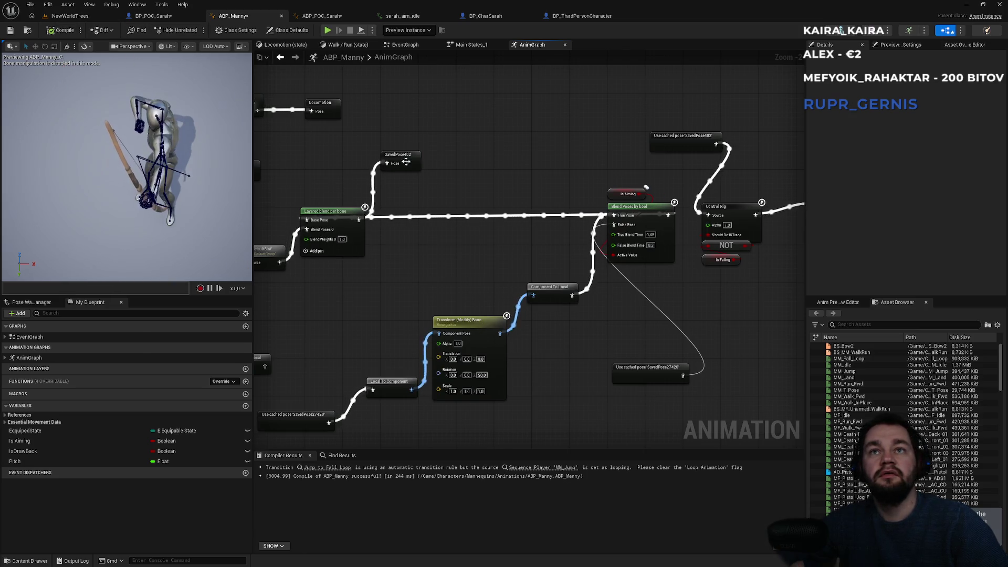
pyautogui.click(70, 16)
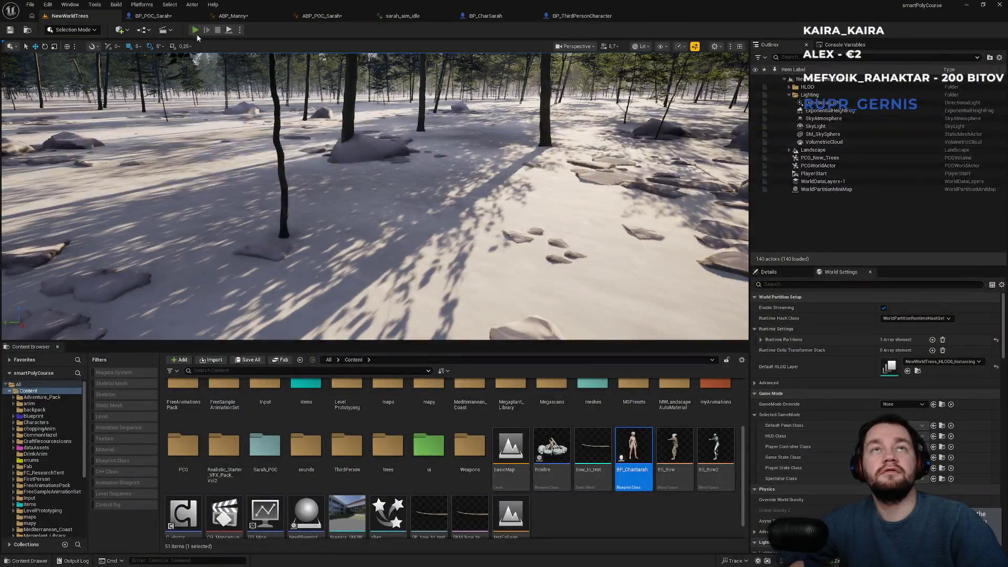
# - Playtest fullscreen, equipping the bow with 1 and walking while aiming, then switch to BP_POC_Sarah
pyautogui.hotkey('alt', 'p')
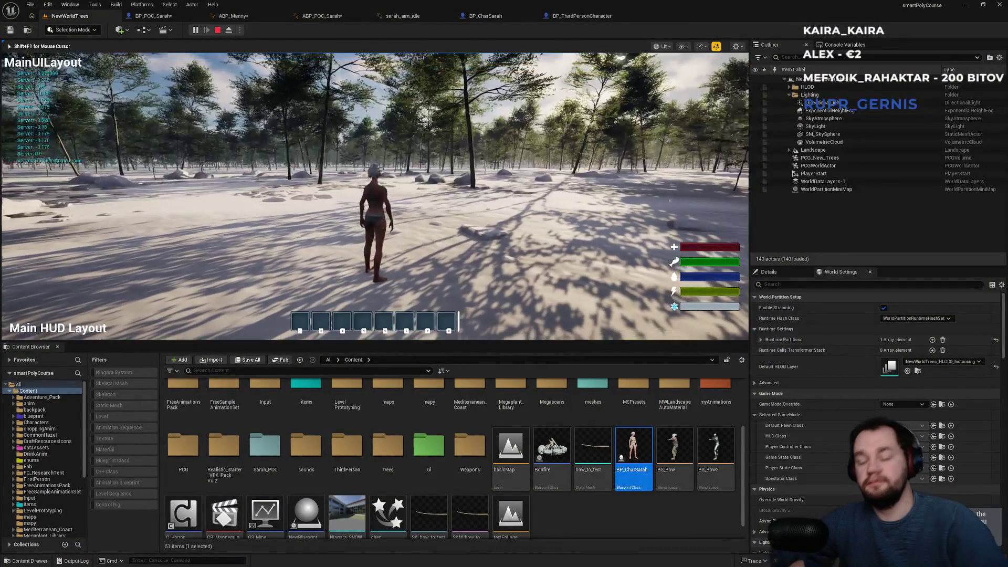
pyautogui.press('F11')
pyautogui.press('1')
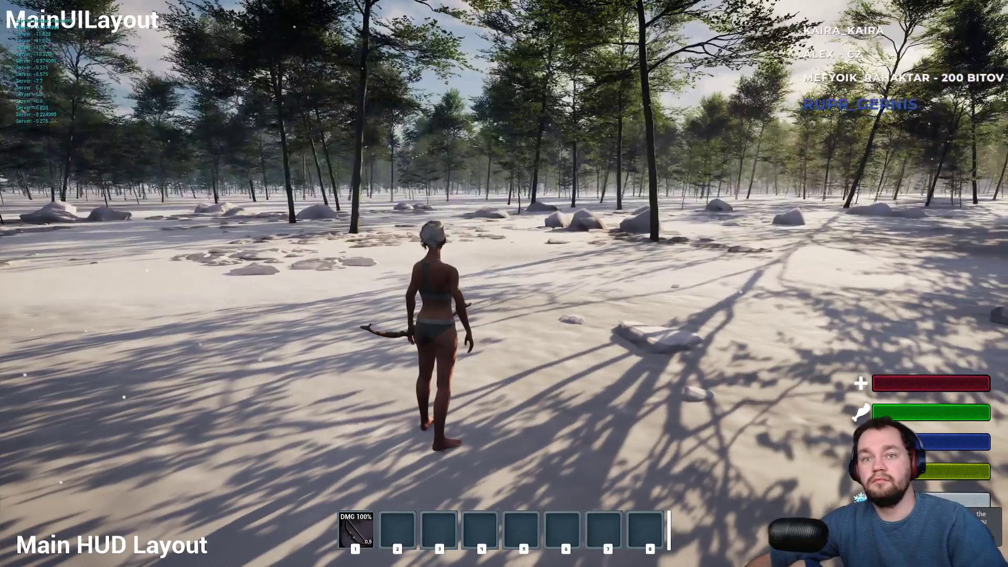
pyautogui.press('w')
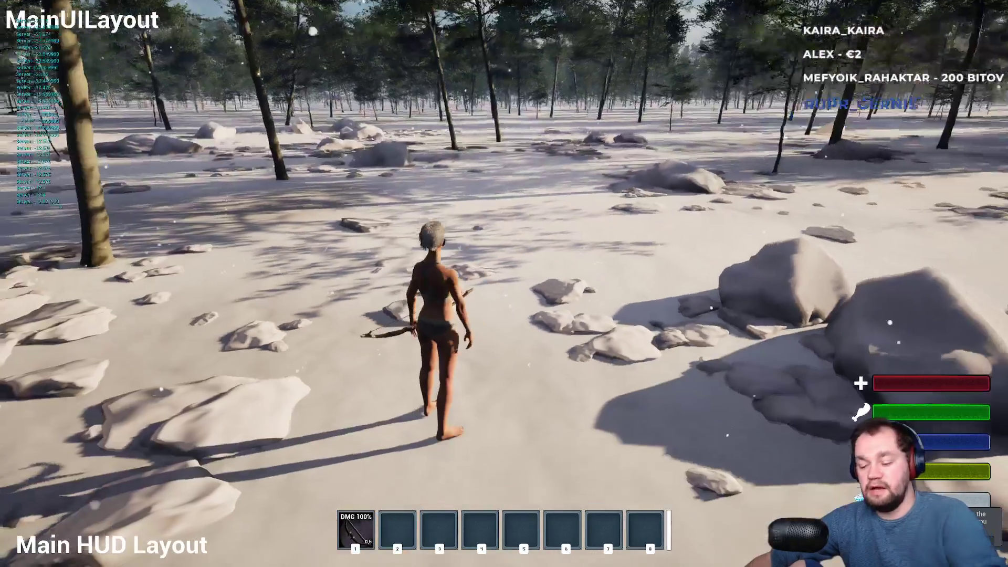
pyautogui.press('F11')
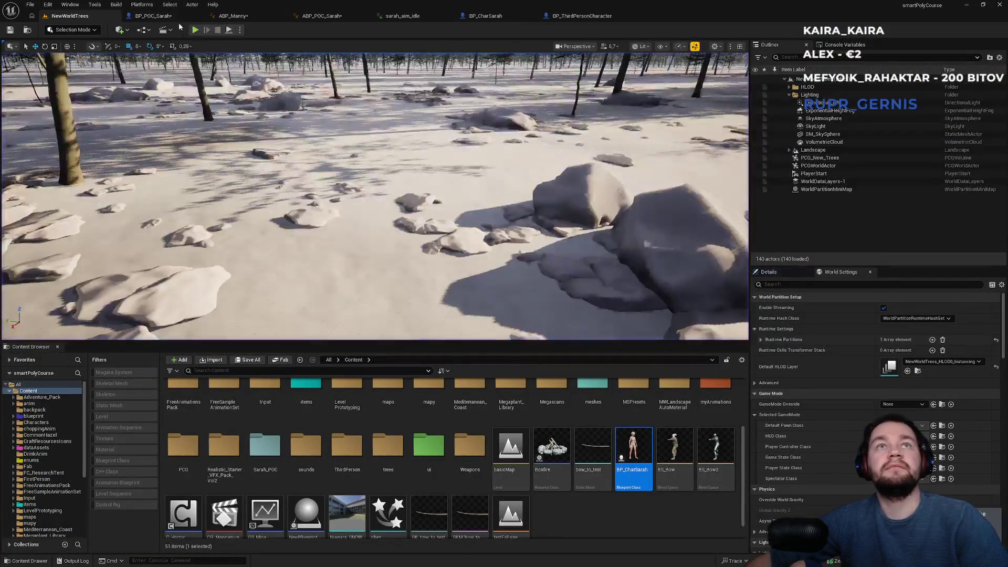
pyautogui.click(179, 17)
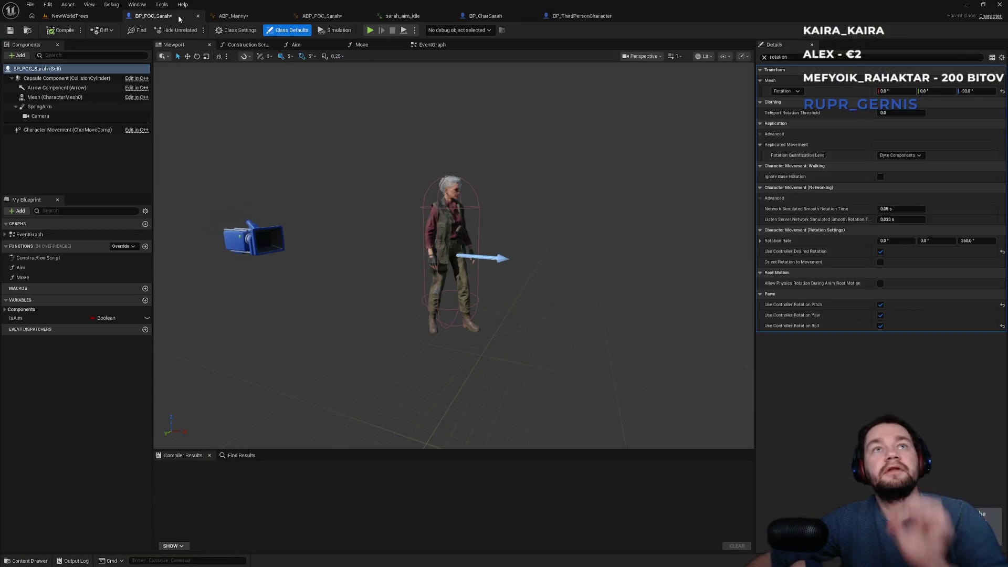
# - Play NewWorldTrees fullscreen, equip the bow with 1, and walk Sarah through the forest
pyautogui.click(233, 16)
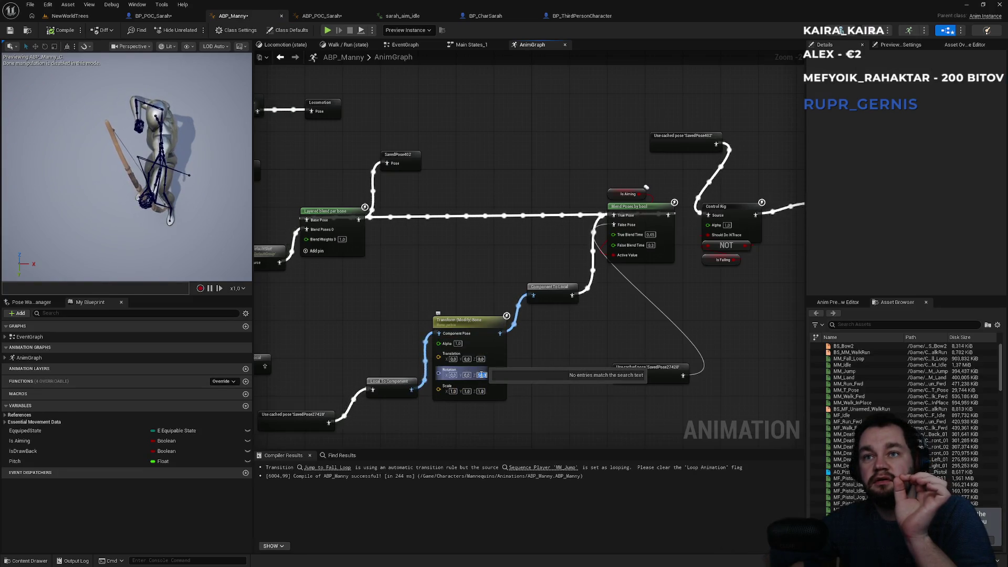
pyautogui.click(89, 16)
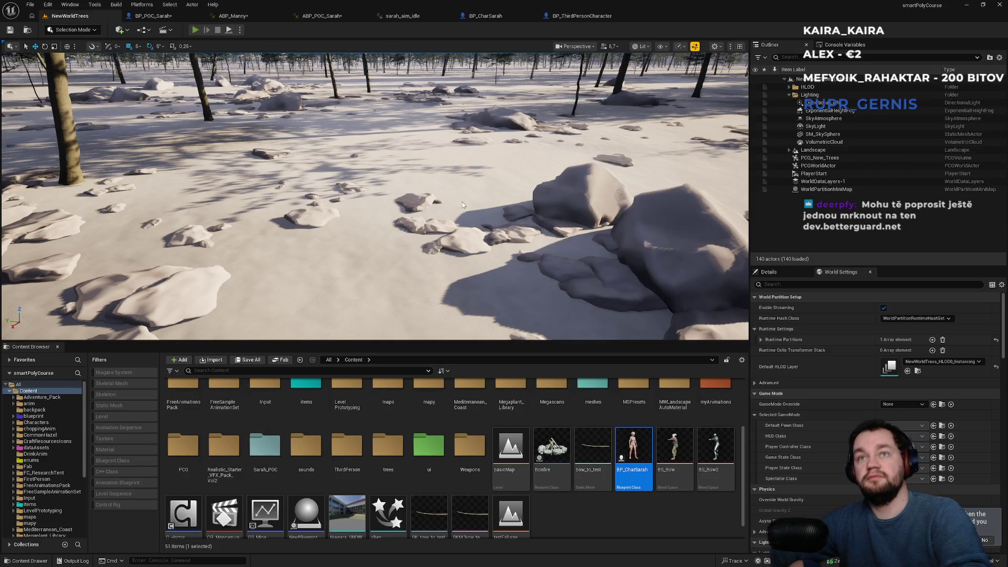
pyautogui.hotkey('alt', 'p')
pyautogui.press('F11')
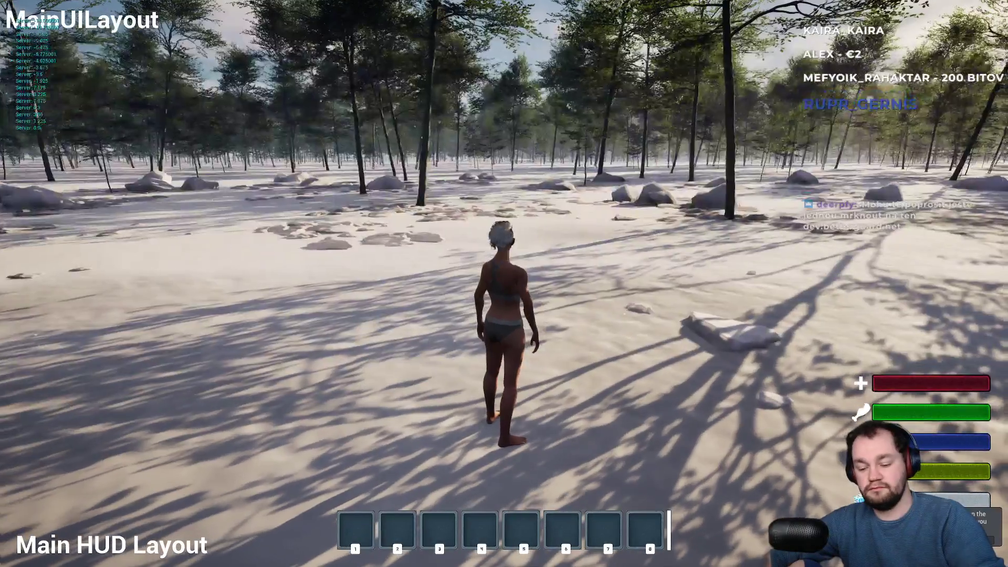
pyautogui.press('1')
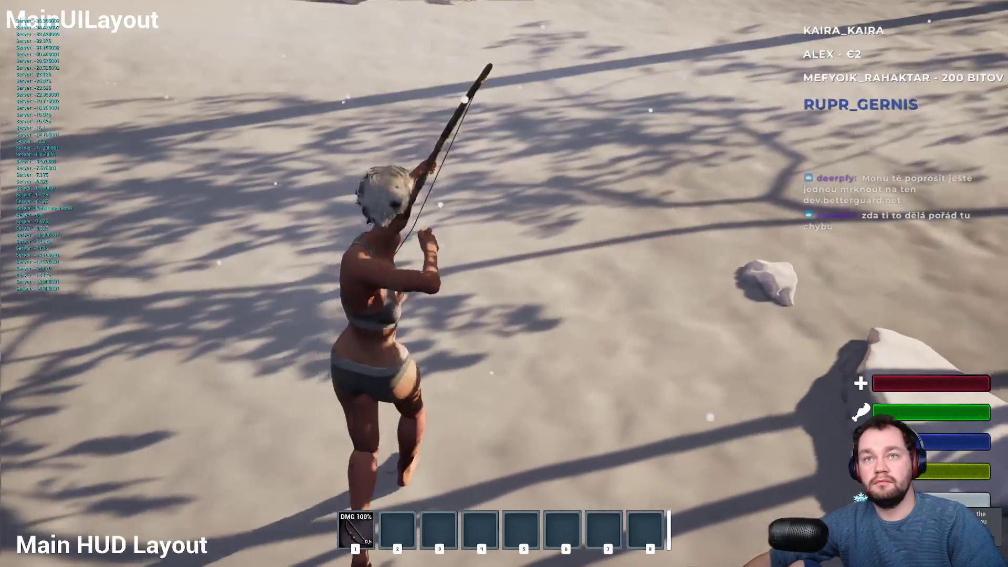
pyautogui.press('w')
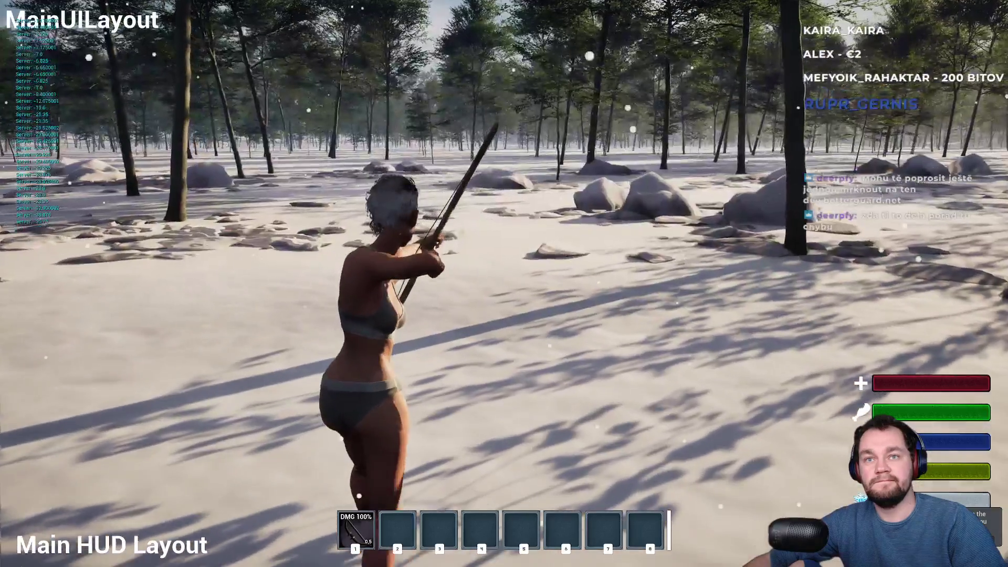
pyautogui.press('w')
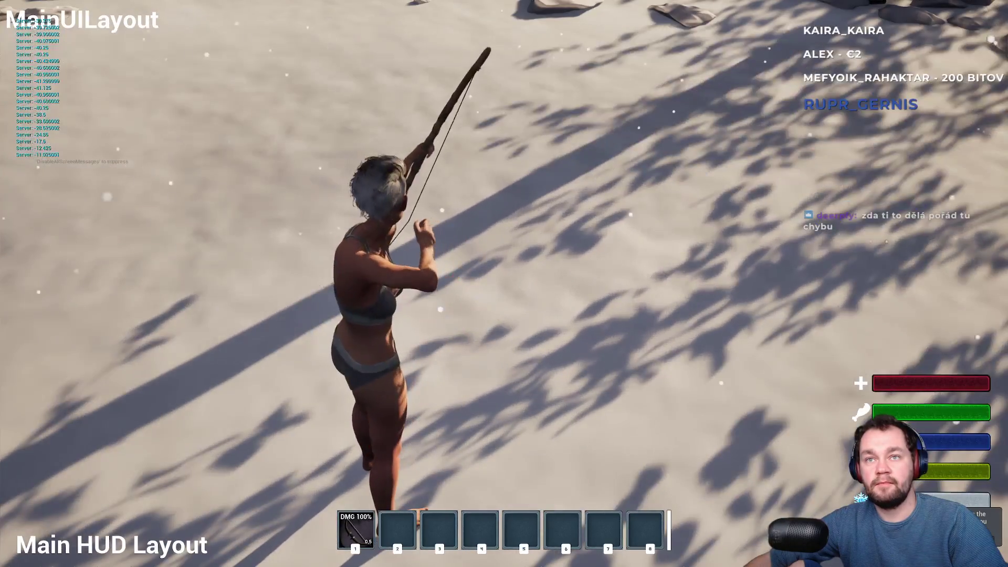
pyautogui.press('w')
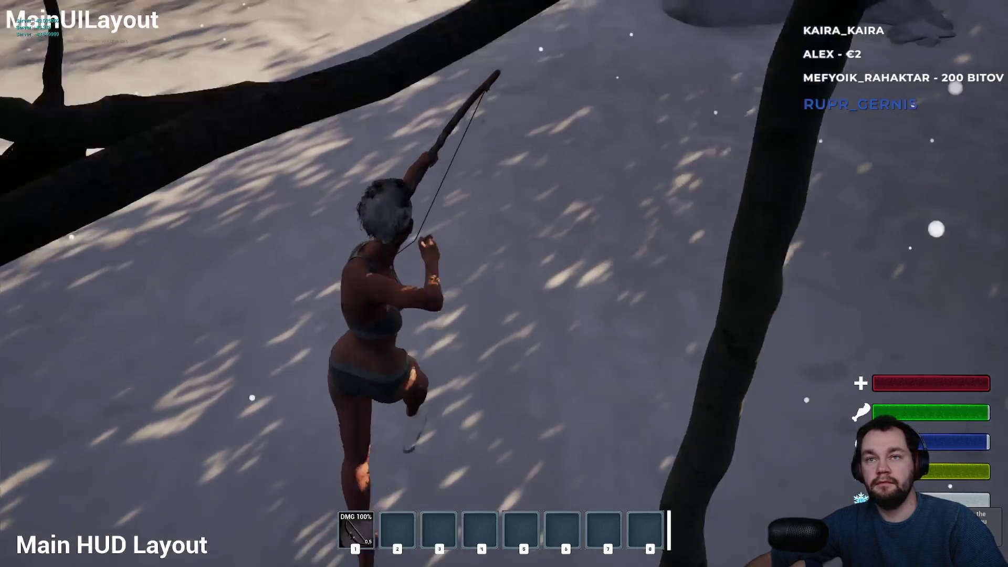
pyautogui.press('F11')
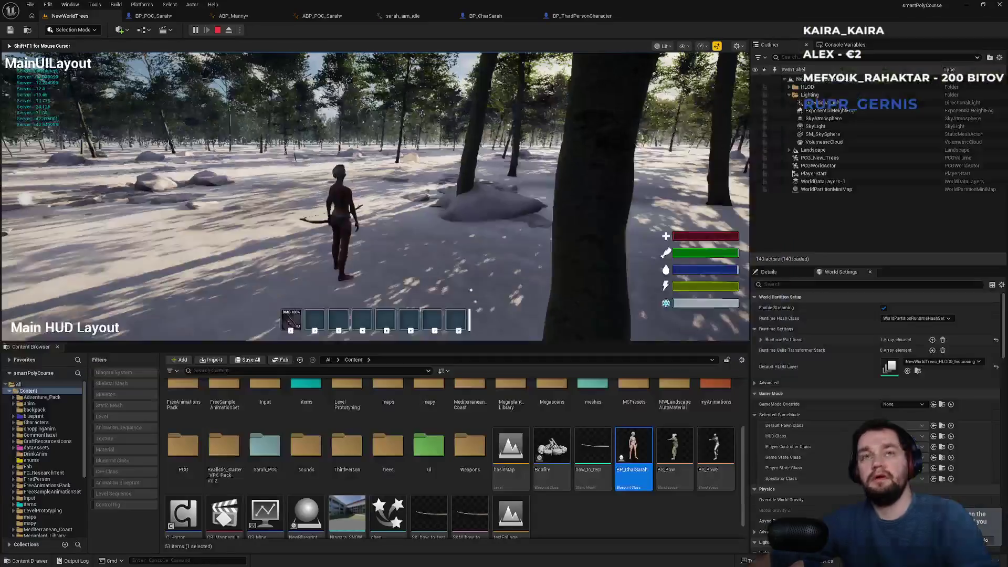
# - Stop play, commit Transform (Modify) Bone Rotation Z of 50 in ABP_Manny, and replay NewWorldTrees
pyautogui.press('Escape')
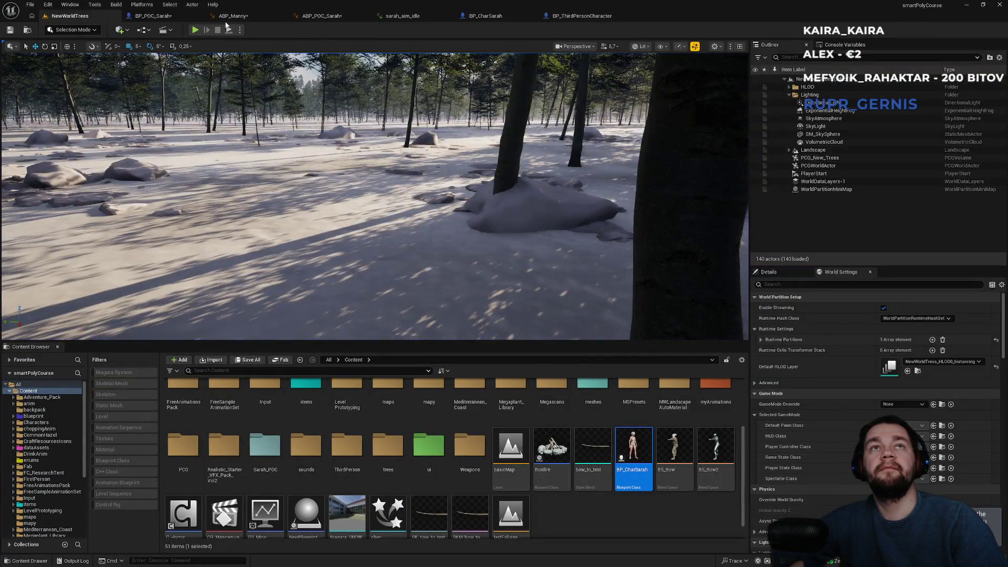
pyautogui.click(168, 19)
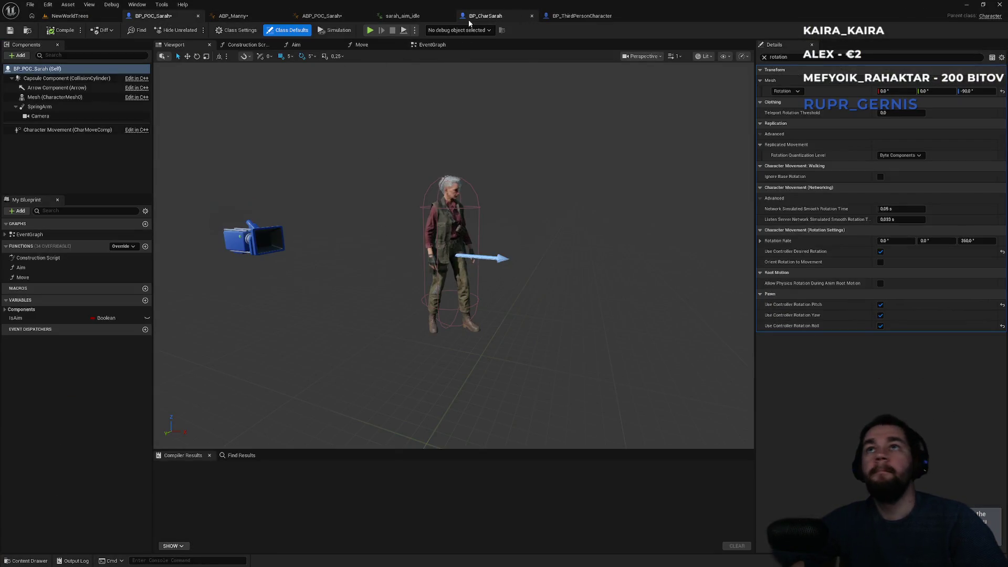
pyautogui.click(342, 18)
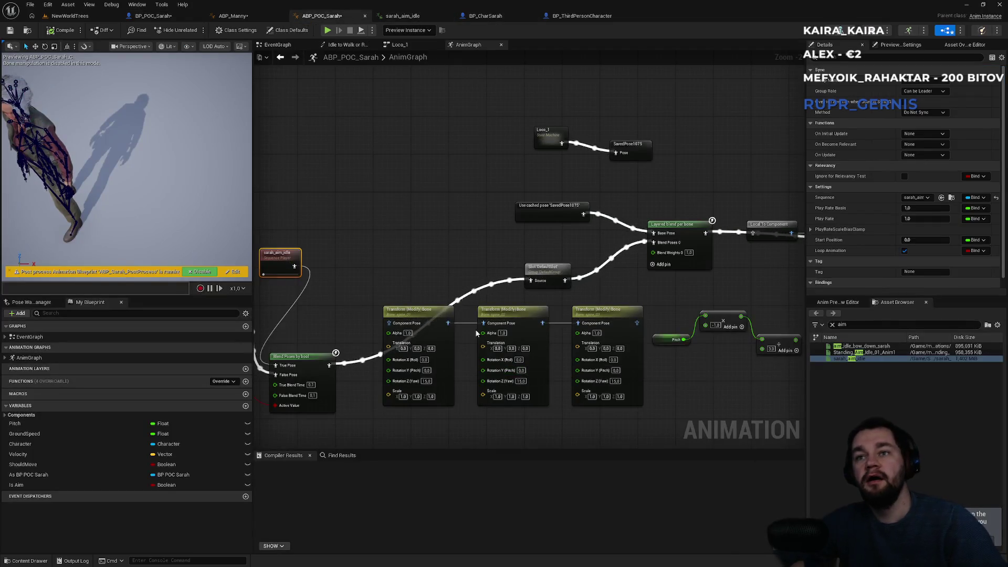
pyautogui.click(260, 20)
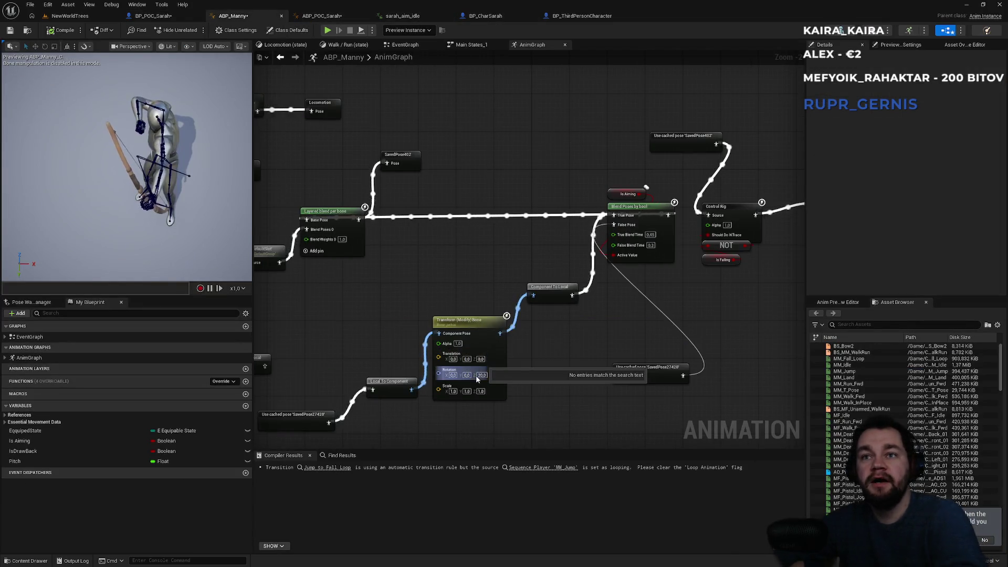
pyautogui.press('Return')
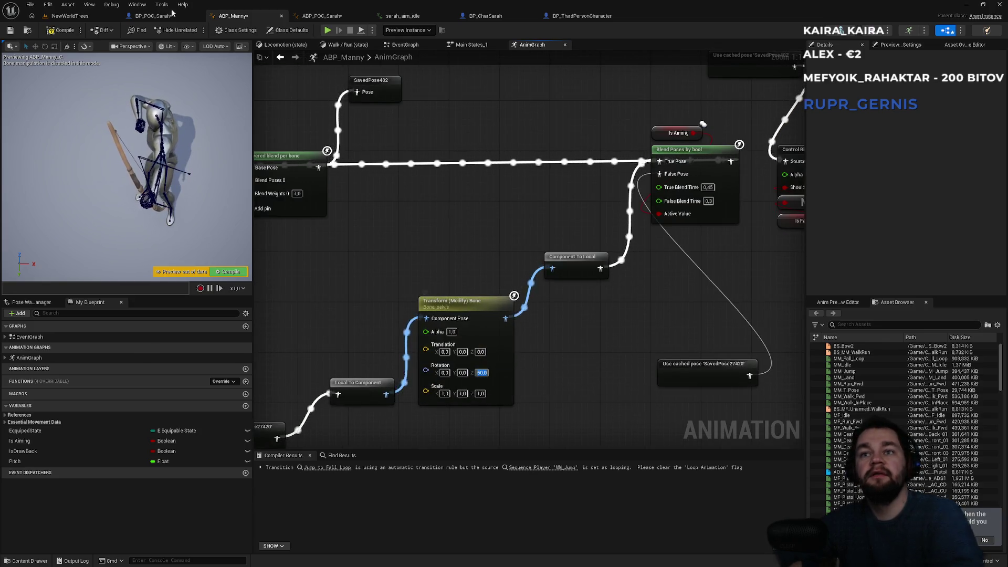
pyautogui.click(76, 18)
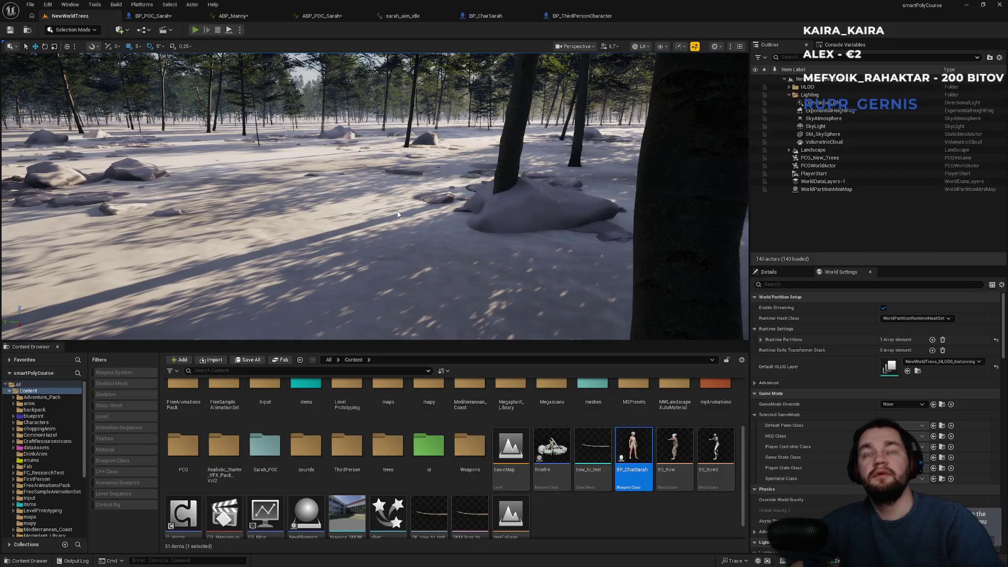
pyautogui.hotkey('alt', 'p')
pyautogui.press('F11')
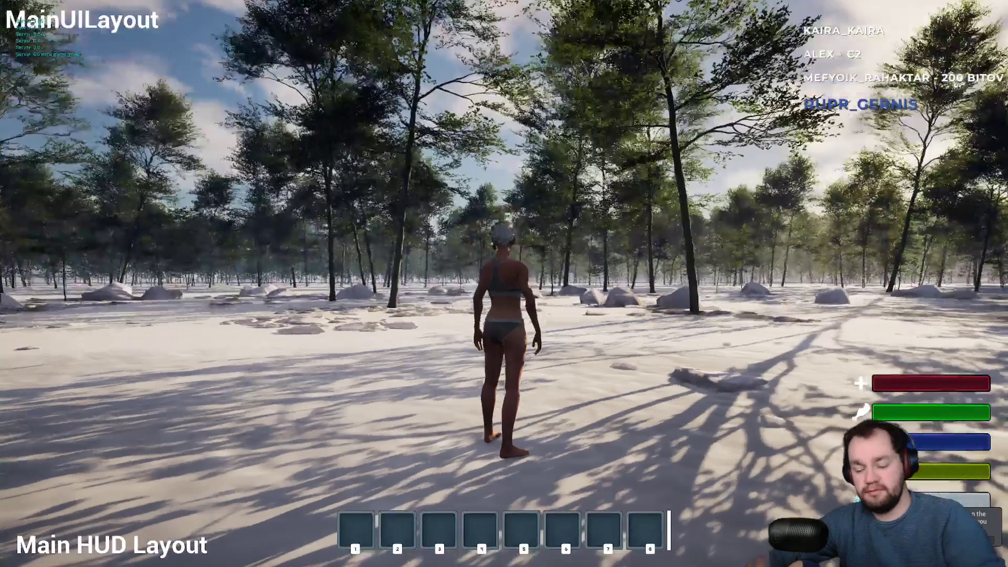
pyautogui.press('1')
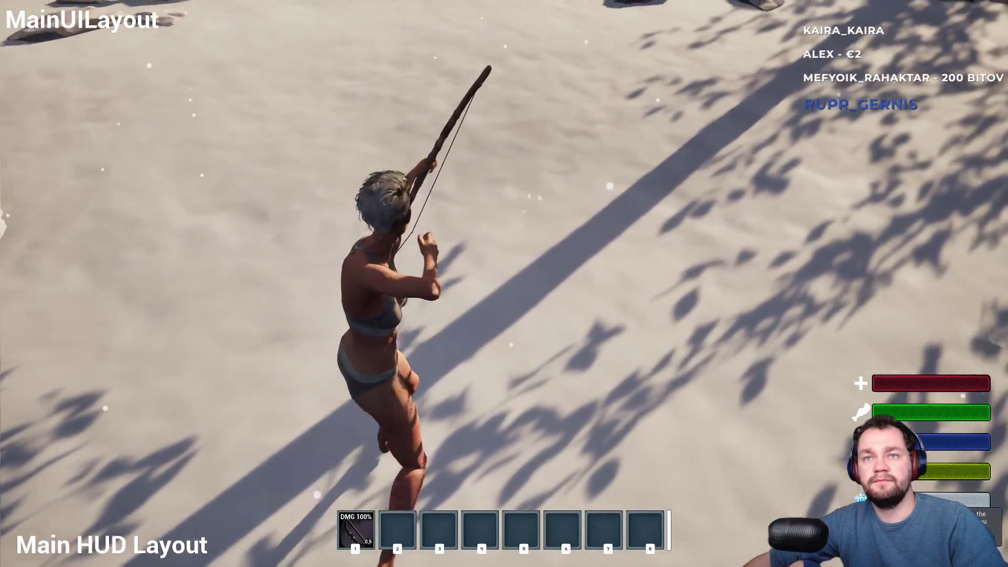
pyautogui.press('w')
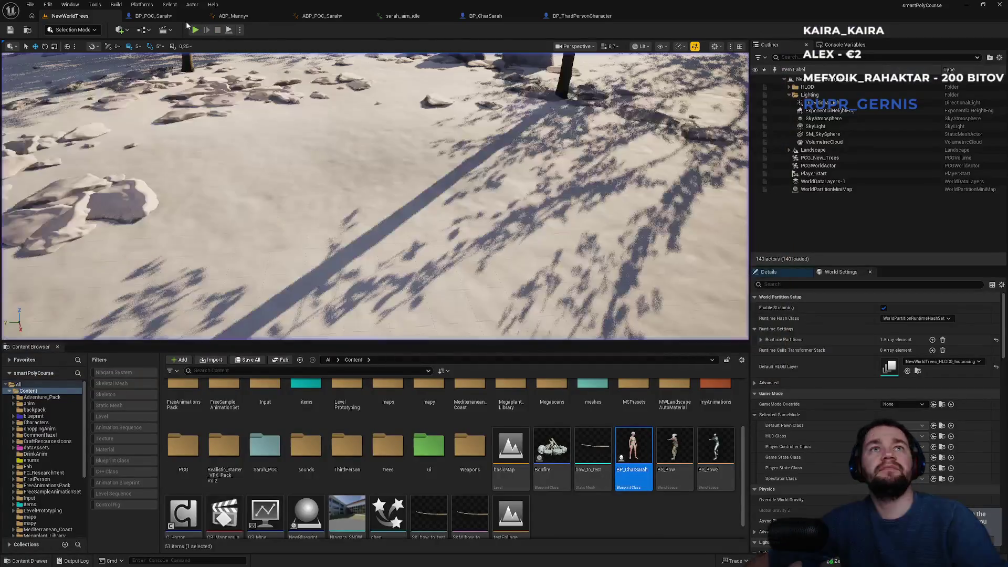
pyautogui.click(180, 18)
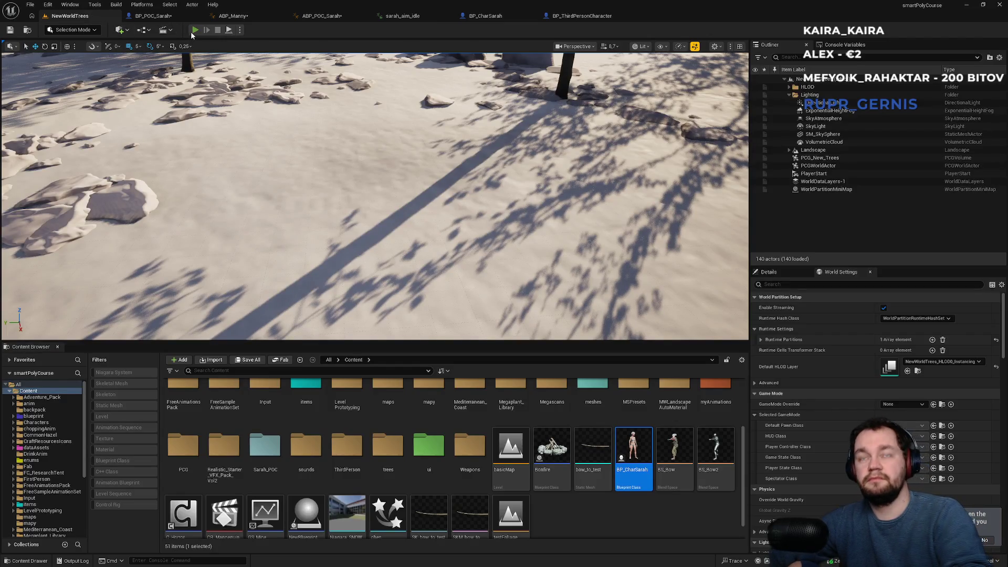
pyautogui.click(195, 30)
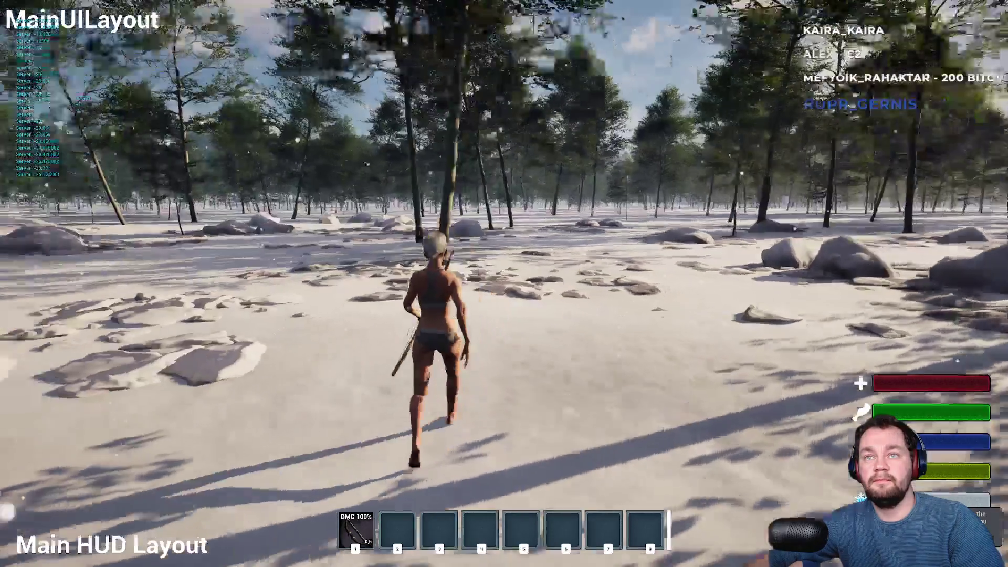
pyautogui.rightClick(504, 284)
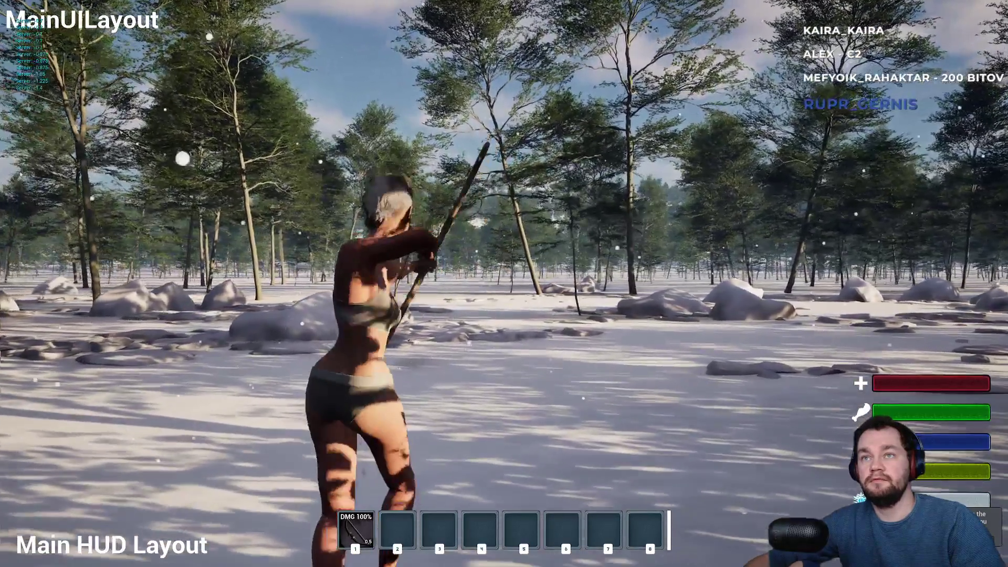
pyautogui.press('w')
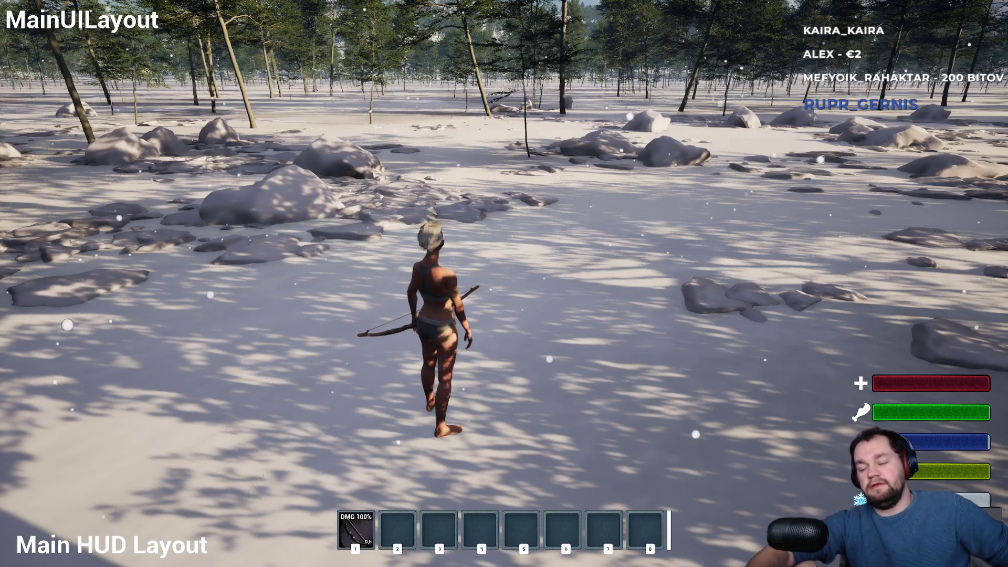
pyautogui.press('F11')
pyautogui.press('Escape')
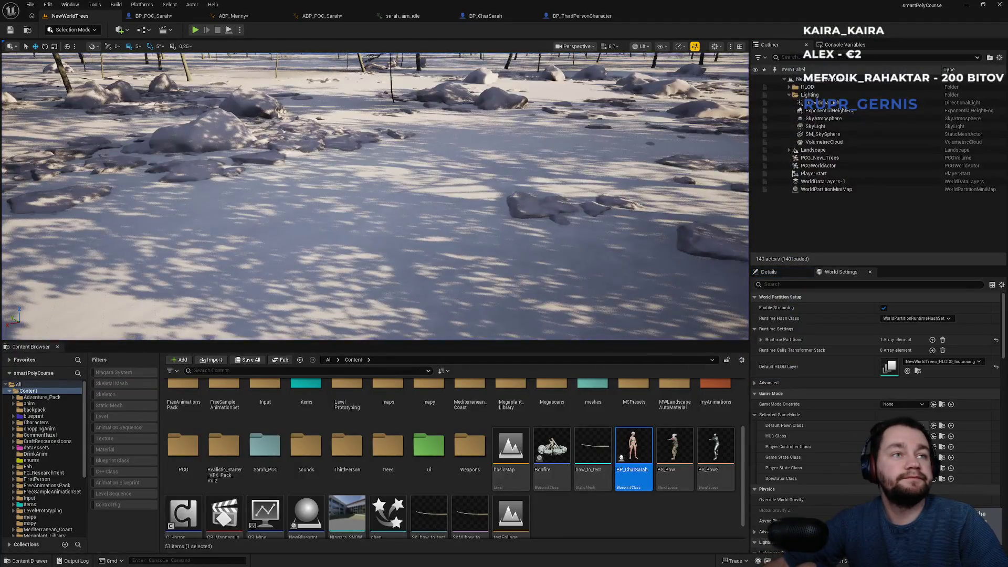
# - Open DevTools on the BetterGuard page and inspect the manifest.json console error
pyautogui.hotkey('alt', 'Tab')
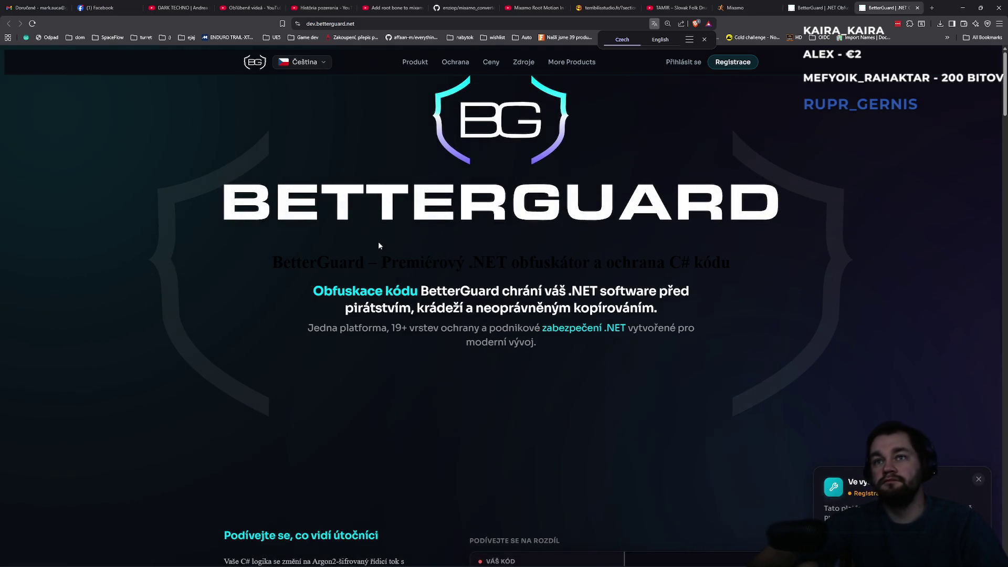
pyautogui.press('F12')
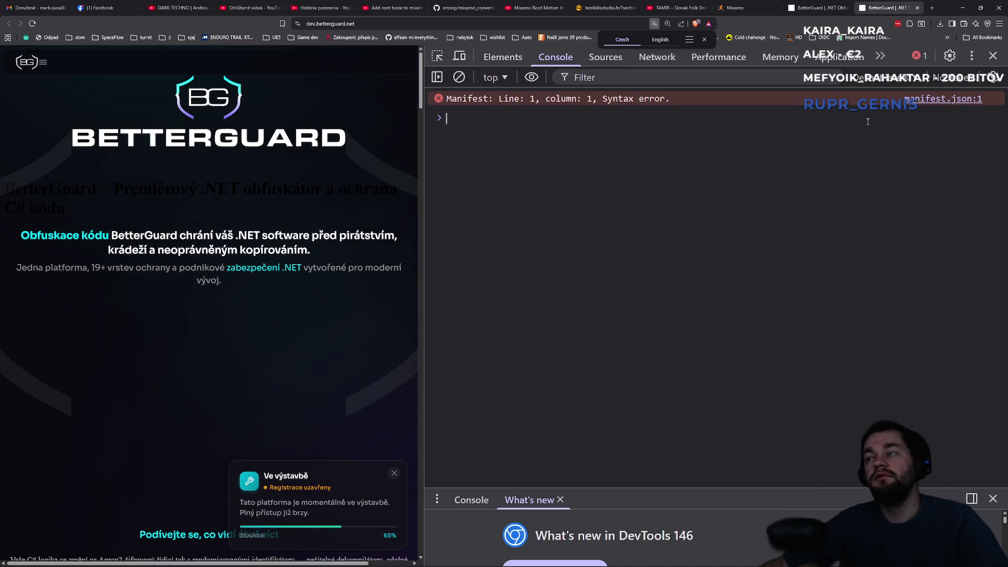
pyautogui.click(937, 103)
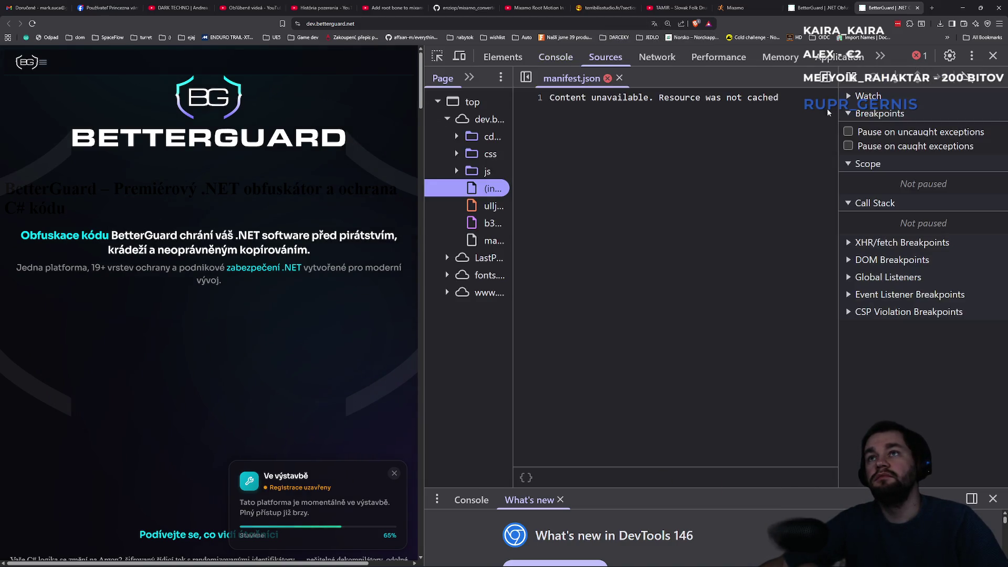
pyautogui.tripleClick(675, 102)
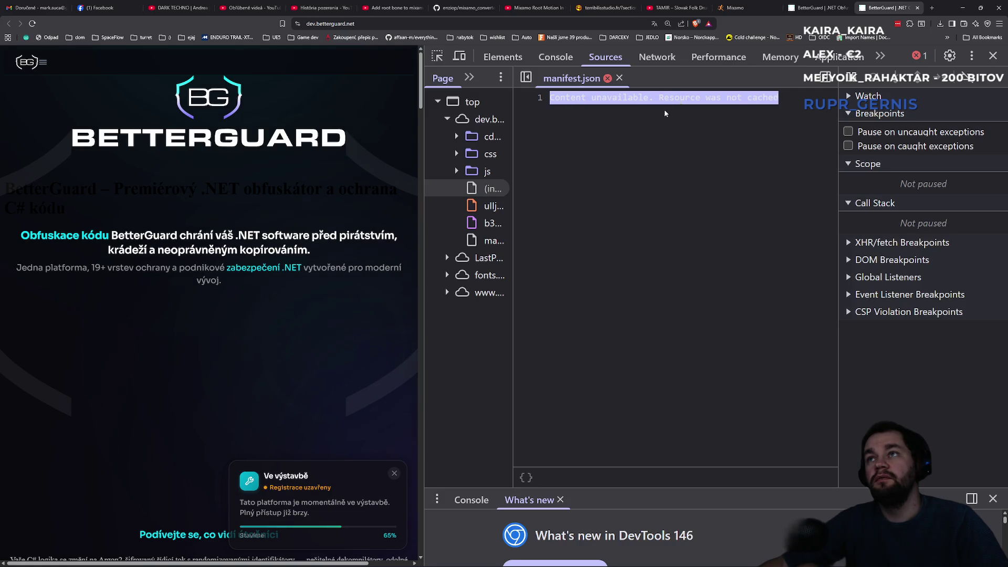
pyautogui.click(700, 100)
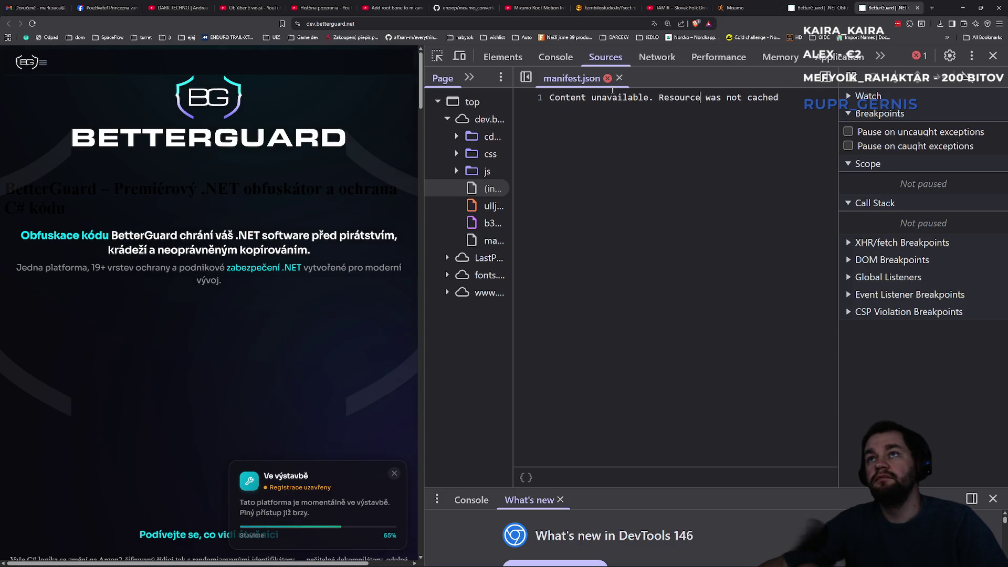
pyautogui.click(619, 78)
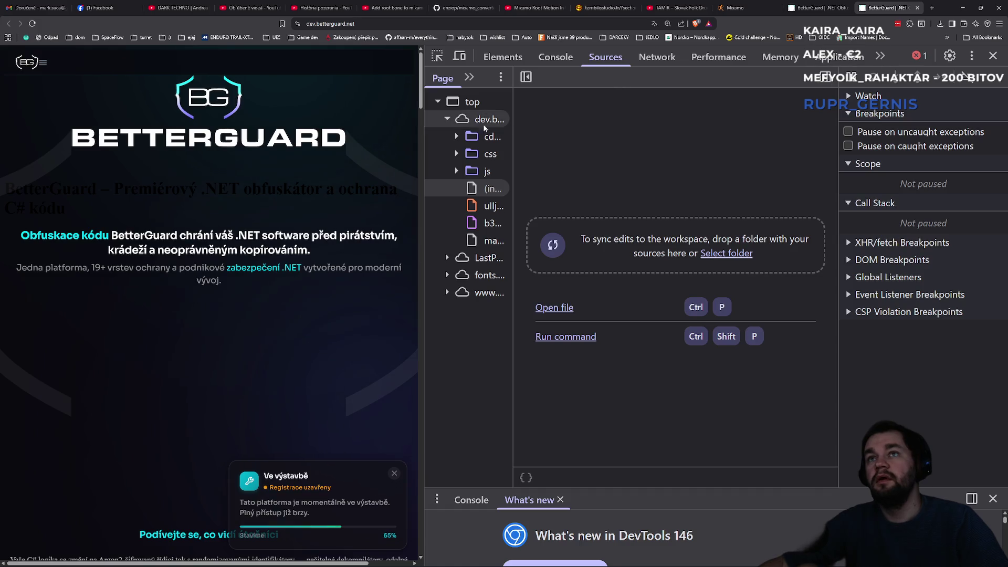
# - Clear site data from Application > Storage, close DevTools, and reload the page
pyautogui.click(856, 58)
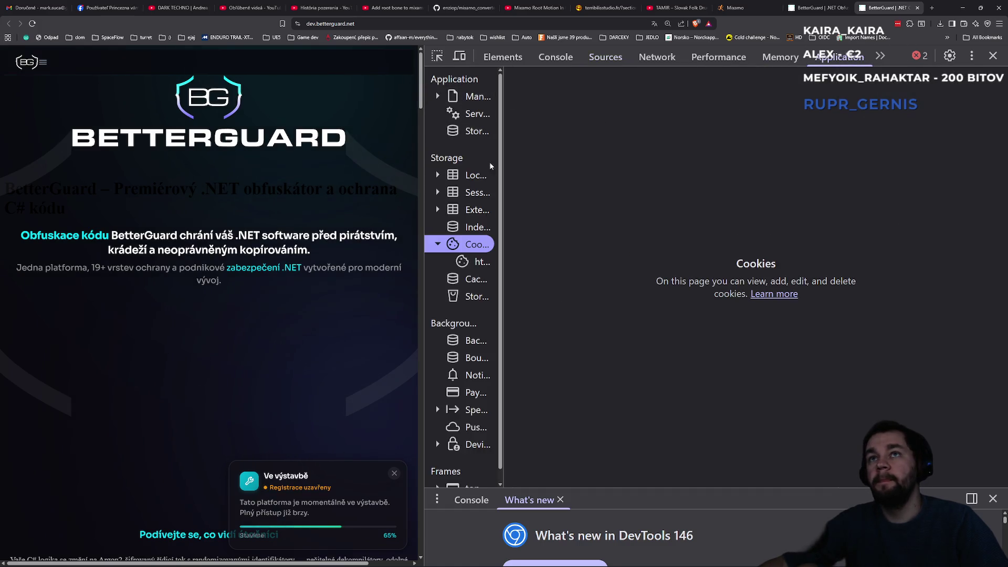
pyautogui.moveTo(504, 174); pyautogui.dragTo(592, 176)
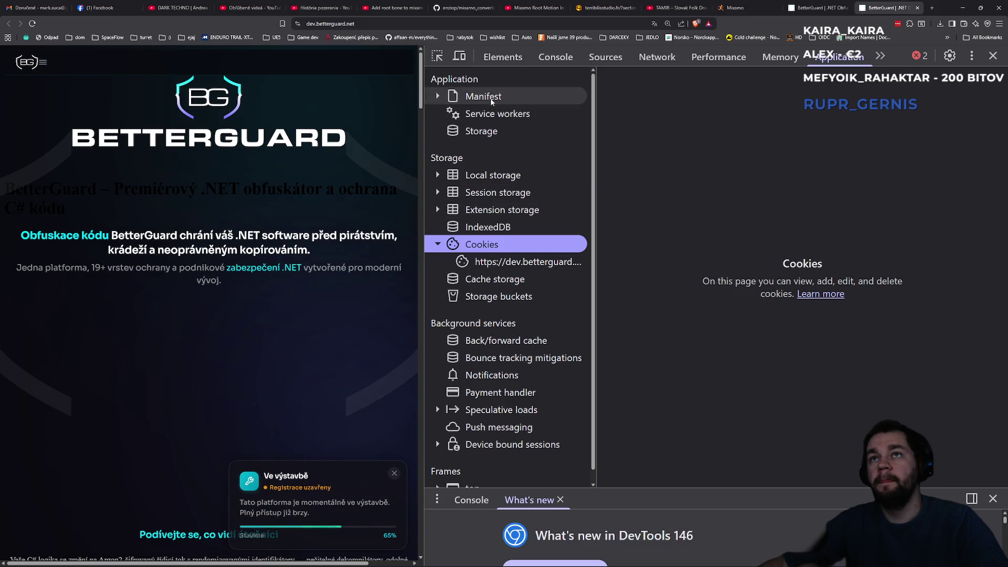
pyautogui.click(488, 131)
pyautogui.click(494, 99)
pyautogui.click(503, 113)
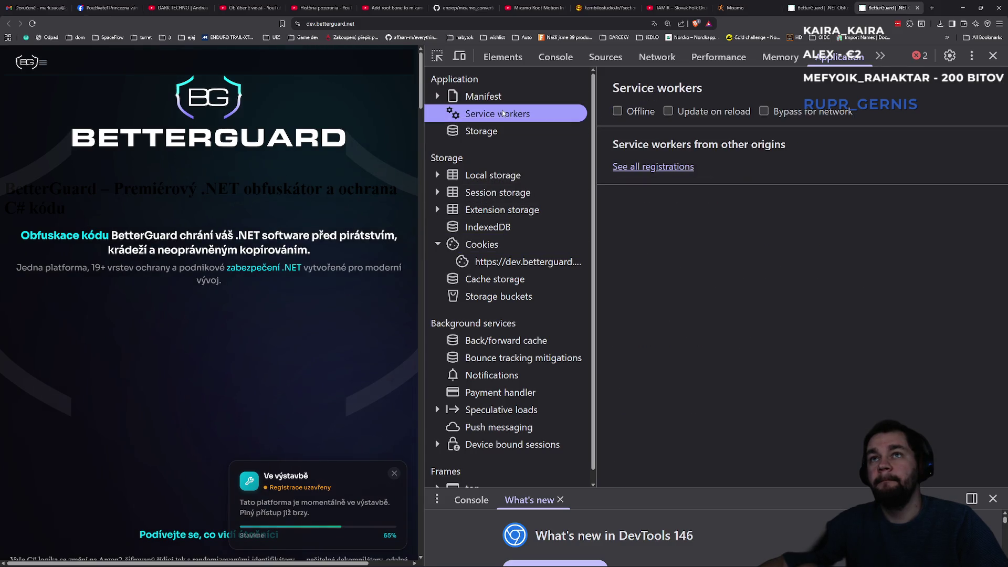
pyautogui.click(496, 136)
pyautogui.click(666, 146)
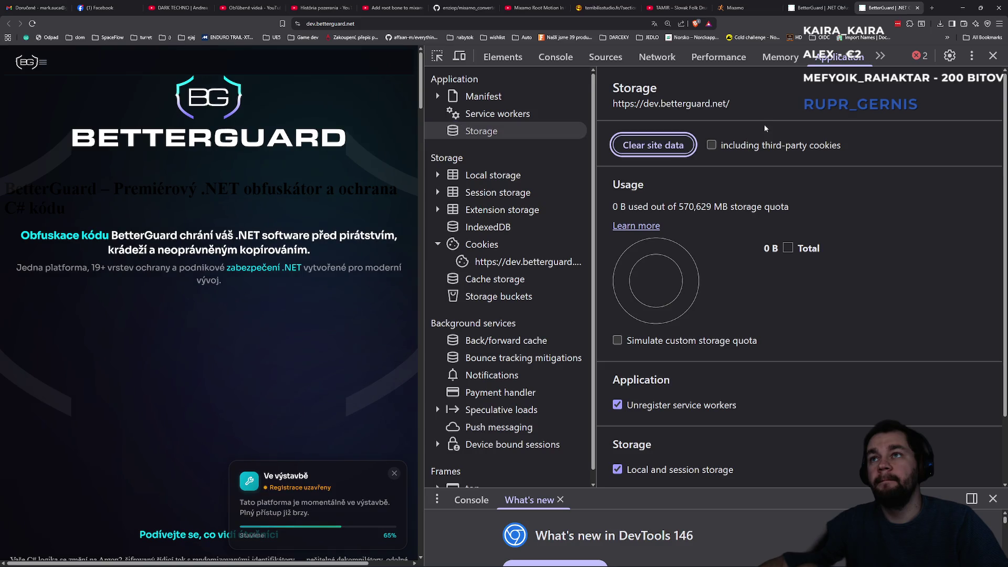
pyautogui.click(992, 55)
pyautogui.press('F5')
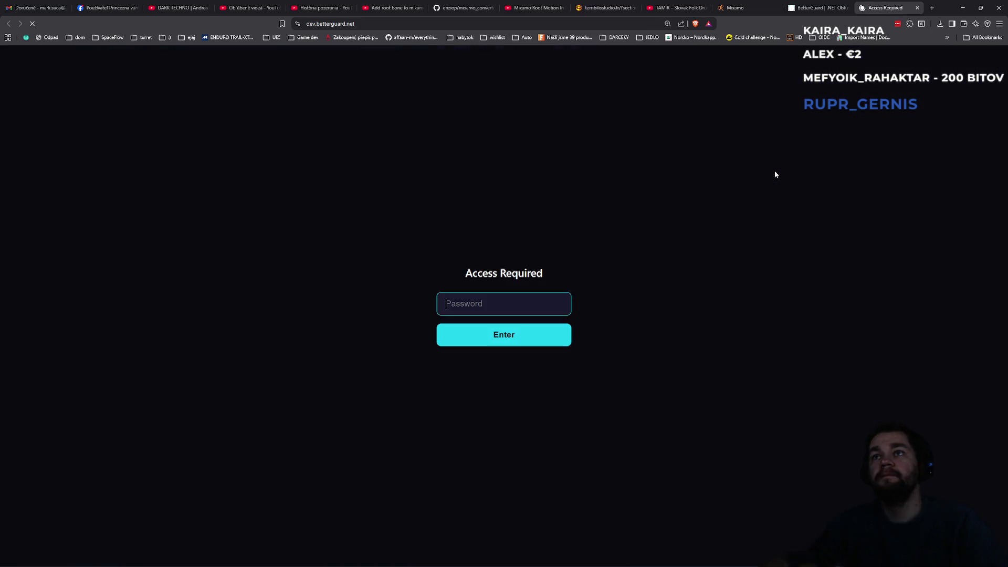
# - Submit the site's access password and dismiss the browser and LastPass save-password prompts
pyautogui.write('ad')
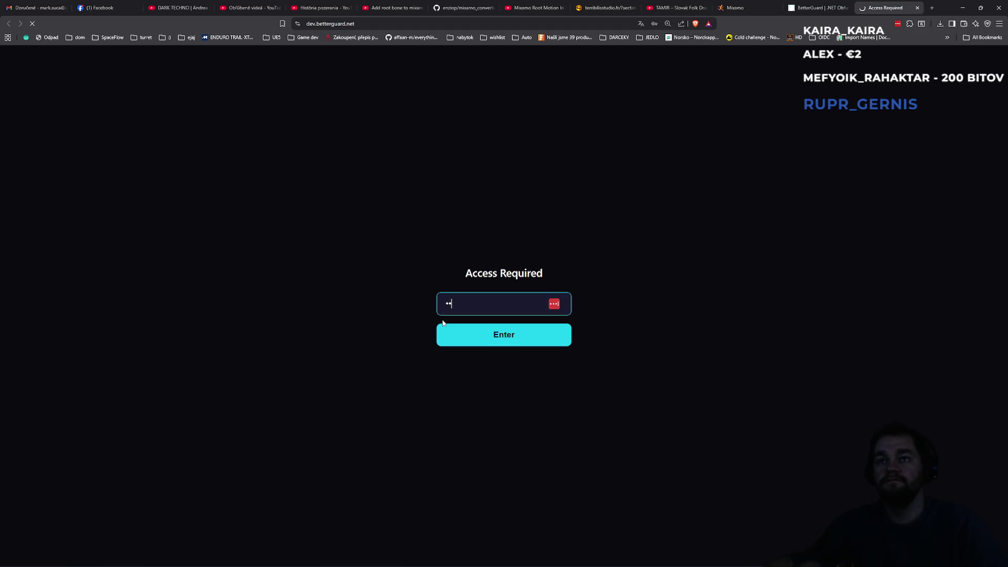
pyautogui.press('Return')
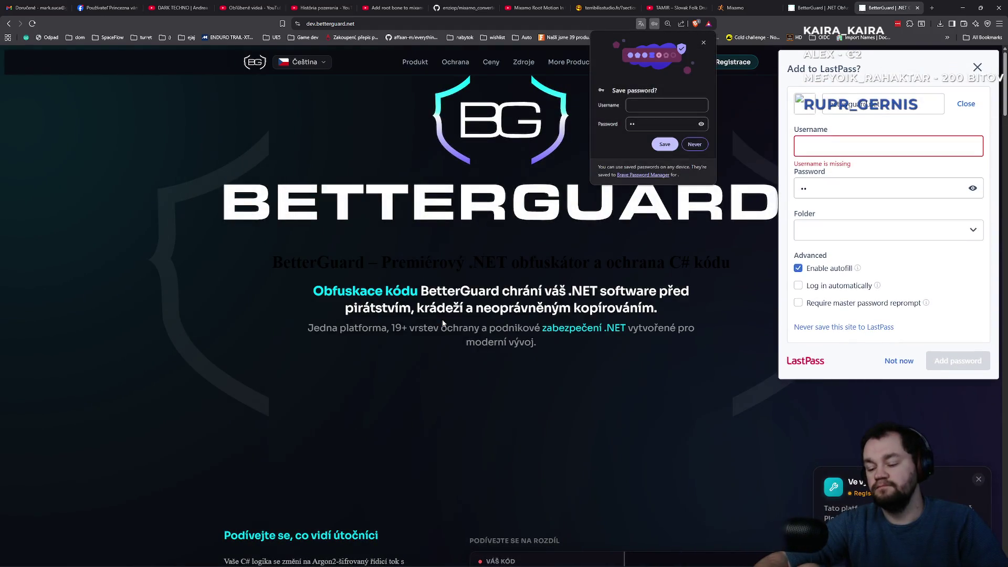
pyautogui.press('F12')
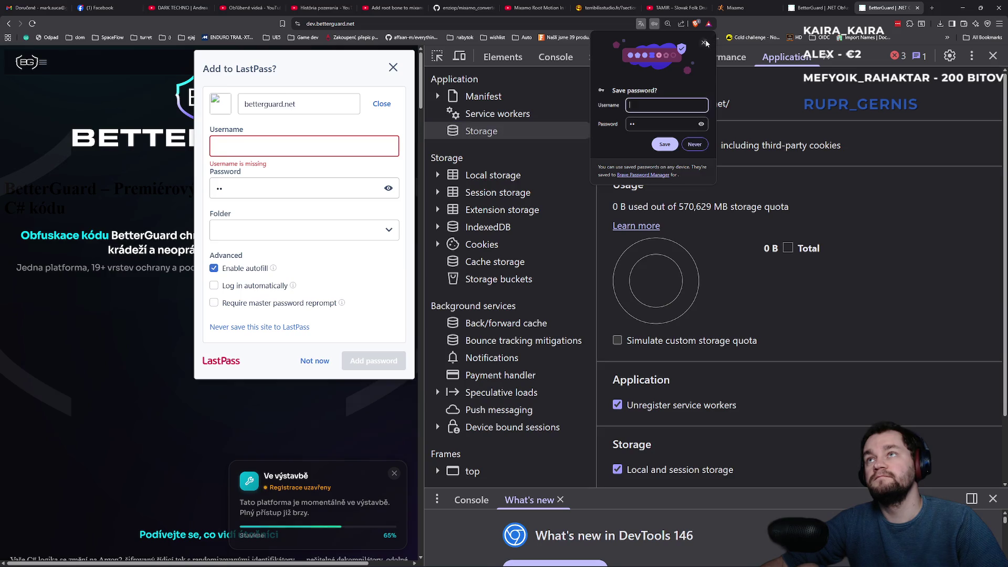
pyautogui.click(562, 58)
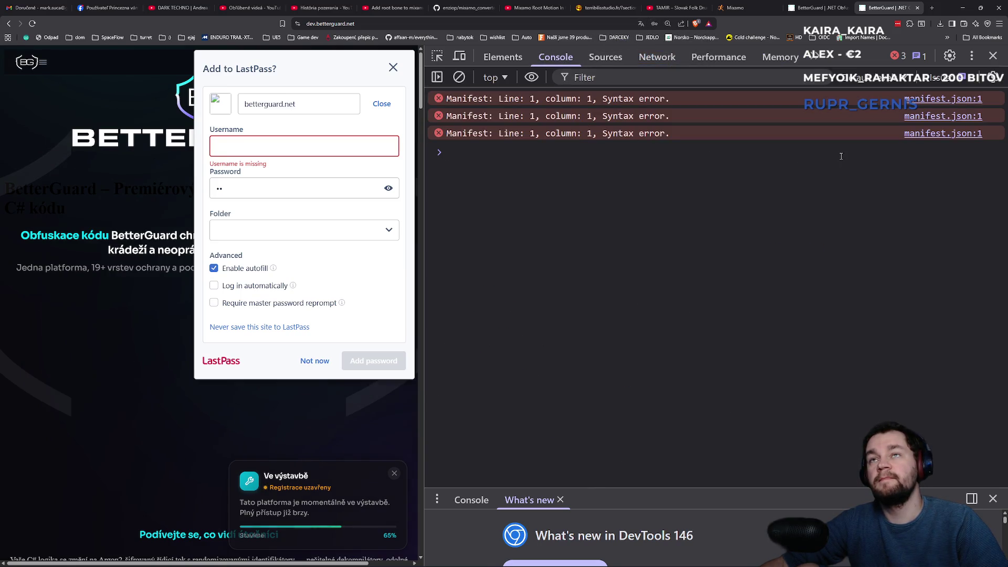
pyautogui.click(395, 71)
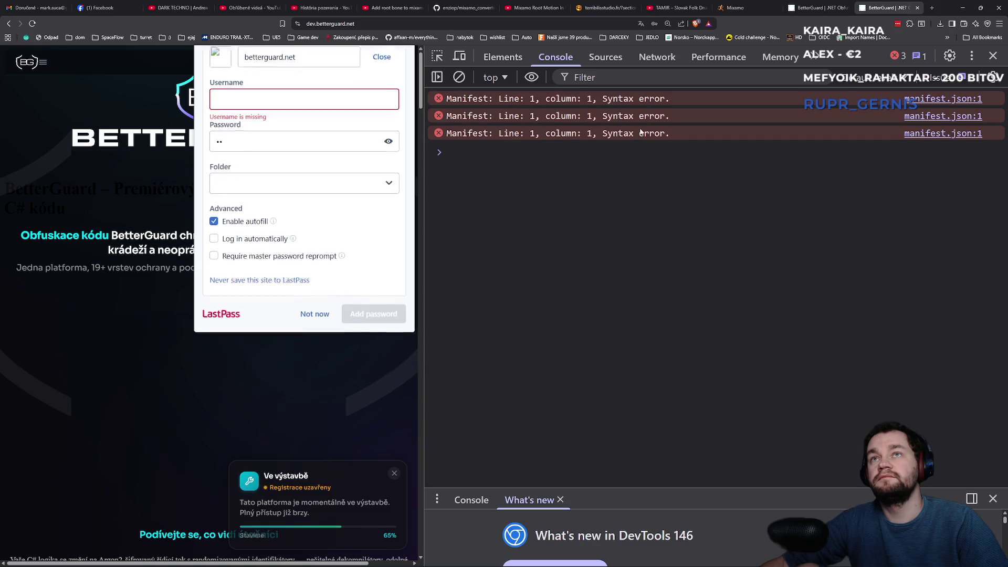
# - Review the manifest.json error and the site's stylesheet, script and index files, then close DevTools
pyautogui.click(935, 100)
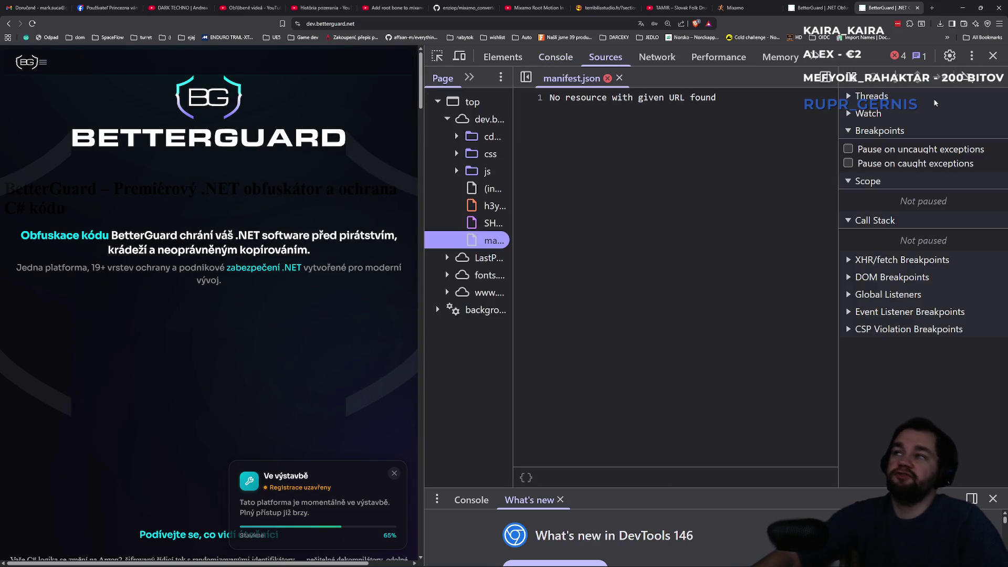
pyautogui.moveTo(513, 196); pyautogui.dragTo(554, 195)
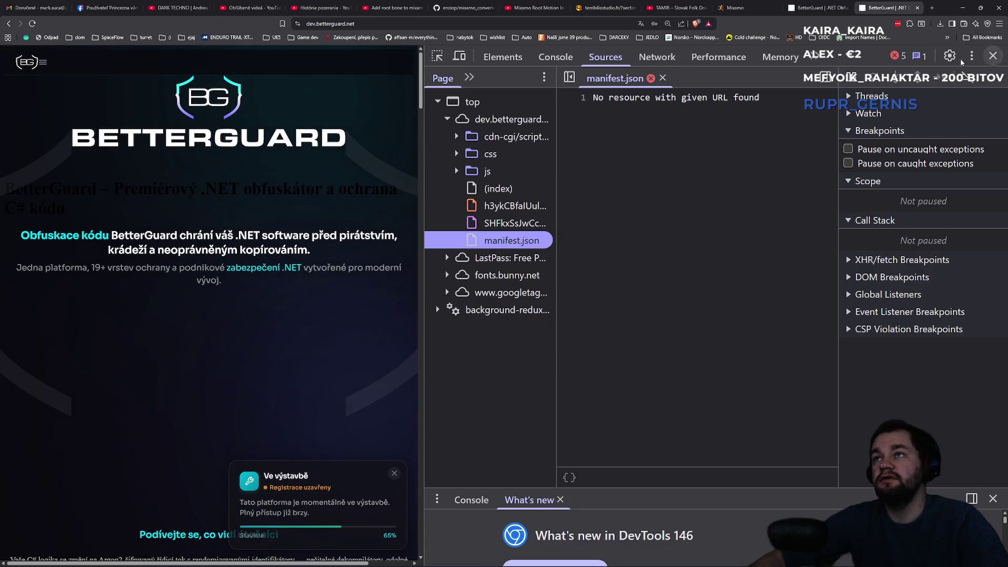
pyautogui.click(712, 98)
pyautogui.hotkey('ctrl', 'a')
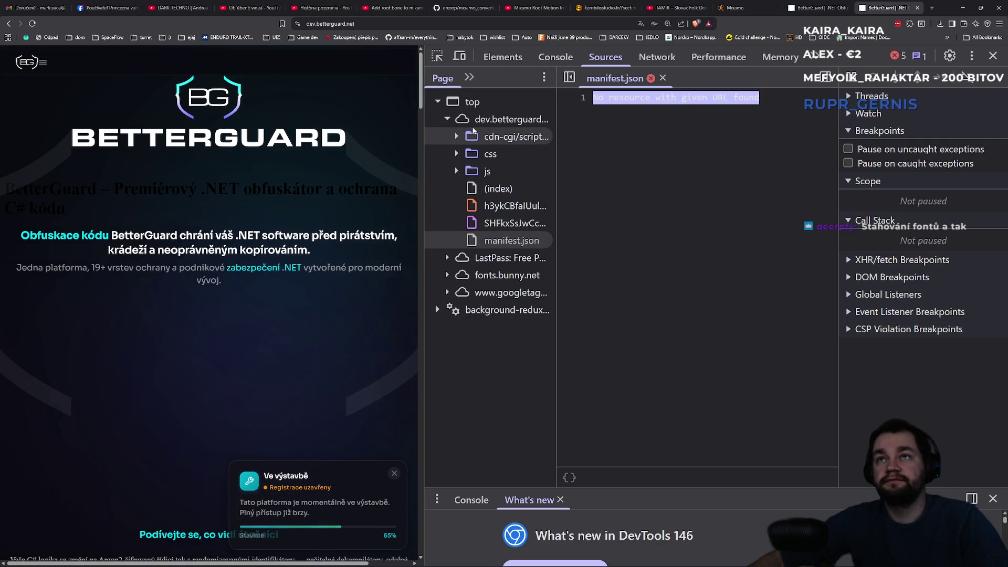
pyautogui.click(488, 223)
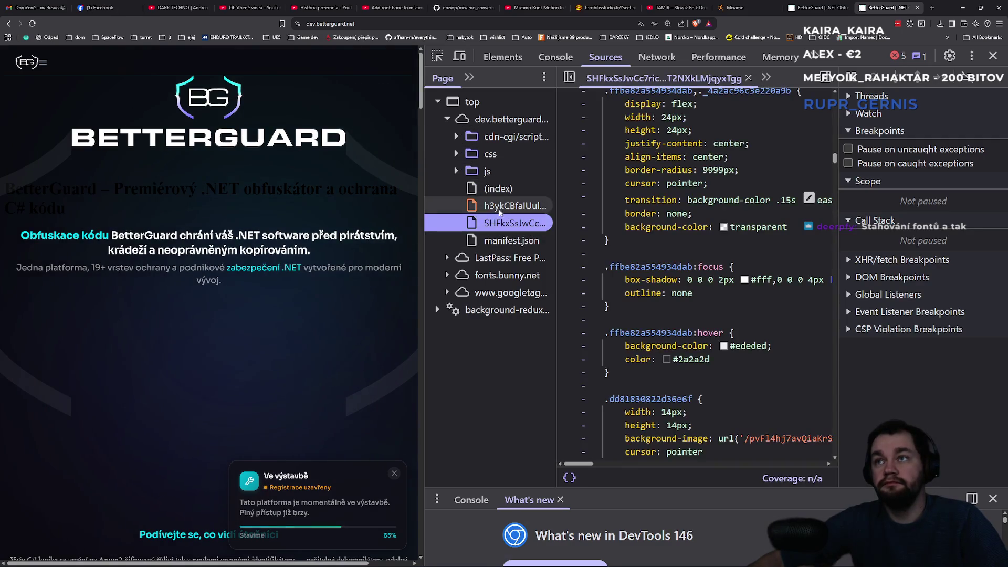
pyautogui.click(499, 211)
pyautogui.click(498, 189)
pyautogui.click(460, 172)
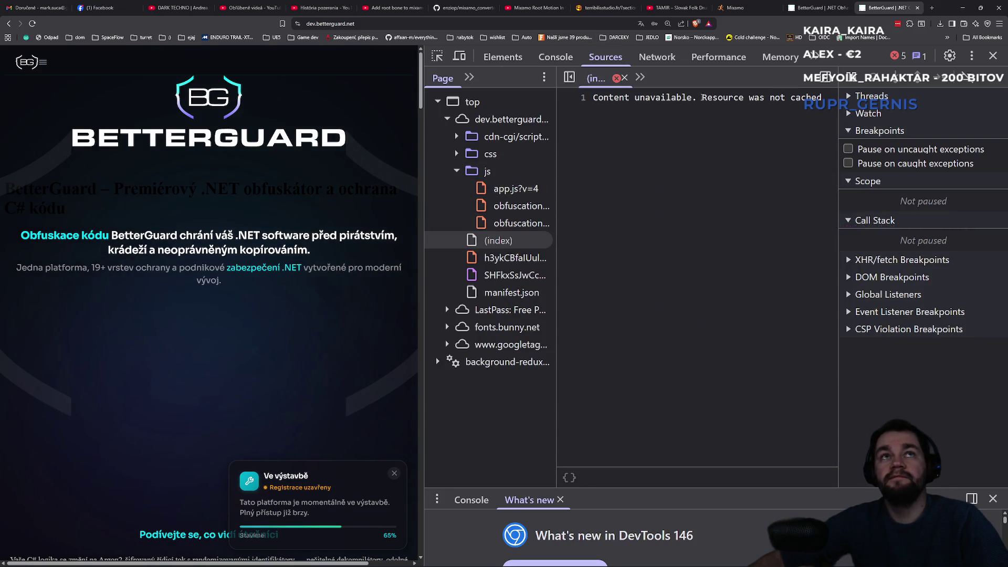
pyautogui.click(992, 56)
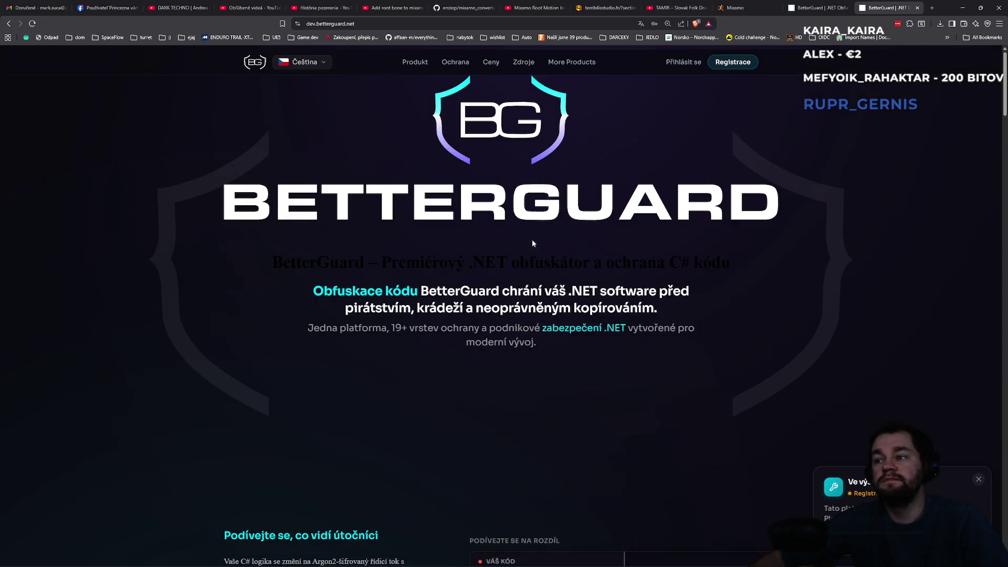
# - Slide the comparison between original and obfuscated sample code, then close both BetterGuard tabs
pyautogui.scroll(-9, 552, 205)
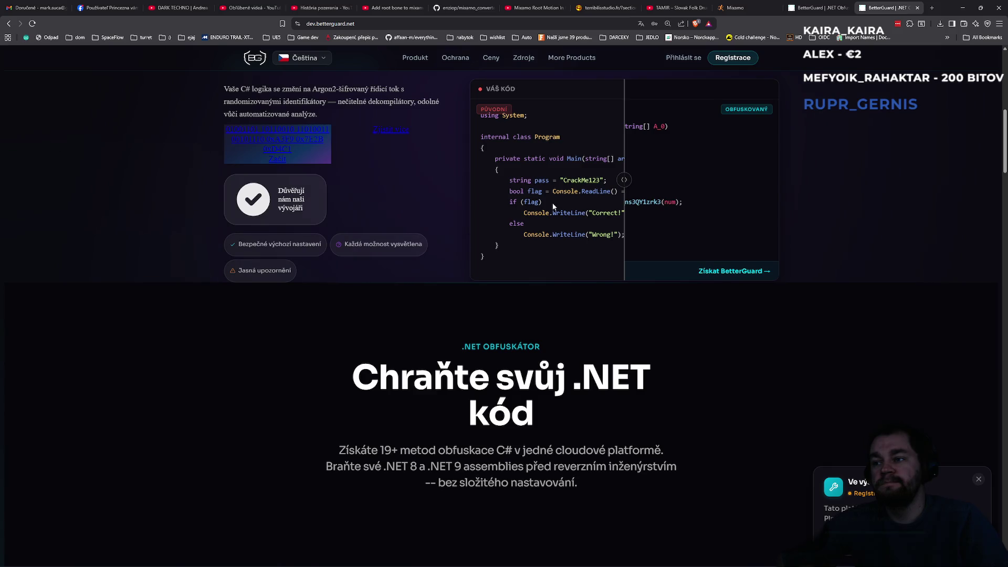
pyautogui.moveTo(630, 176)
pyautogui.mouseDown()
pyautogui.moveTo(504, 188)
pyautogui.moveTo(466, 204)
pyautogui.moveTo(802, 211)
pyautogui.moveTo(394, 200)
pyautogui.mouseUp()
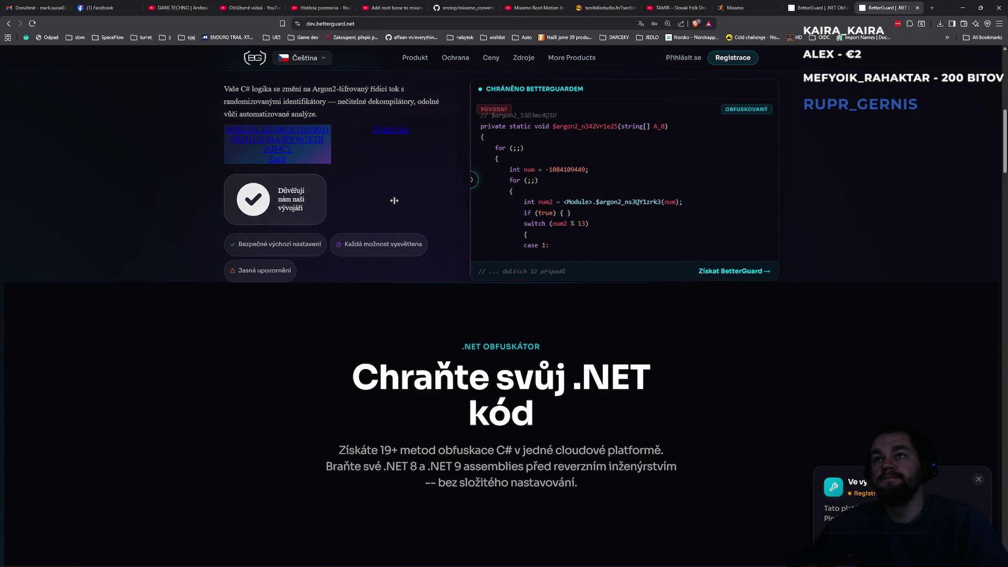
pyautogui.moveTo(510, 218)
pyautogui.mouseDown()
pyautogui.moveTo(760, 210)
pyautogui.moveTo(455, 224)
pyautogui.mouseUp()
pyautogui.moveTo(516, 225)
pyautogui.mouseDown()
pyautogui.moveTo(745, 213)
pyautogui.moveTo(198, 216)
pyautogui.mouseUp()
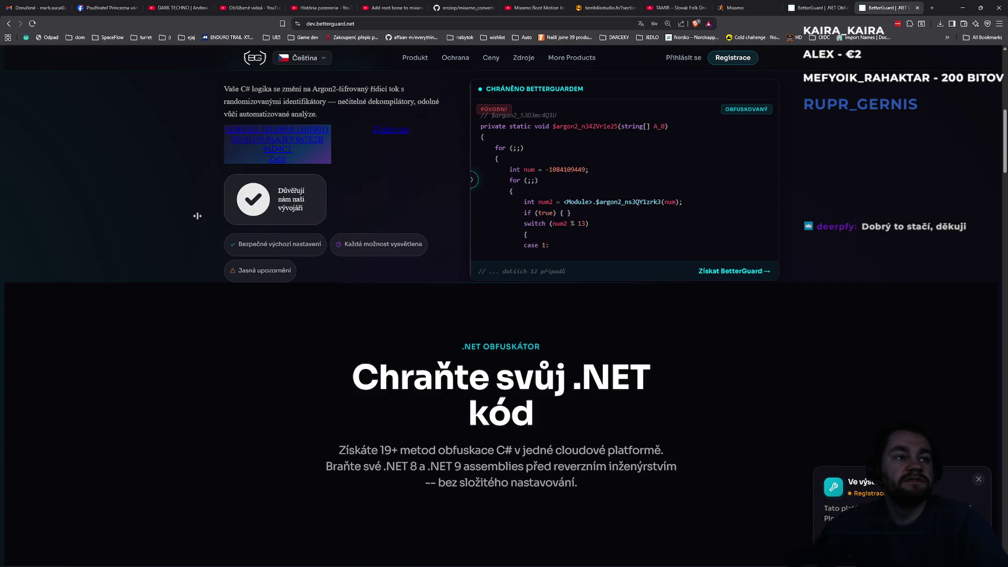
pyautogui.middleClick(896, 7)
pyautogui.middleClick(896, 8)
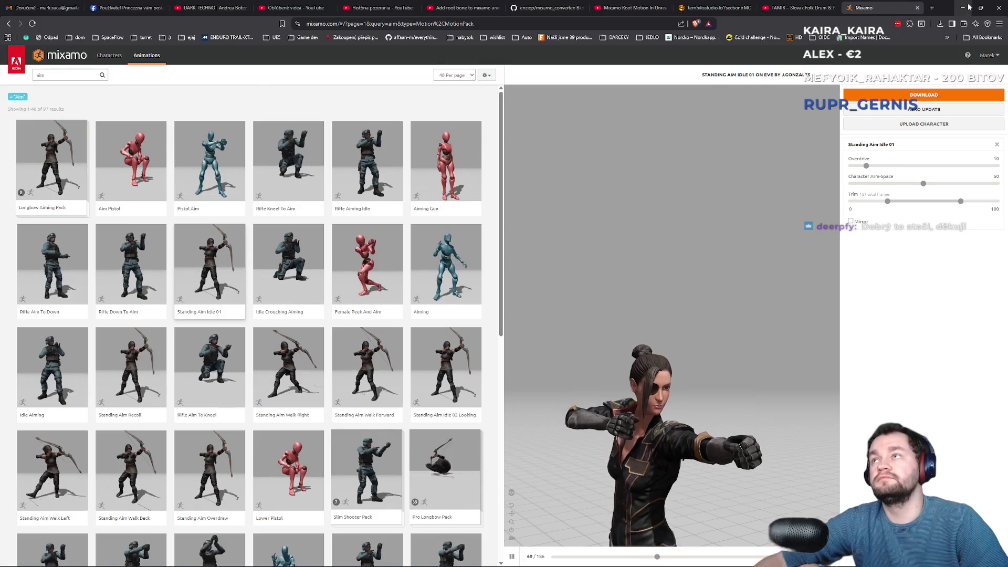
# - Leave the Mixamo browser and bring up ABP_POC_Sarah's AnimGraph in Unreal Editor
pyautogui.click(963, 8)
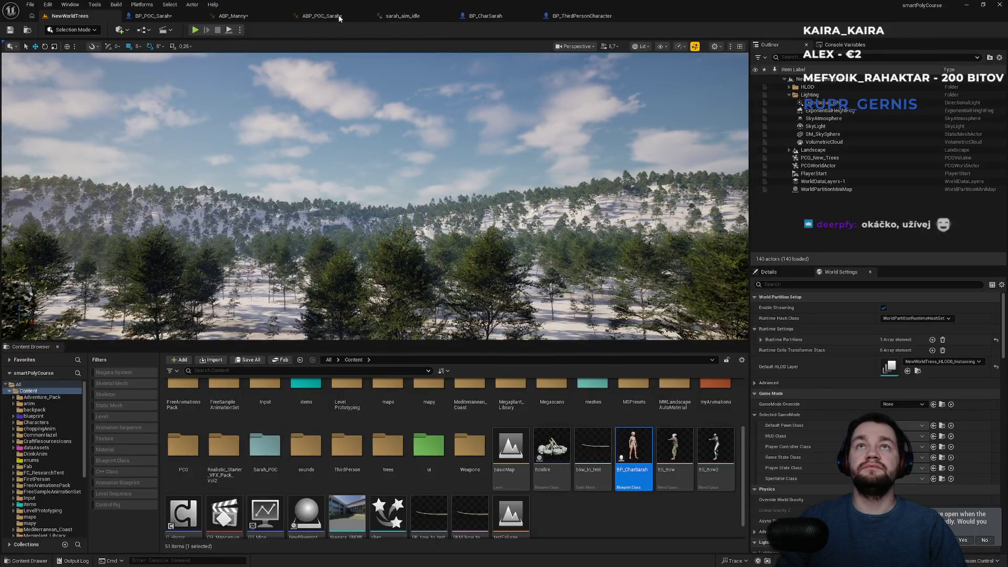
pyautogui.click(321, 16)
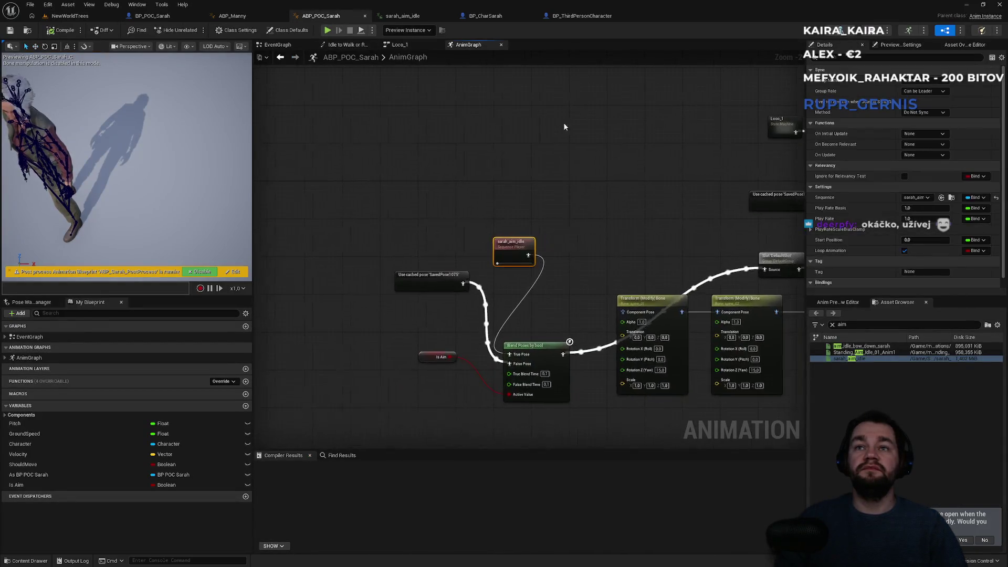
# - Reposition the sarah_aim_idle and SavedPose1075 nodes, then switch to ABP_Manny's AnimGraph for reference
pyautogui.moveTo(512, 246); pyautogui.dragTo(446, 235)
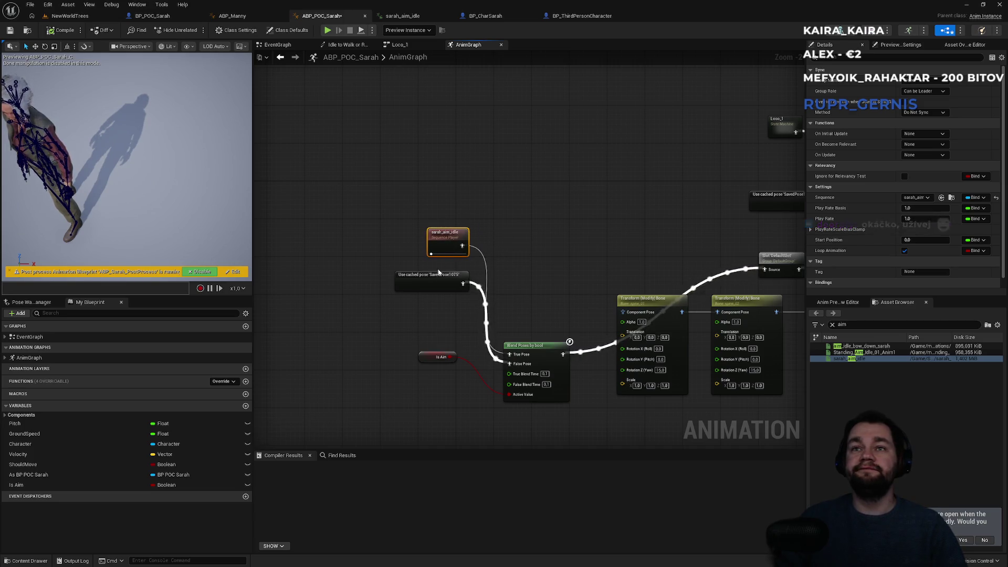
pyautogui.moveTo(438, 282); pyautogui.dragTo(409, 324)
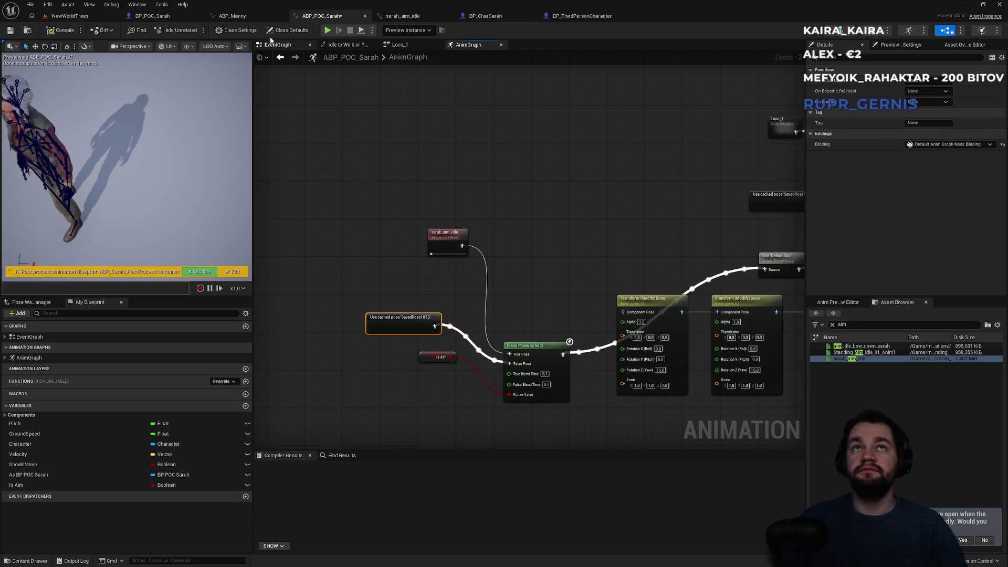
pyautogui.click(256, 17)
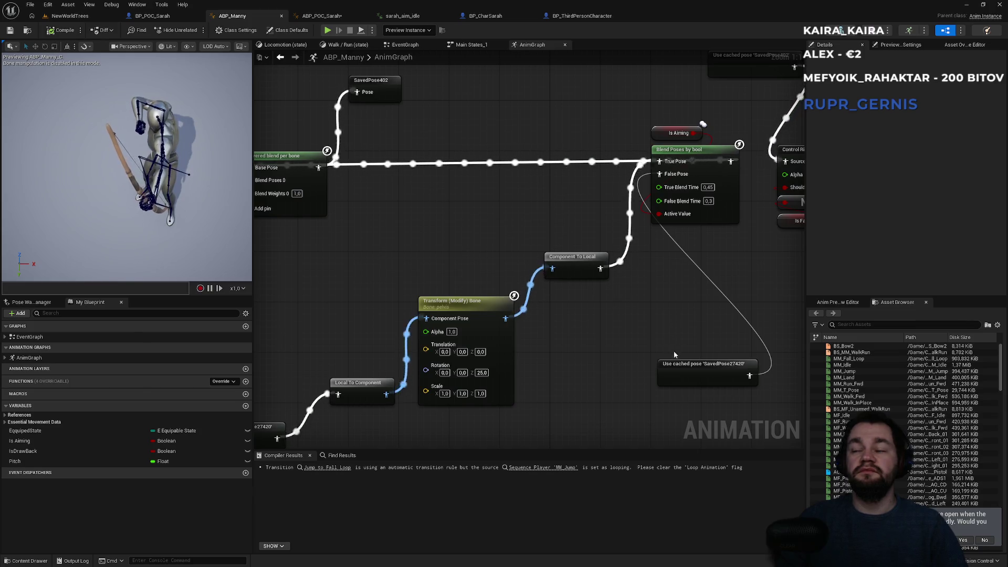
# - Move Layered blend per bone, SavedPose402 and SavedPose27420 right, and raise the bone transform group
pyautogui.scroll(-3, 618, 361)
pyautogui.moveTo(582, 286); pyautogui.dragTo(656, 288)
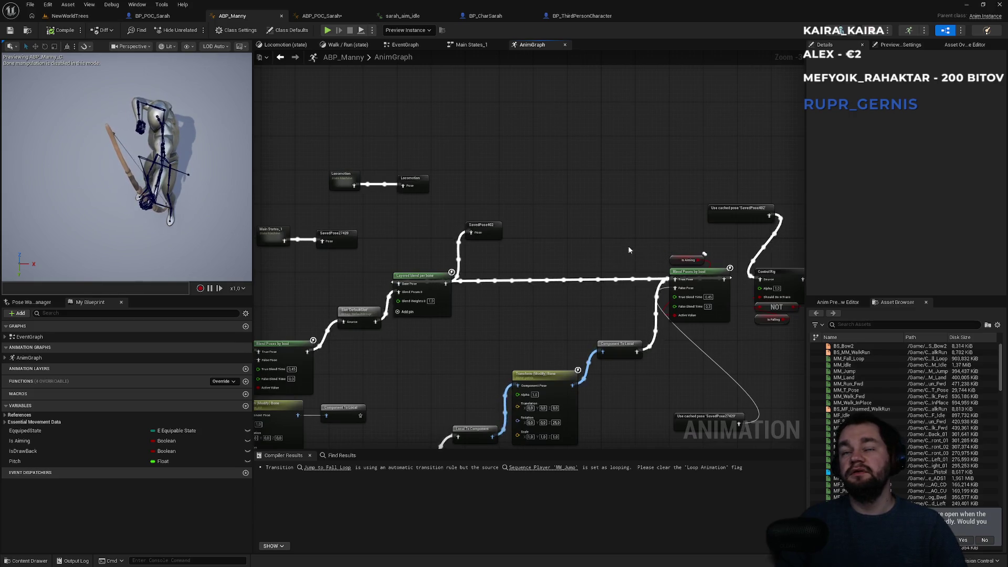
pyautogui.moveTo(425, 275)
pyautogui.mouseDown()
pyautogui.moveTo(593, 306)
pyautogui.moveTo(740, 357)
pyautogui.mouseUp()
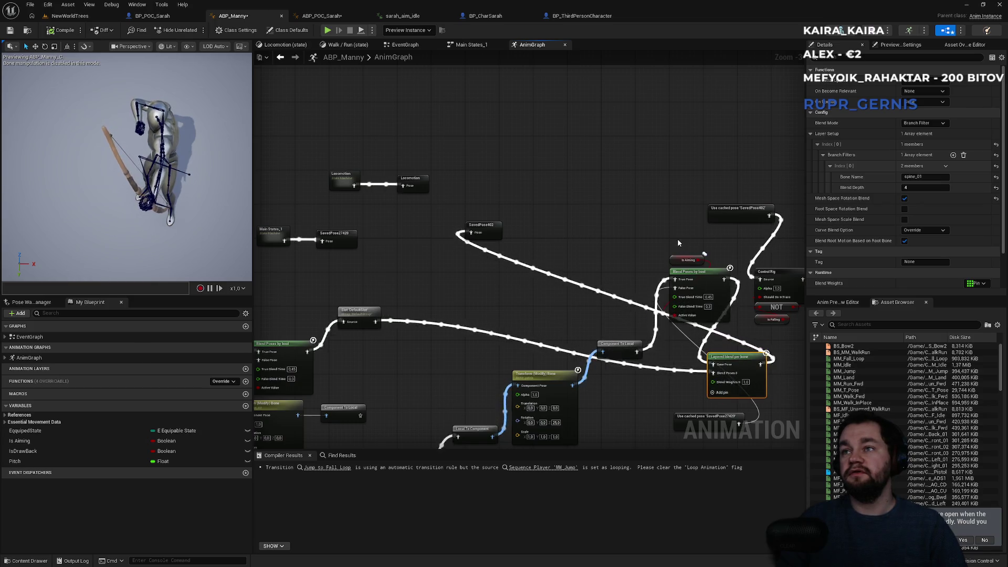
pyautogui.moveTo(498, 231)
pyautogui.mouseDown()
pyautogui.moveTo(591, 360)
pyautogui.moveTo(805, 380)
pyautogui.moveTo(736, 371)
pyautogui.mouseUp()
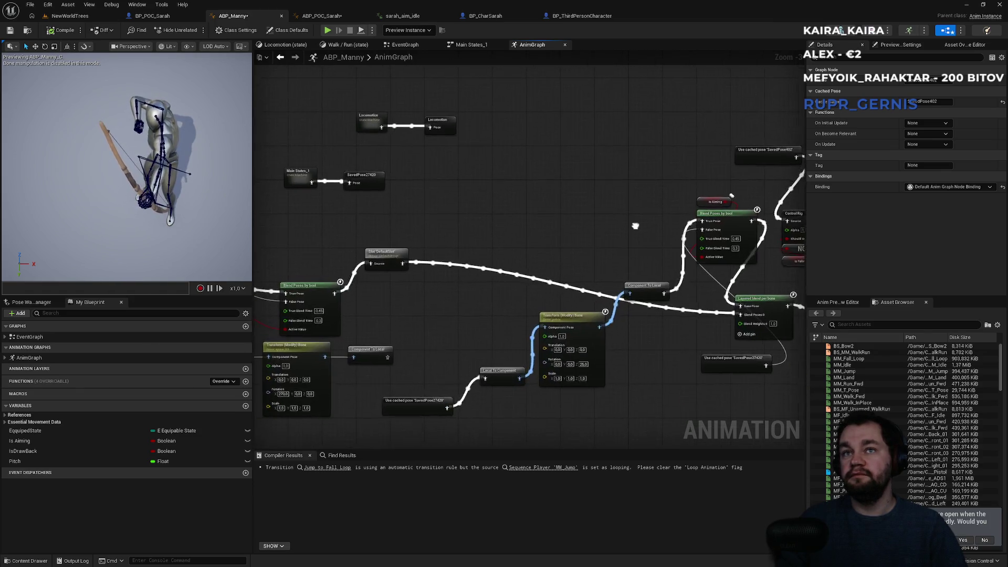
pyautogui.moveTo(420, 400)
pyautogui.mouseDown()
pyautogui.moveTo(446, 293)
pyautogui.moveTo(603, 387)
pyautogui.moveTo(673, 410)
pyautogui.moveTo(627, 402)
pyautogui.mouseUp()
pyautogui.moveTo(645, 288); pyautogui.dragTo(646, 146)
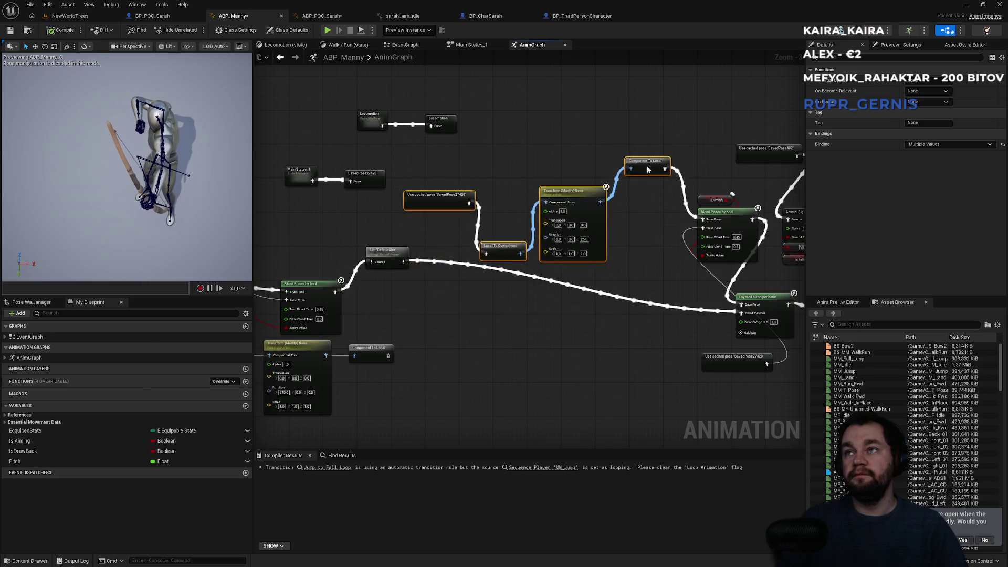
# - Shift the Locomotion and Main States nodes up-left and move the Is Aiming transform chain left
pyautogui.moveTo(511, 130); pyautogui.dragTo(670, 214)
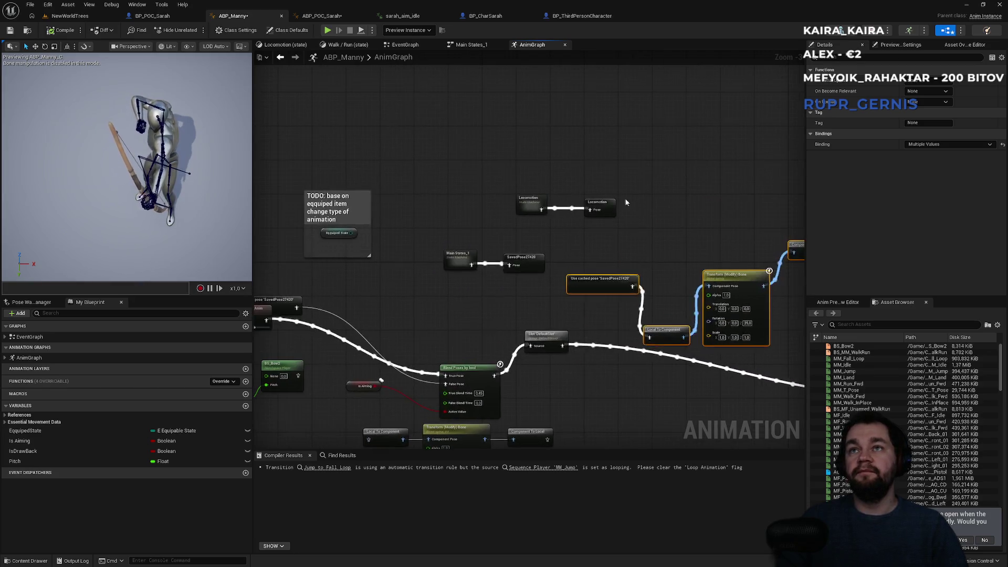
pyautogui.moveTo(484, 160)
pyautogui.mouseDown()
pyautogui.moveTo(634, 225)
pyautogui.moveTo(596, 206)
pyautogui.moveTo(507, 227)
pyautogui.moveTo(523, 228)
pyautogui.mouseUp()
pyautogui.moveTo(436, 181)
pyautogui.mouseDown()
pyautogui.moveTo(535, 276)
pyautogui.moveTo(524, 233)
pyautogui.moveTo(483, 159)
pyautogui.mouseUp()
pyautogui.moveTo(603, 247)
pyautogui.mouseDown()
pyautogui.moveTo(408, 180)
pyautogui.moveTo(648, 272)
pyautogui.moveTo(682, 270)
pyautogui.moveTo(535, 210)
pyautogui.mouseUp()
pyautogui.moveTo(724, 301)
pyautogui.mouseDown()
pyautogui.moveTo(771, 333)
pyautogui.moveTo(580, 273)
pyautogui.moveTo(639, 317)
pyautogui.moveTo(509, 194)
pyautogui.mouseUp()
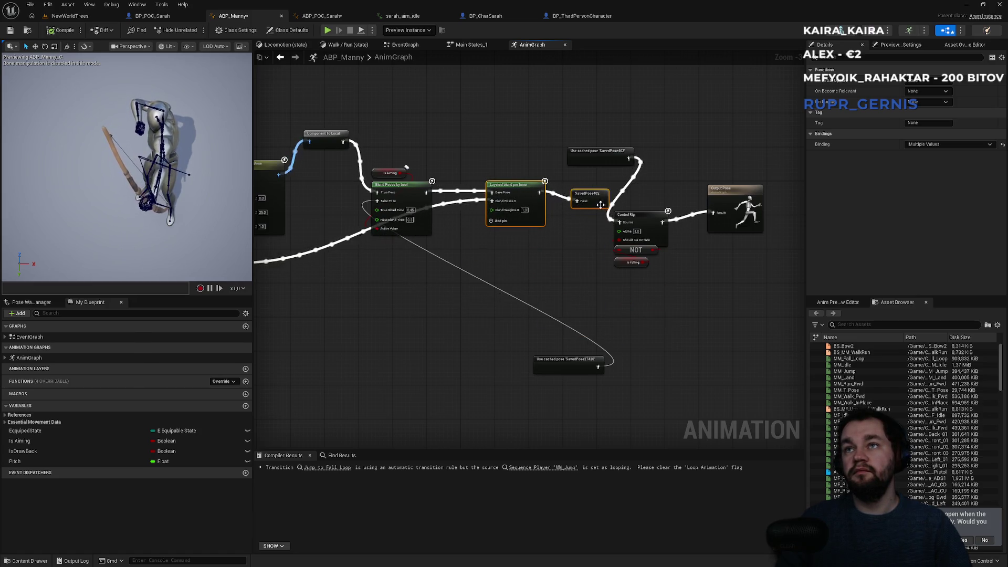
# - Reposition SavedPose402 and move the Control Rig group to the right
pyautogui.click(583, 198)
pyautogui.moveTo(584, 197)
pyautogui.mouseDown()
pyautogui.moveTo(579, 185)
pyautogui.moveTo(663, 179)
pyautogui.moveTo(721, 276)
pyautogui.moveTo(775, 301)
pyautogui.mouseUp()
pyautogui.moveTo(643, 219); pyautogui.dragTo(737, 211)
pyautogui.moveTo(609, 158)
pyautogui.mouseDown()
pyautogui.moveTo(648, 163)
pyautogui.moveTo(671, 181)
pyautogui.mouseUp()
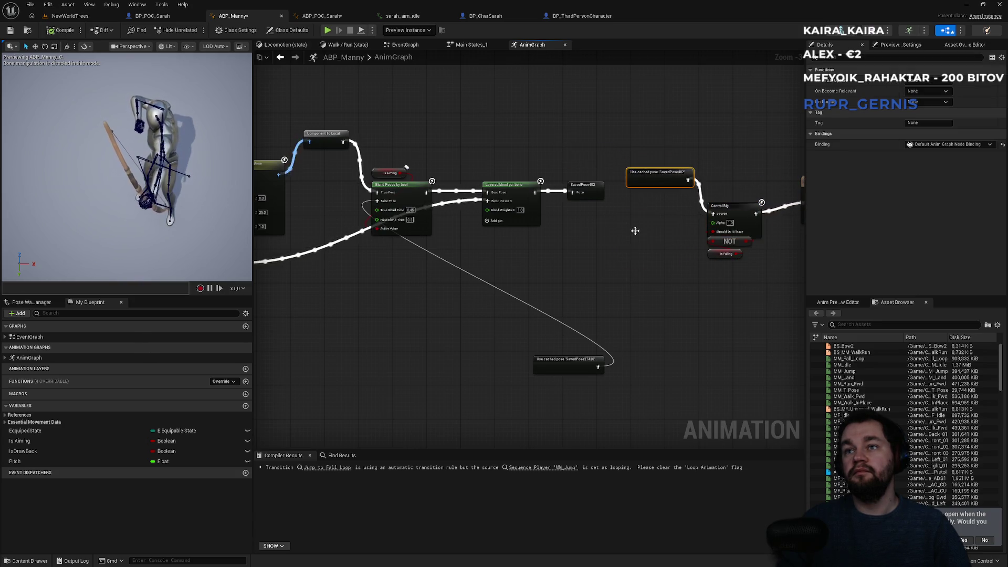
pyautogui.moveTo(567, 364)
pyautogui.mouseDown()
pyautogui.moveTo(346, 274)
pyautogui.moveTo(327, 277)
pyautogui.mouseUp()
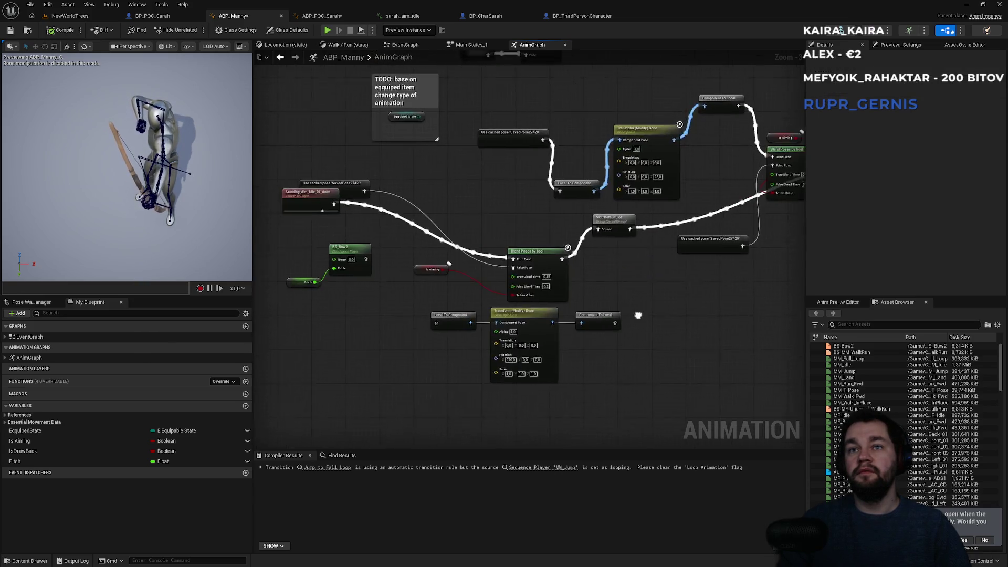